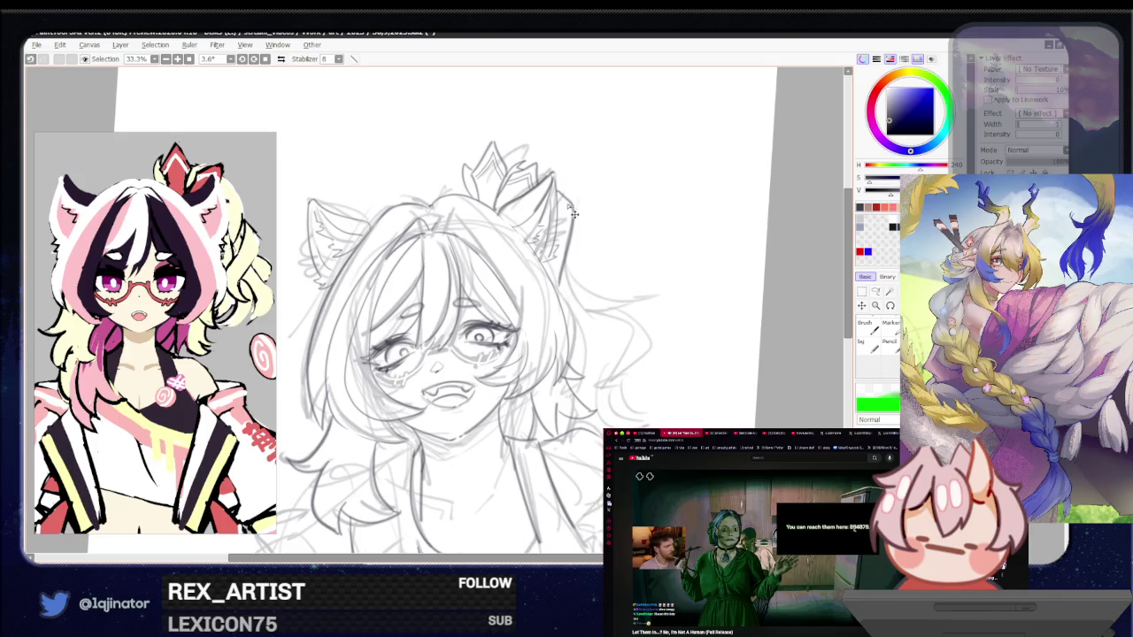
Draw a single pencil line down the right edge of the cat ear
{"action": "left_click_drag", "start_coordinate": [566, 205], "coordinate": [559, 292]}
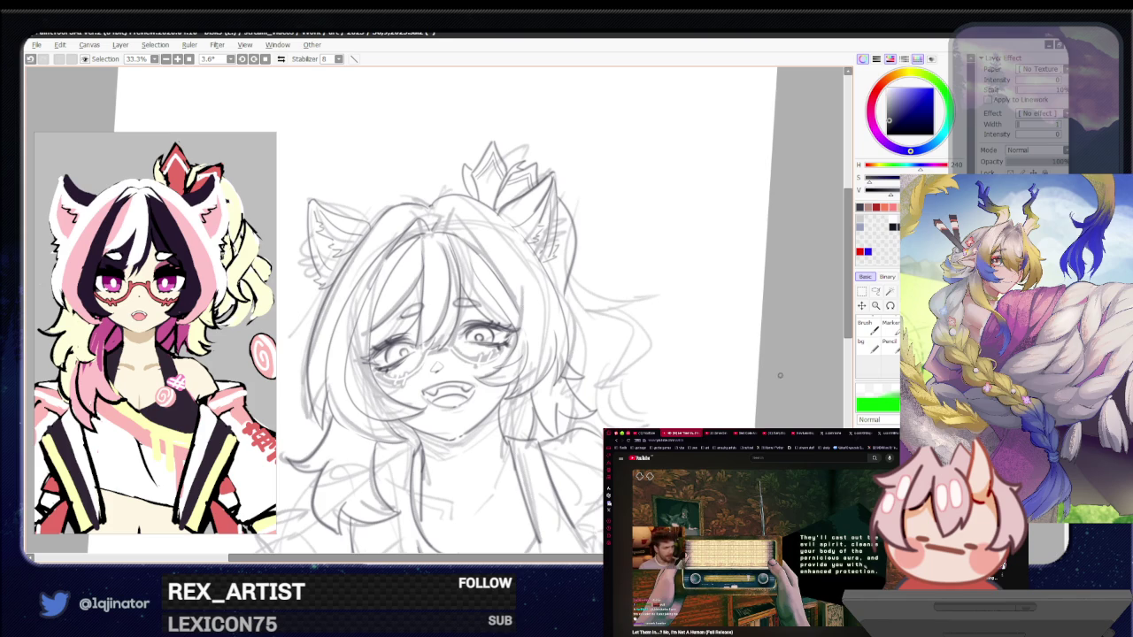
Draw a curved hair strand from the cat ear down the head's right side, undoing failed attempts
{"action": "left_click_drag", "start_coordinate": [617, 350], "coordinate": [587, 397]}
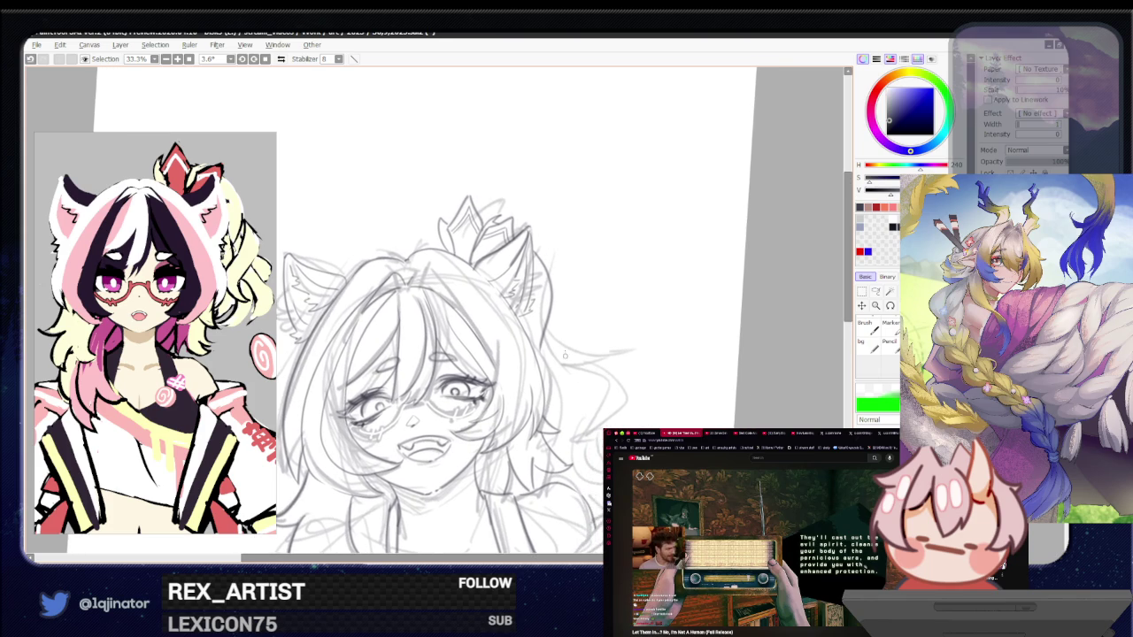
{"action": "scroll", "coordinate": [563, 314], "scroll_direction": "down", "scroll_amount": 2}
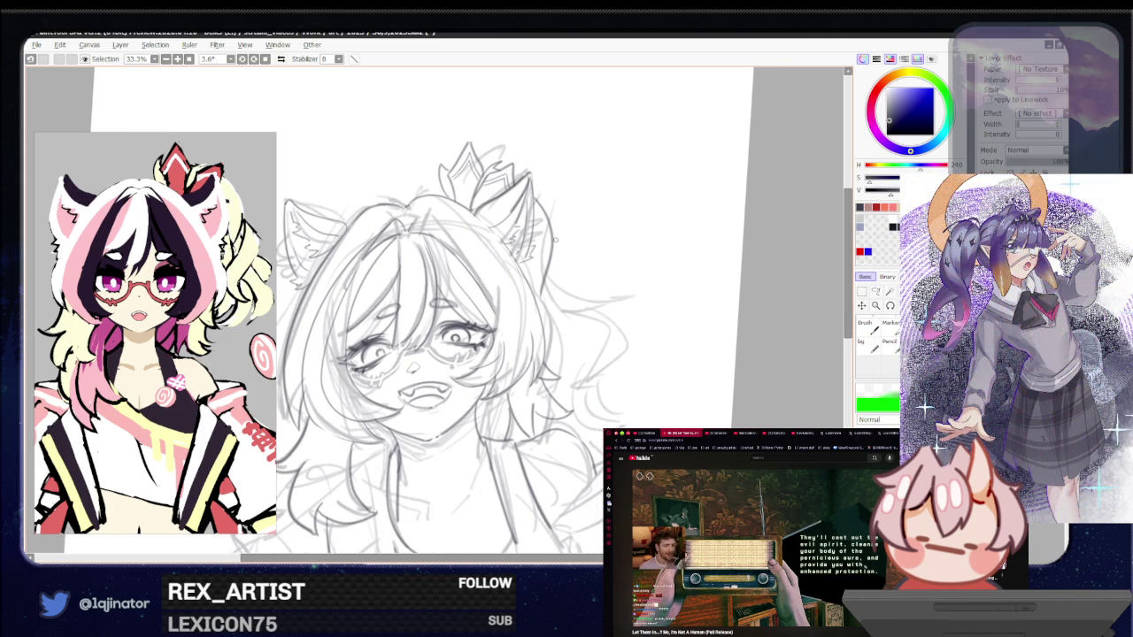
{"action": "left_click_drag", "start_coordinate": [558, 248], "coordinate": [604, 386]}
{"action": "key", "text": "ctrl+z"}
{"action": "left_click_drag", "start_coordinate": [556, 246], "coordinate": [591, 376]}
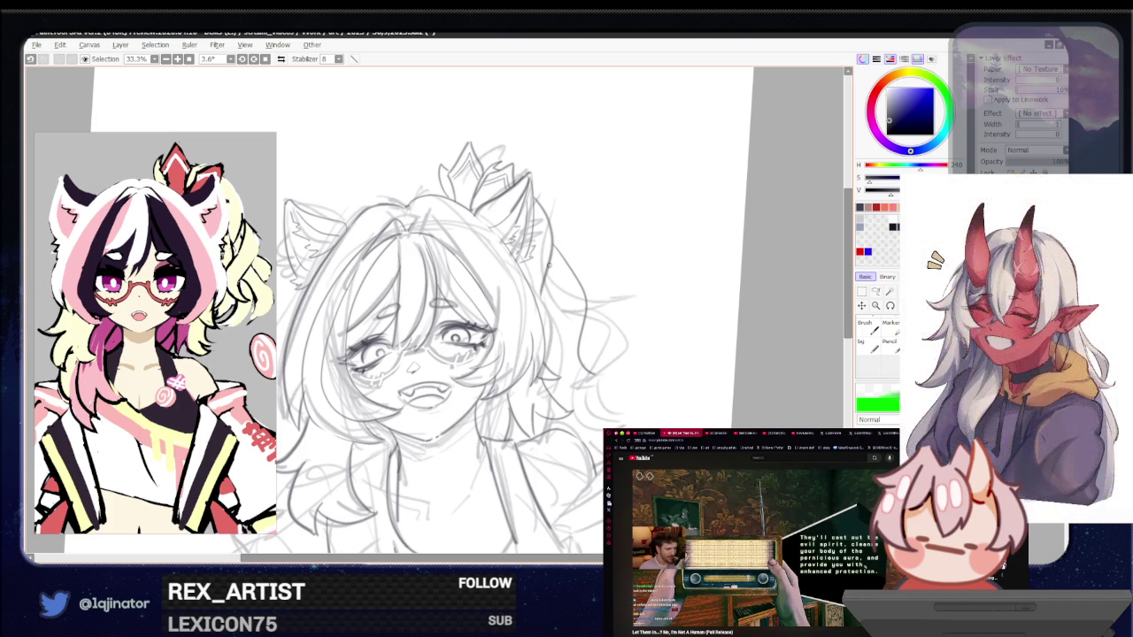
{"action": "mouse_move", "coordinate": [549, 266]}
{"action": "left_mouse_down"}
{"action": "mouse_move", "coordinate": [566, 340]}
{"action": "mouse_move", "coordinate": [606, 381]}
{"action": "left_mouse_up"}
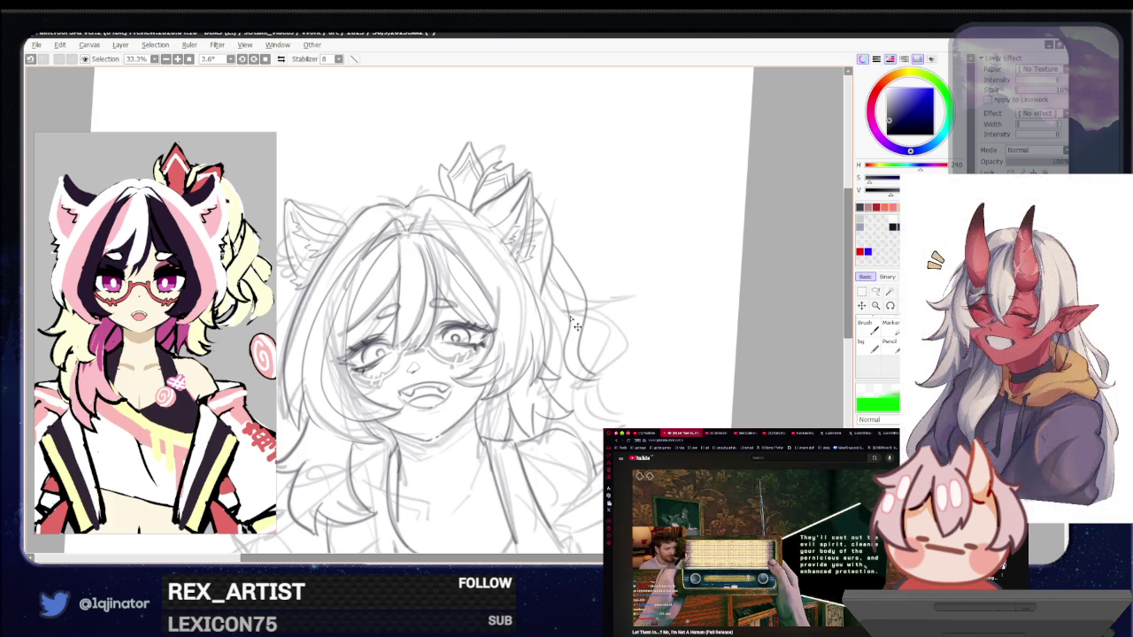
{"action": "key", "text": "ctrl+z"}
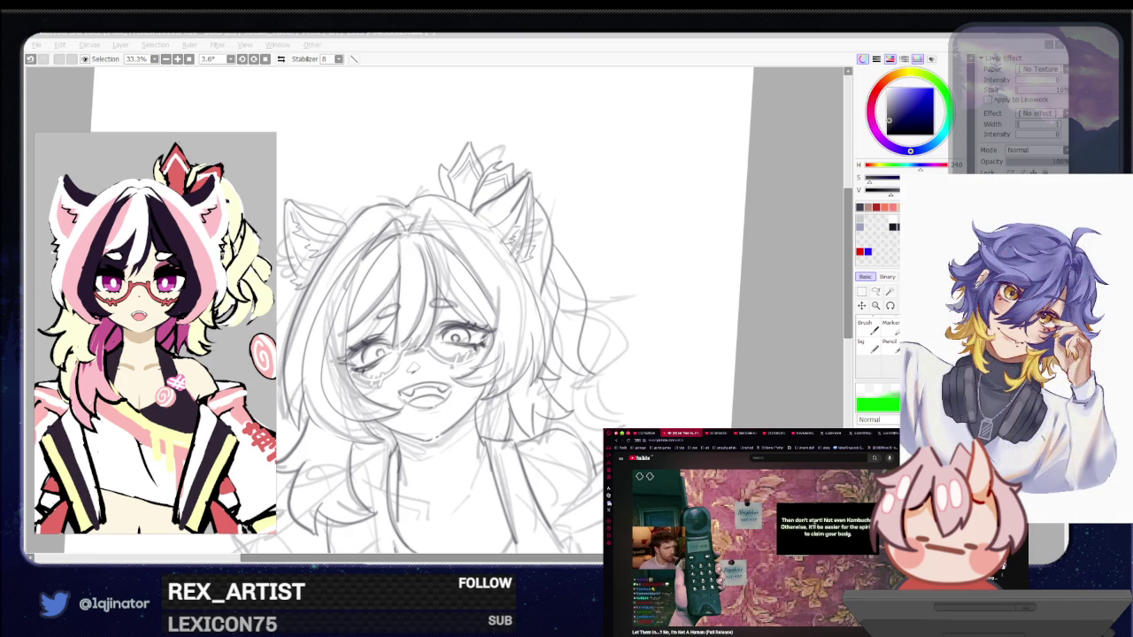
Try curly hair strokes on the right side of the hair, undoing unsatisfactory ones
{"action": "key", "text": "alt+Tab"}
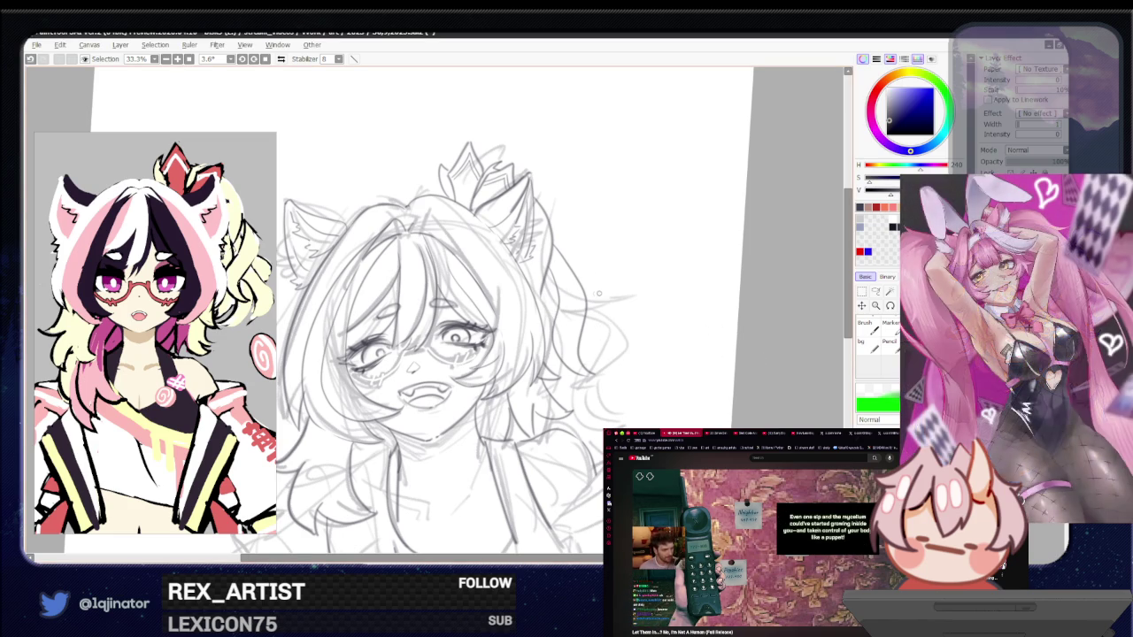
{"action": "left_click_drag", "start_coordinate": [583, 330], "coordinate": [622, 421]}
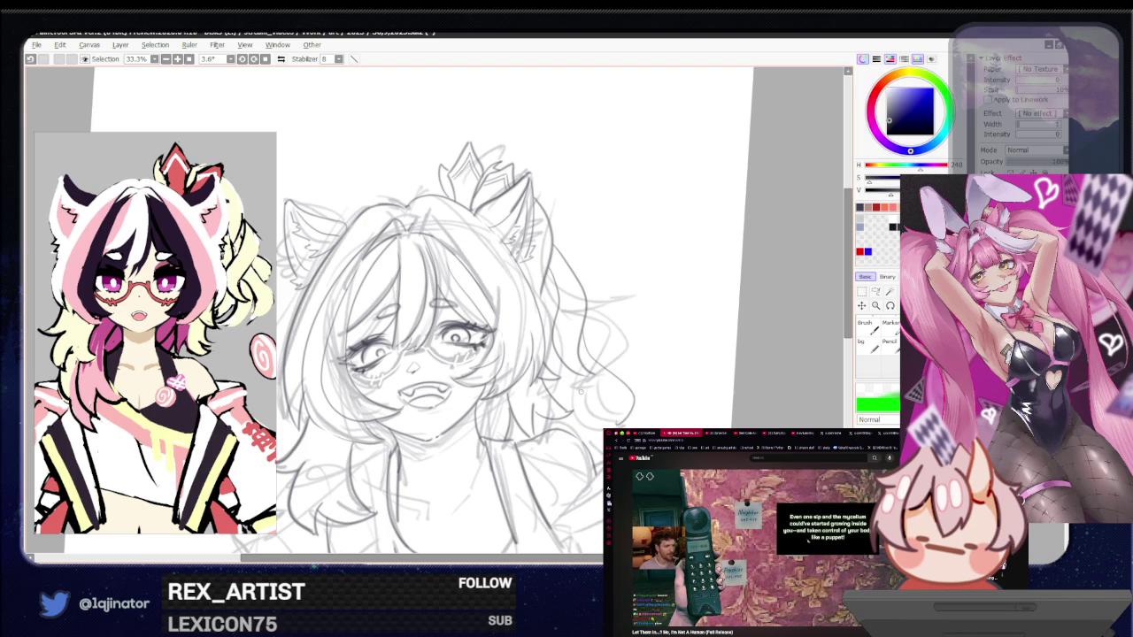
{"action": "key", "text": "ctrl+z"}
{"action": "left_click_drag", "start_coordinate": [580, 331], "coordinate": [630, 425]}
{"action": "key", "text": "ctrl+z"}
{"action": "left_click_drag", "start_coordinate": [584, 336], "coordinate": [637, 420]}
{"action": "key", "text": "ctrl+z"}
{"action": "left_click_drag", "start_coordinate": [581, 333], "coordinate": [644, 388]}
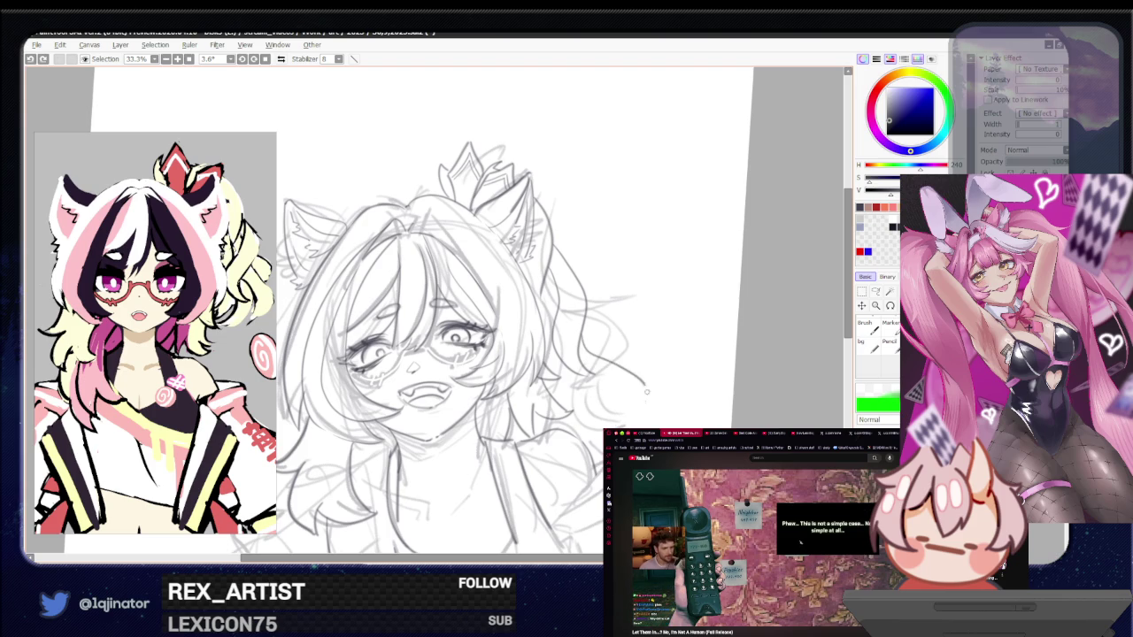
{"action": "left_click_drag", "start_coordinate": [586, 363], "coordinate": [622, 407]}
{"action": "key", "text": "ctrl+z"}
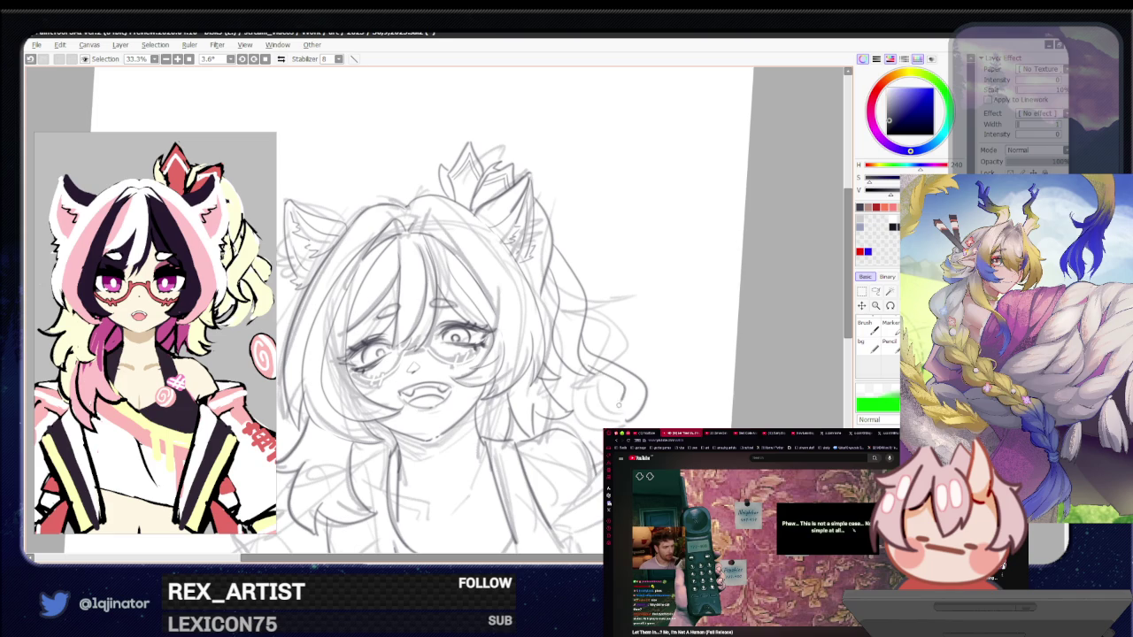
{"action": "left_click_drag", "start_coordinate": [587, 365], "coordinate": [636, 409]}
{"action": "key", "text": "ctrl+z"}
{"action": "key", "text": "ctrl+z"}
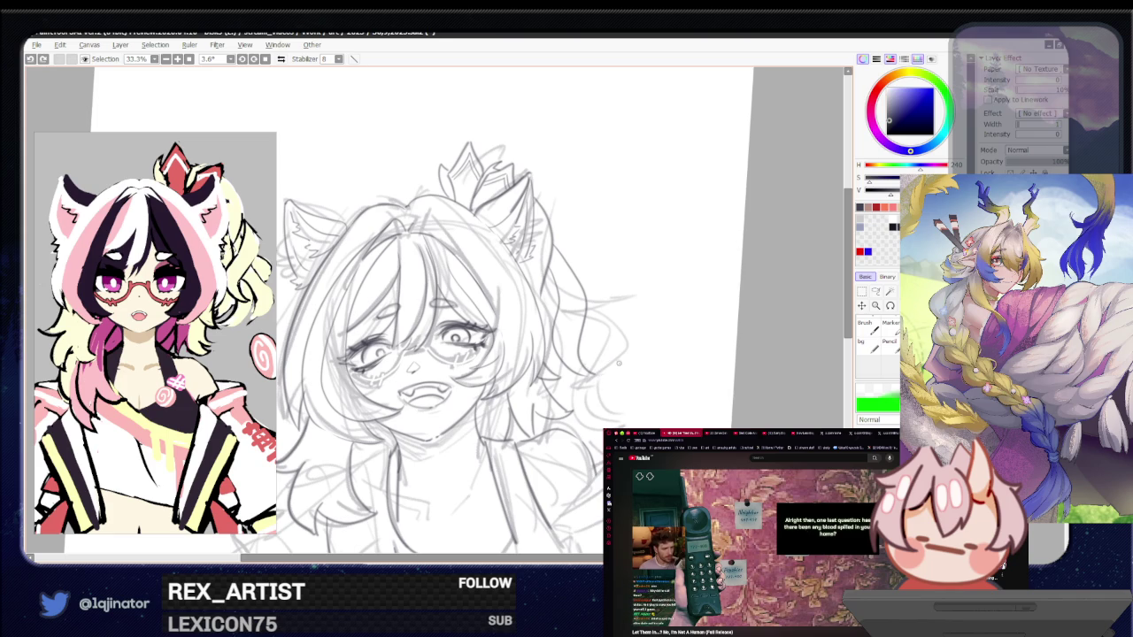
On the horizontally mirrored canvas, add wispy curling strands to the hair curl
{"action": "key", "text": "h"}
{"action": "left_click_drag", "start_coordinate": [429, 361], "coordinate": [571, 371]}
{"action": "left_click_drag", "start_coordinate": [424, 330], "coordinate": [389, 403]}
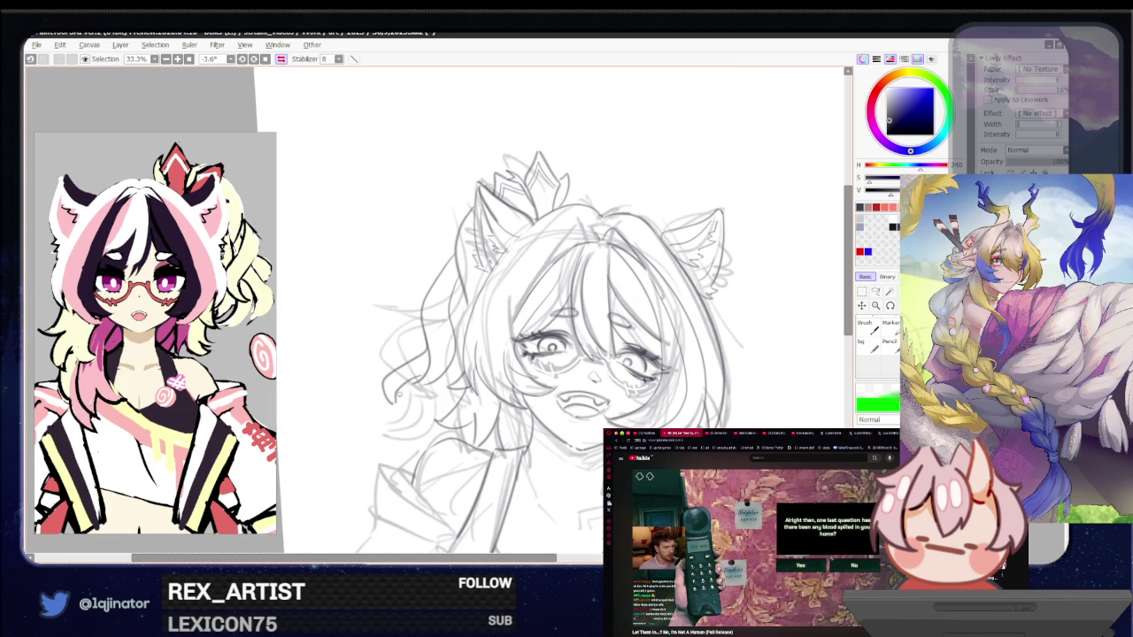
{"action": "key", "text": "ctrl+z"}
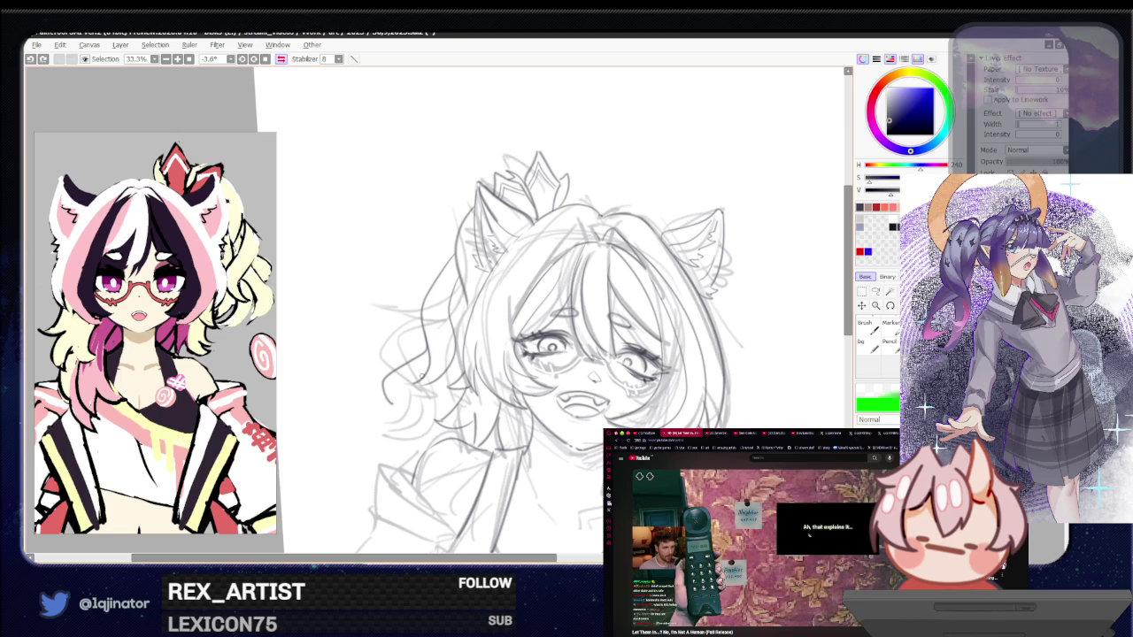
{"action": "left_click_drag", "start_coordinate": [423, 376], "coordinate": [394, 396]}
{"action": "key", "text": "ctrl+z"}
{"action": "key", "text": "ctrl+z"}
{"action": "left_click_drag", "start_coordinate": [426, 339], "coordinate": [379, 424]}
{"action": "key", "text": "ctrl+z"}
{"action": "left_click_drag", "start_coordinate": [423, 363], "coordinate": [386, 416]}
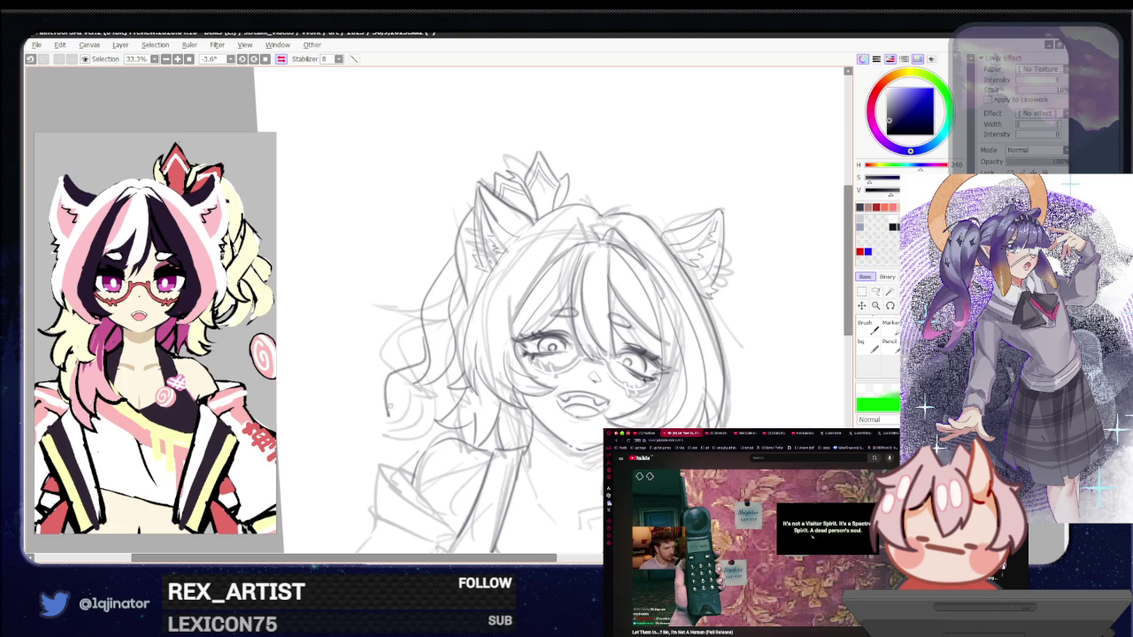
{"action": "left_click_drag", "start_coordinate": [424, 378], "coordinate": [389, 418]}
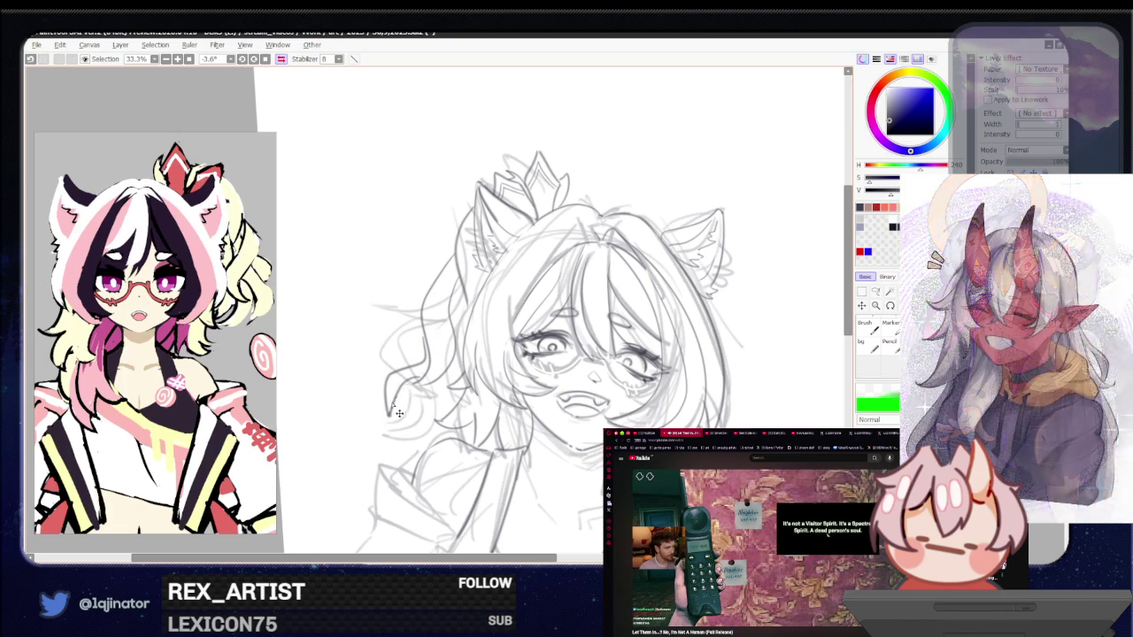
{"action": "left_click_drag", "start_coordinate": [425, 377], "coordinate": [393, 403]}
Restore the normal view and try, then undo, a short stroke near the curl
{"action": "left_click_drag", "start_coordinate": [619, 346], "coordinate": [640, 336]}
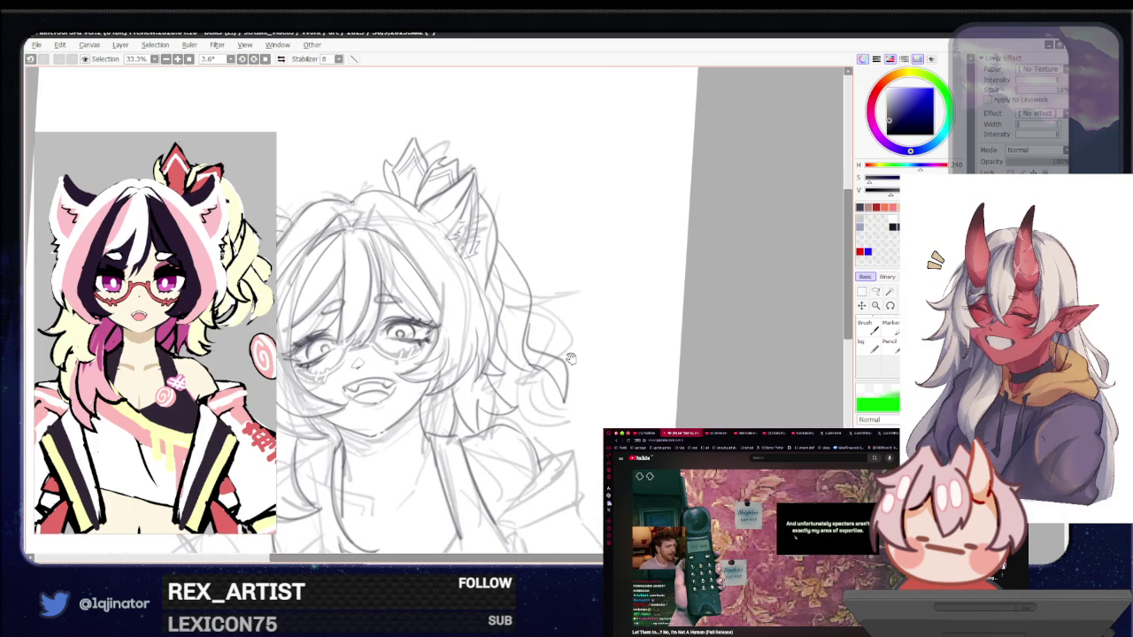
{"action": "left_click_drag", "start_coordinate": [561, 354], "coordinate": [571, 345]}
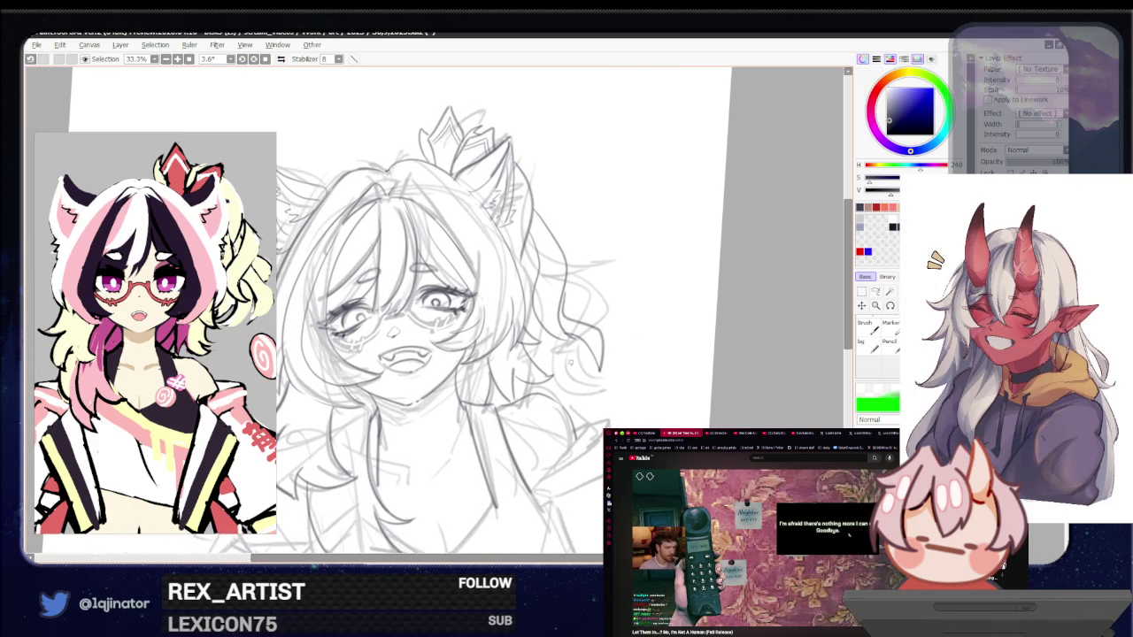
{"action": "key", "text": "ctrl+z"}
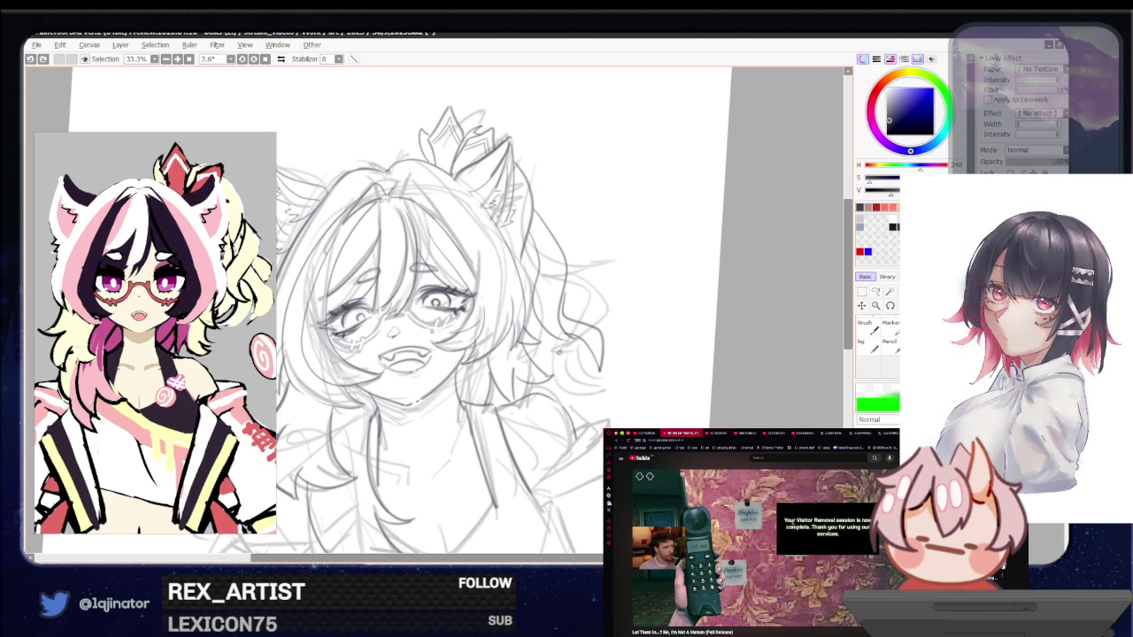
{"action": "left_click_drag", "start_coordinate": [563, 342], "coordinate": [542, 361]}
{"action": "key", "text": "ctrl+z"}
{"action": "key", "text": "ctrl+z"}
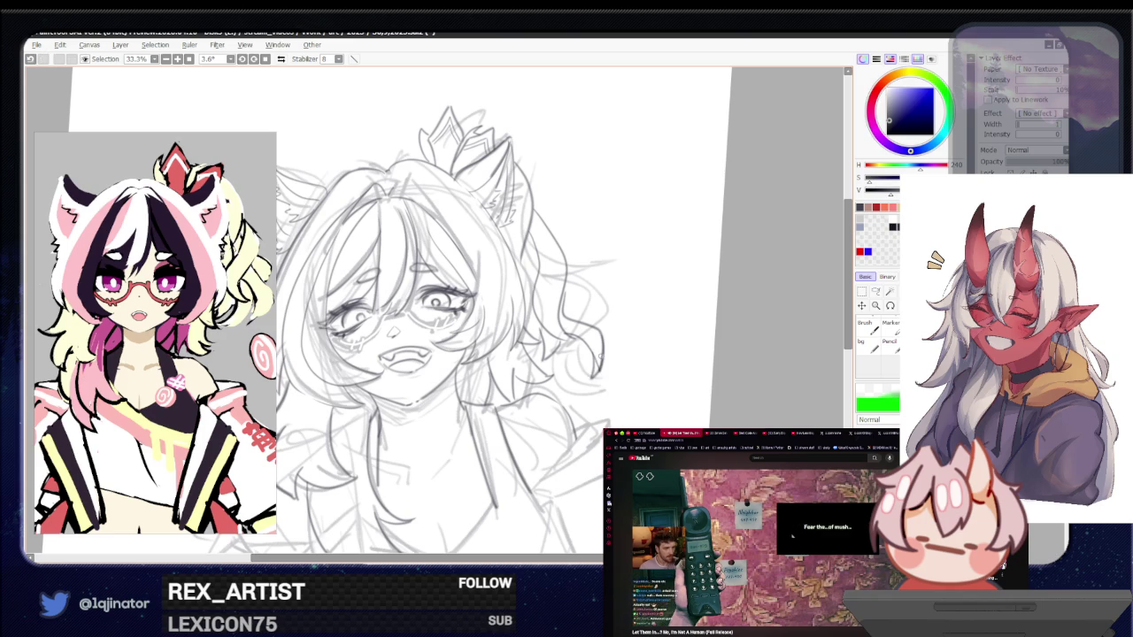
{"action": "left_click_drag", "start_coordinate": [618, 382], "coordinate": [664, 381]}
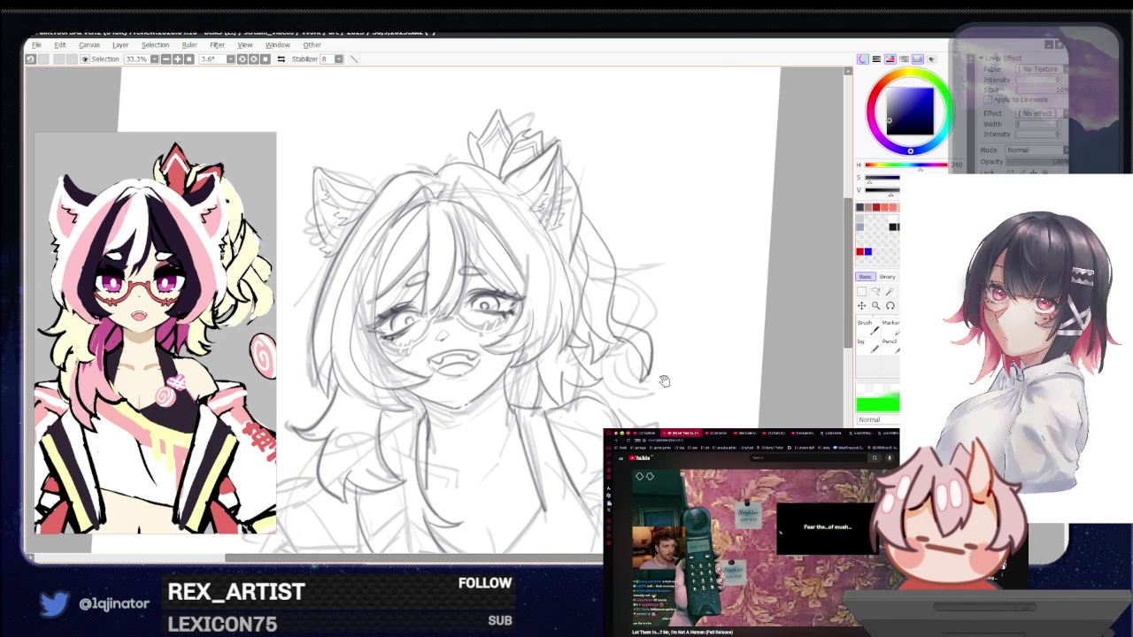
Draw a long wavy strand down the right side, checking it in a mirrored view
{"action": "left_click_drag", "start_coordinate": [587, 332], "coordinate": [626, 414]}
{"action": "left_click_drag", "start_coordinate": [606, 253], "coordinate": [685, 425]}
{"action": "key", "text": "h"}
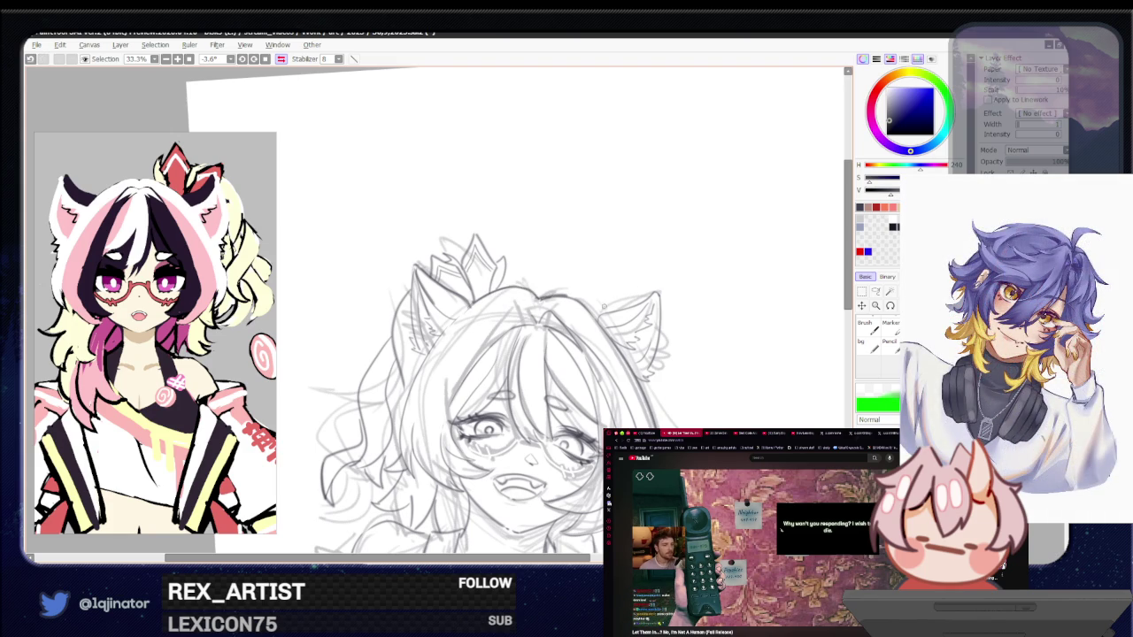
{"action": "key", "text": "h"}
Zoom out and toggle undo/redo to compare the sketch with and without the curly strands
{"action": "mouse_move", "coordinate": [447, 289]}
{"action": "left_mouse_down"}
{"action": "mouse_move", "coordinate": [544, 262]}
{"action": "mouse_move", "coordinate": [535, 147]}
{"action": "left_mouse_up"}
{"action": "scroll", "coordinate": [574, 256], "scroll_direction": "down", "scroll_amount": 1}
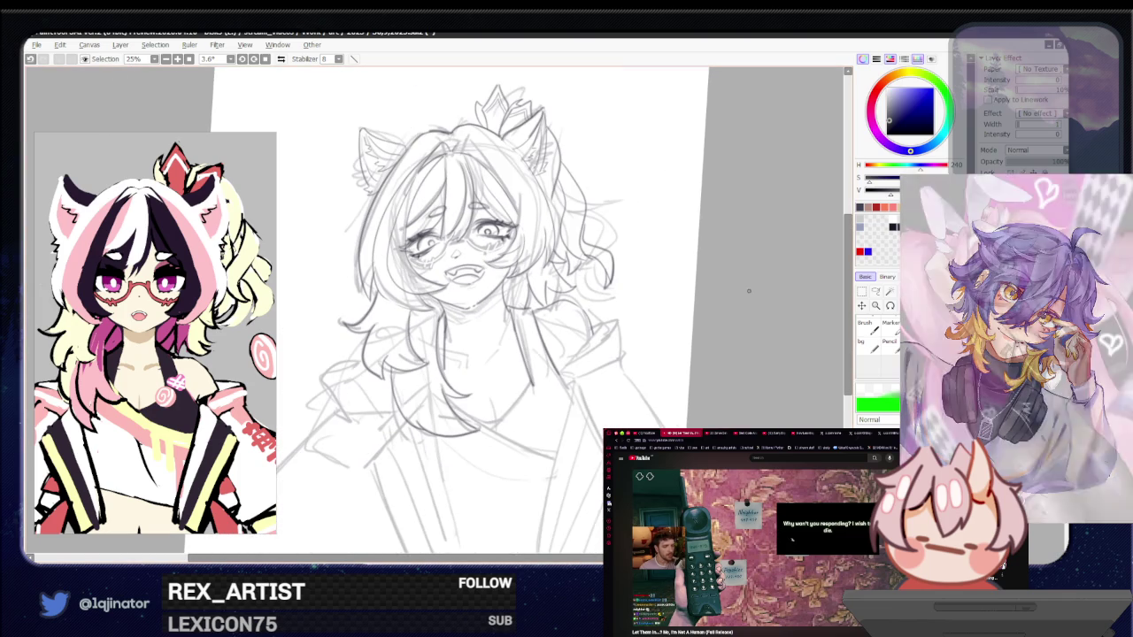
{"action": "mouse_move", "coordinate": [579, 386]}
{"action": "left_mouse_down"}
{"action": "mouse_move", "coordinate": [606, 352]}
{"action": "mouse_move", "coordinate": [591, 389]}
{"action": "left_mouse_up"}
{"action": "key", "text": "ctrl+y"}
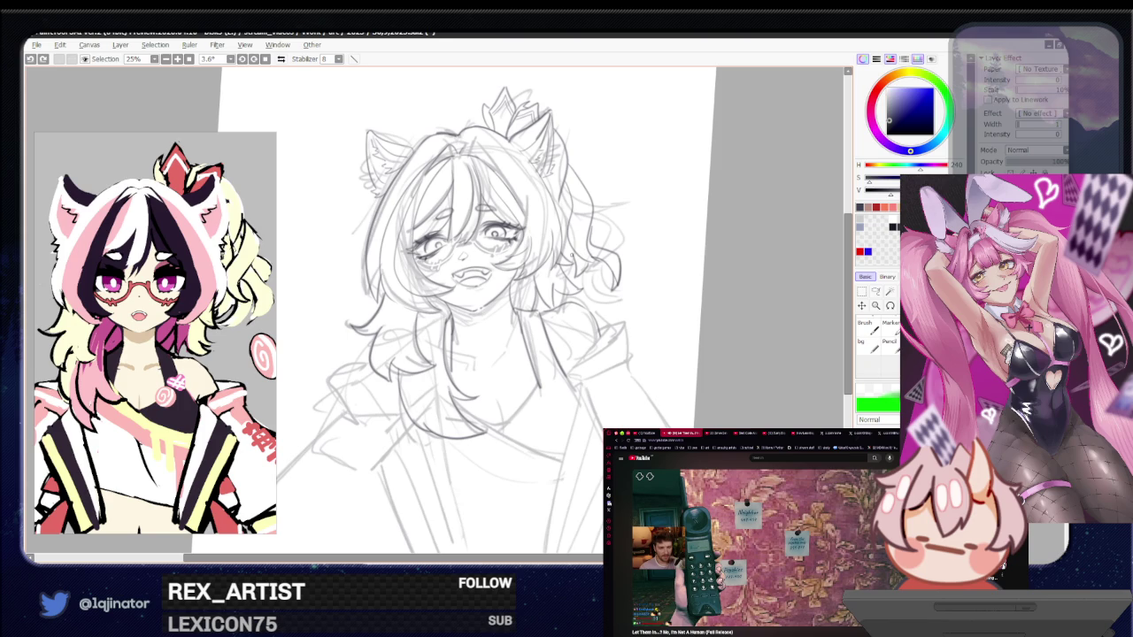
{"action": "key", "text": "ctrl+z"}
{"action": "key", "text": "ctrl+y"}
{"action": "key", "text": "ctrl+z"}
{"action": "key", "text": "ctrl+y"}
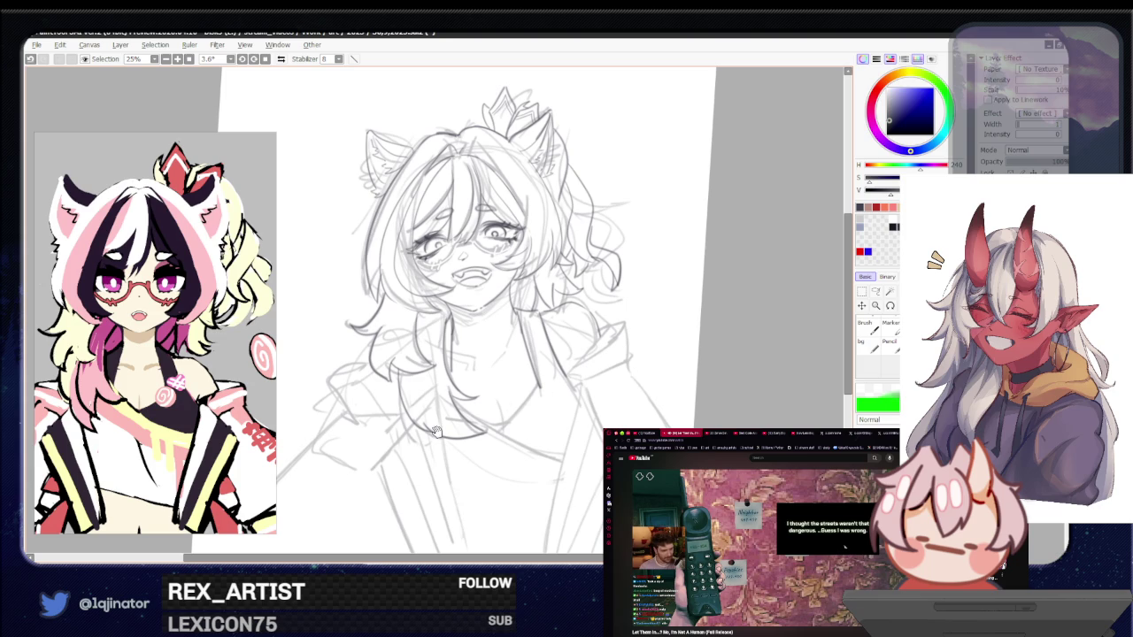
{"action": "left_click_drag", "start_coordinate": [438, 433], "coordinate": [486, 410]}
{"action": "mouse_move", "coordinate": [623, 356]}
{"action": "left_mouse_down"}
{"action": "mouse_move", "coordinate": [565, 383]}
{"action": "mouse_move", "coordinate": [551, 330]}
{"action": "left_mouse_up"}
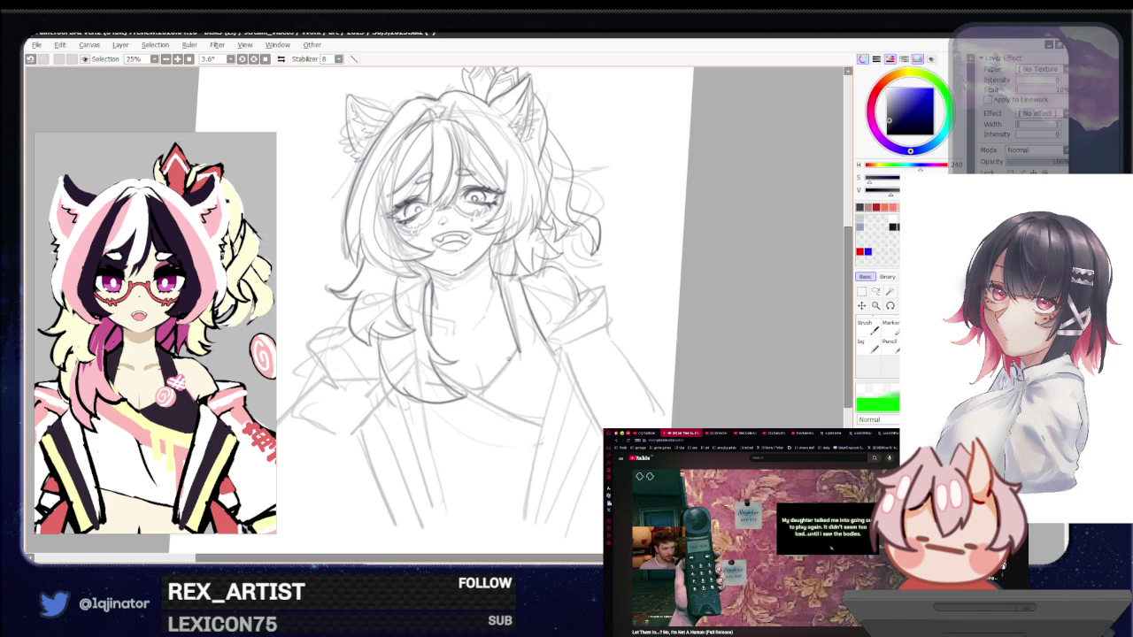
Compare a short stroke via undo/redo, then add another short pencil stroke
{"action": "left_click", "coordinate": [514, 373]}
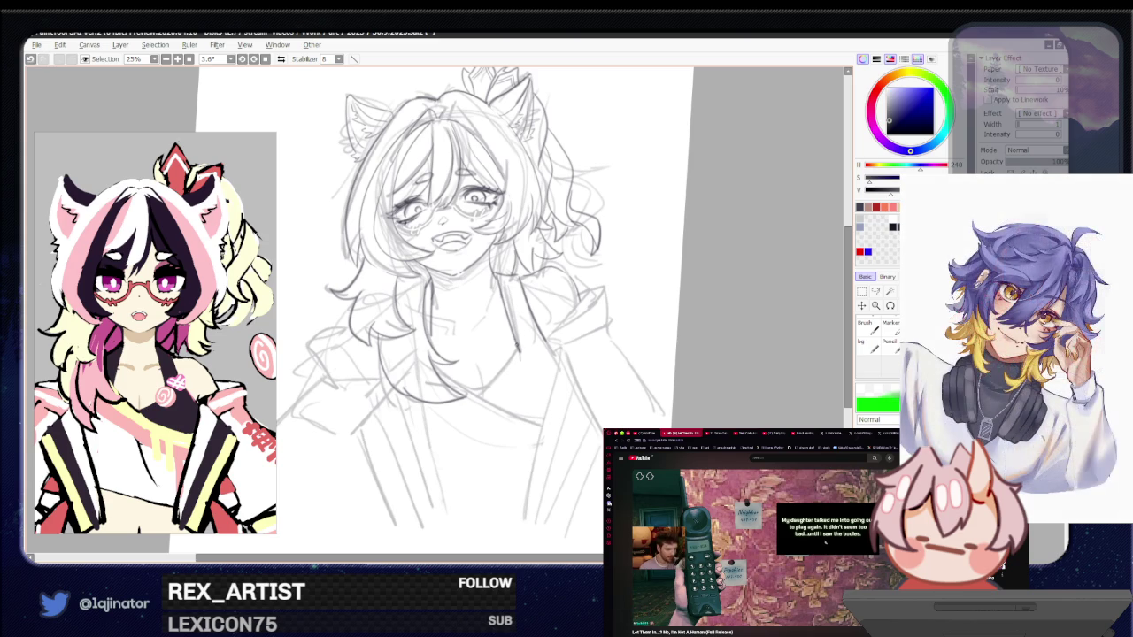
{"action": "key", "text": "ctrl+z"}
{"action": "key", "text": "ctrl+y"}
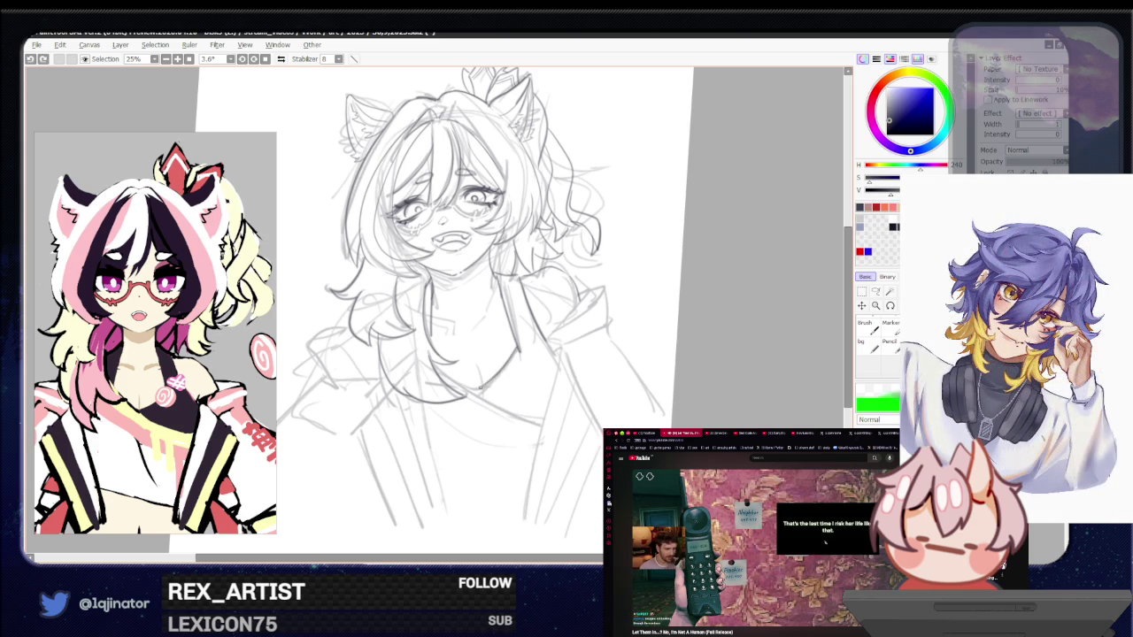
{"action": "key", "text": "ctrl+z"}
{"action": "key", "text": "ctrl+y"}
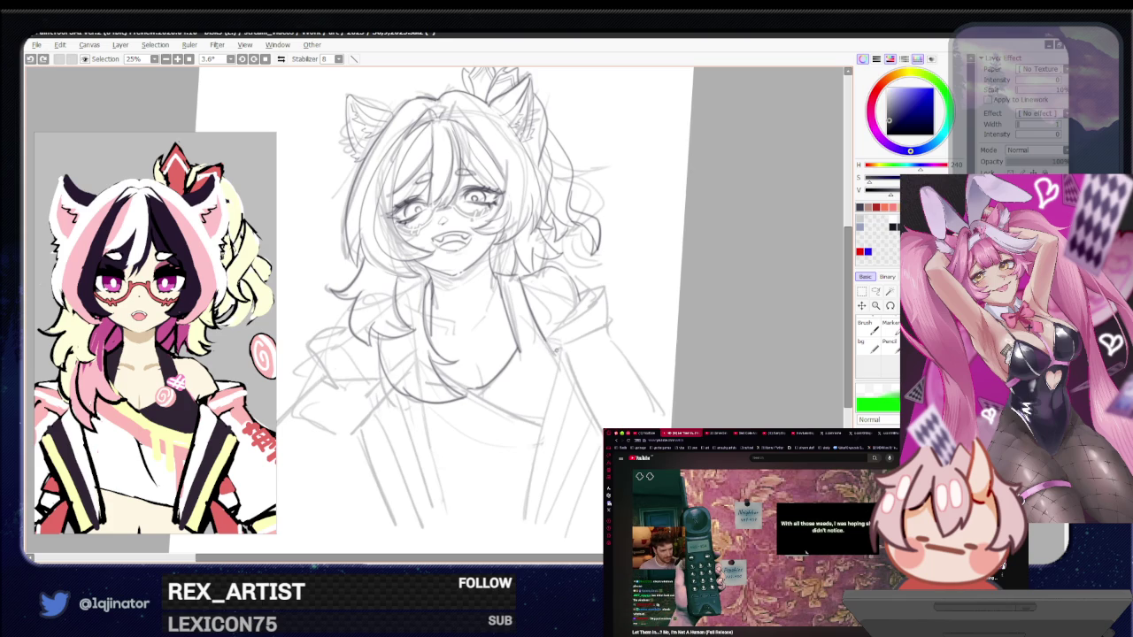
{"action": "left_click_drag", "start_coordinate": [545, 340], "coordinate": [567, 366]}
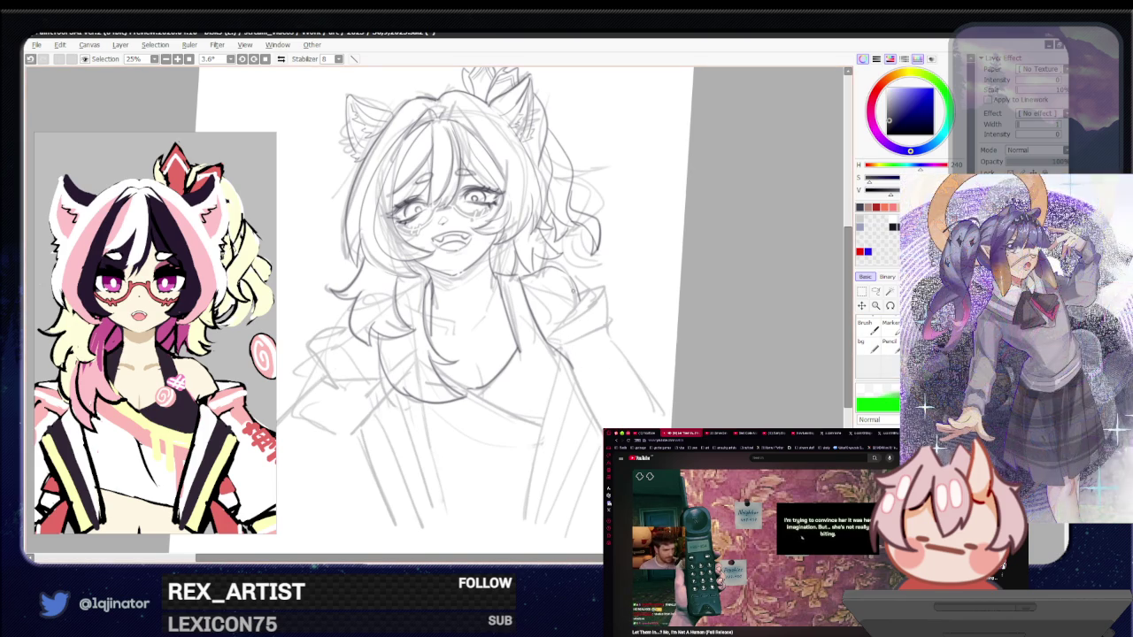
Sketch short strokes at the right jacket collar, discarding the trial ones
{"action": "left_click_drag", "start_coordinate": [557, 311], "coordinate": [559, 333]}
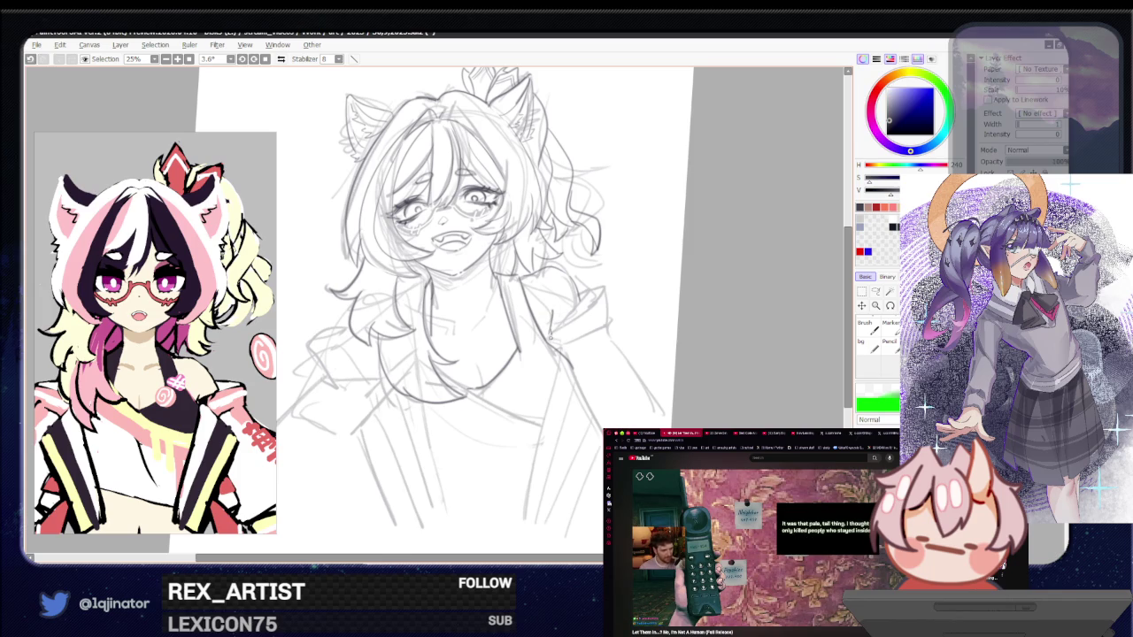
{"action": "left_click_drag", "start_coordinate": [556, 308], "coordinate": [568, 346]}
{"action": "key", "text": "ctrl+z"}
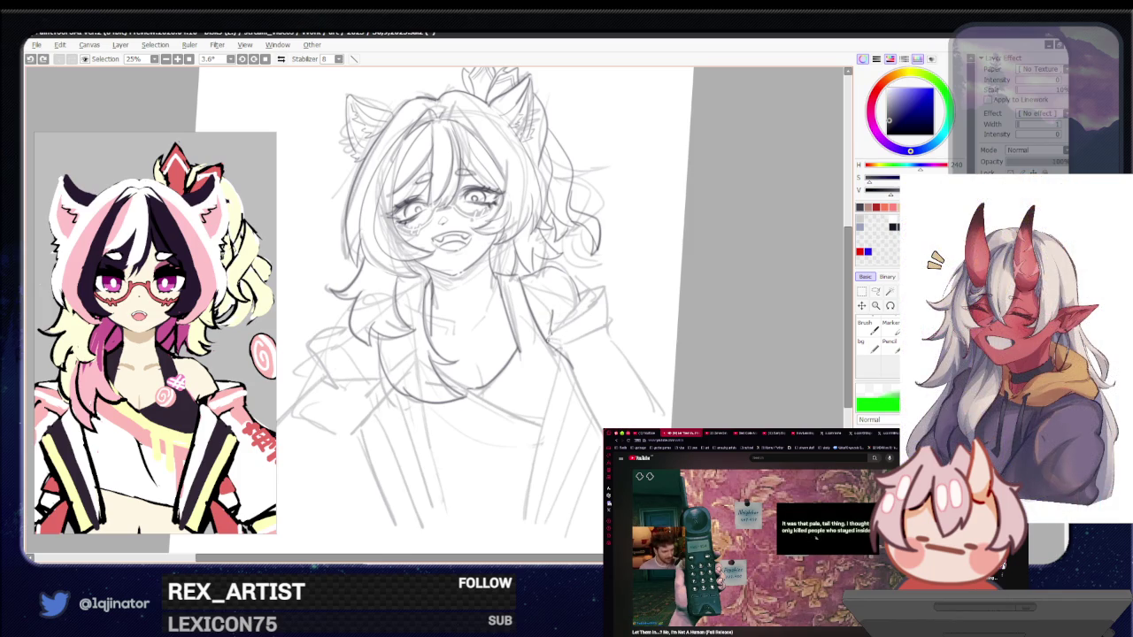
{"action": "mouse_move", "coordinate": [551, 307]}
{"action": "left_mouse_down"}
{"action": "mouse_move", "coordinate": [588, 338]}
{"action": "mouse_move", "coordinate": [584, 310]}
{"action": "left_mouse_up"}
{"action": "key", "text": "ctrl+z"}
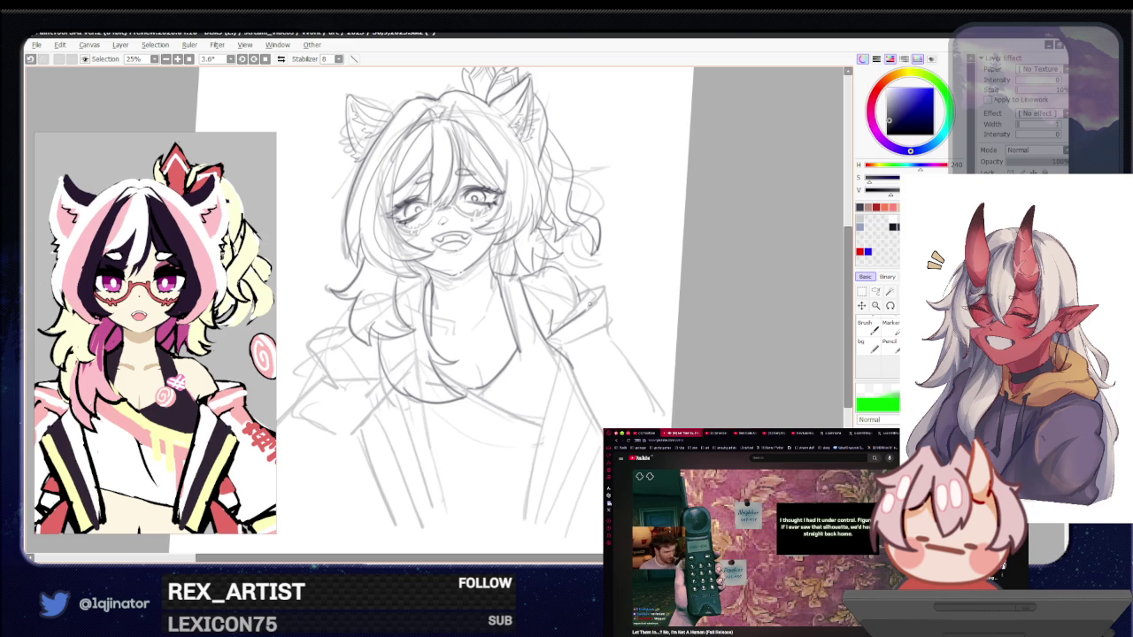
{"action": "mouse_move", "coordinate": [593, 306]}
{"action": "left_mouse_down"}
{"action": "mouse_move", "coordinate": [585, 290]}
{"action": "mouse_move", "coordinate": [602, 286]}
{"action": "mouse_move", "coordinate": [609, 333]}
{"action": "left_mouse_up"}
{"action": "key", "text": "ctrl+z"}
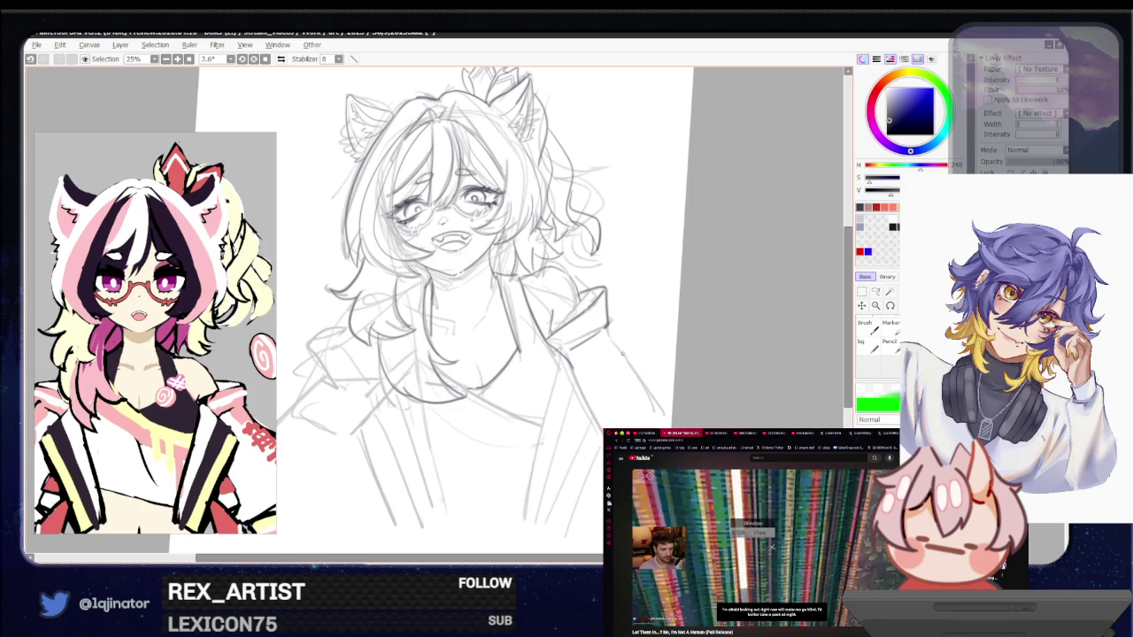
Check the drawing in a mirrored view, removing stray short strokes before flipping back
{"action": "key", "text": "h"}
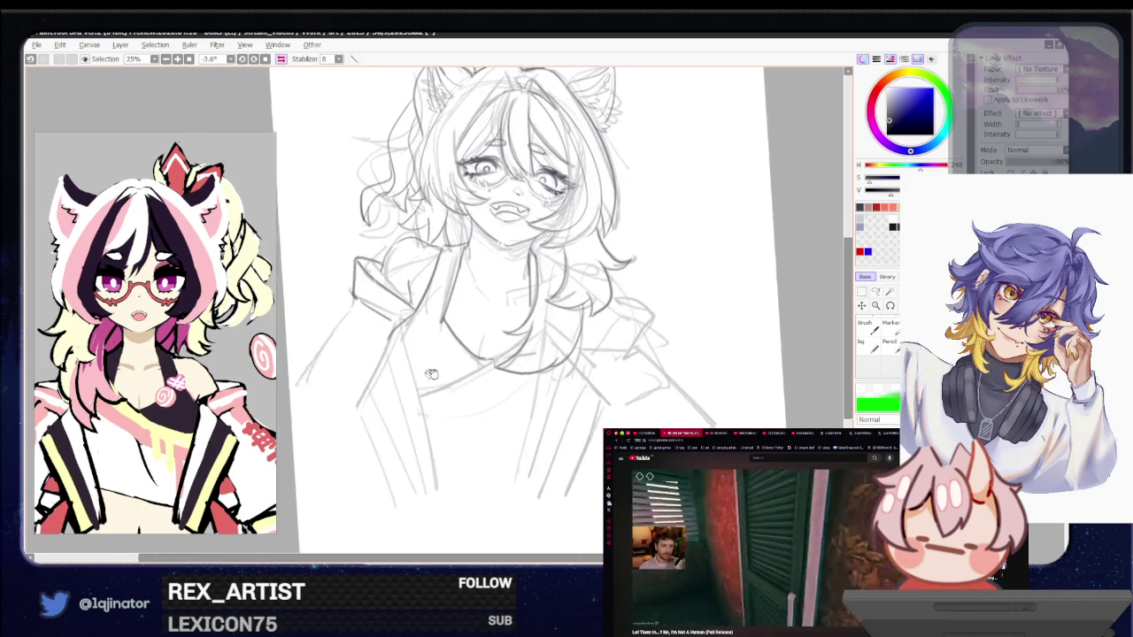
{"action": "left_click_drag", "start_coordinate": [431, 374], "coordinate": [555, 396]}
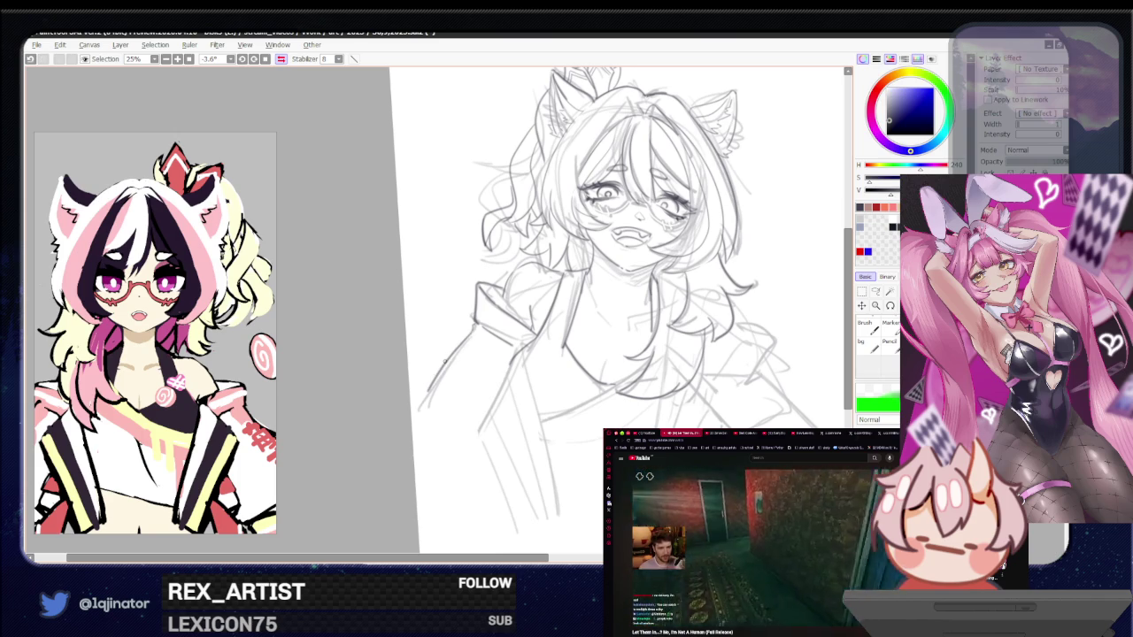
{"action": "key", "text": "ctrl+z"}
{"action": "left_click_drag", "start_coordinate": [461, 344], "coordinate": [420, 395]}
{"action": "key", "text": "ctrl+z"}
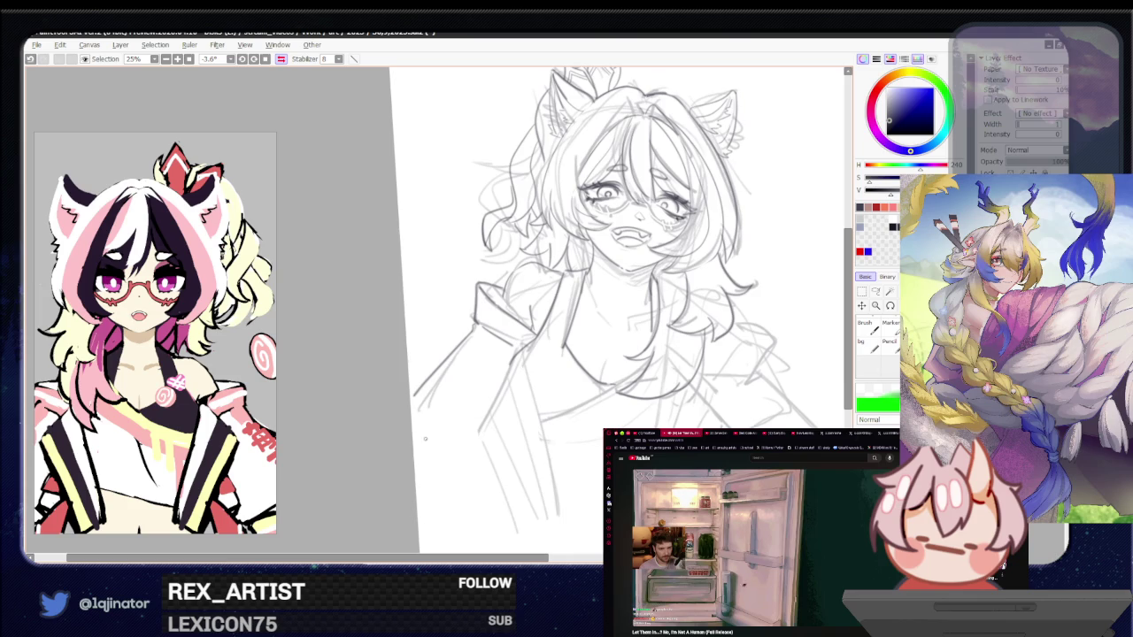
{"action": "key", "text": "h"}
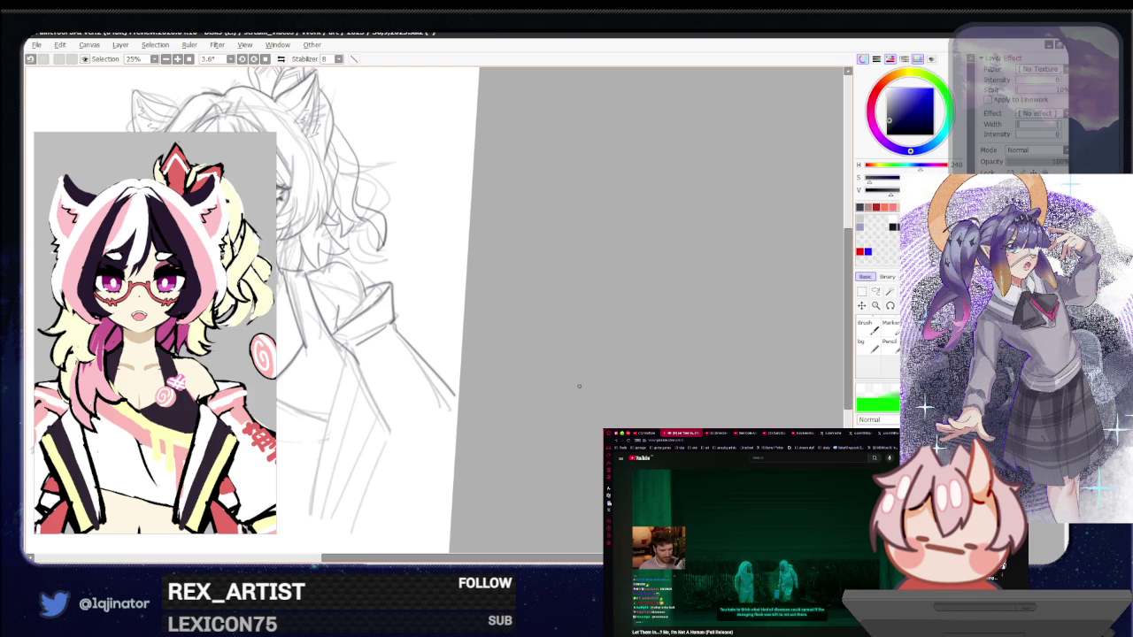
Draw long down-left lines for the front edges of the open jacket
{"action": "left_click_drag", "start_coordinate": [427, 446], "coordinate": [572, 397]}
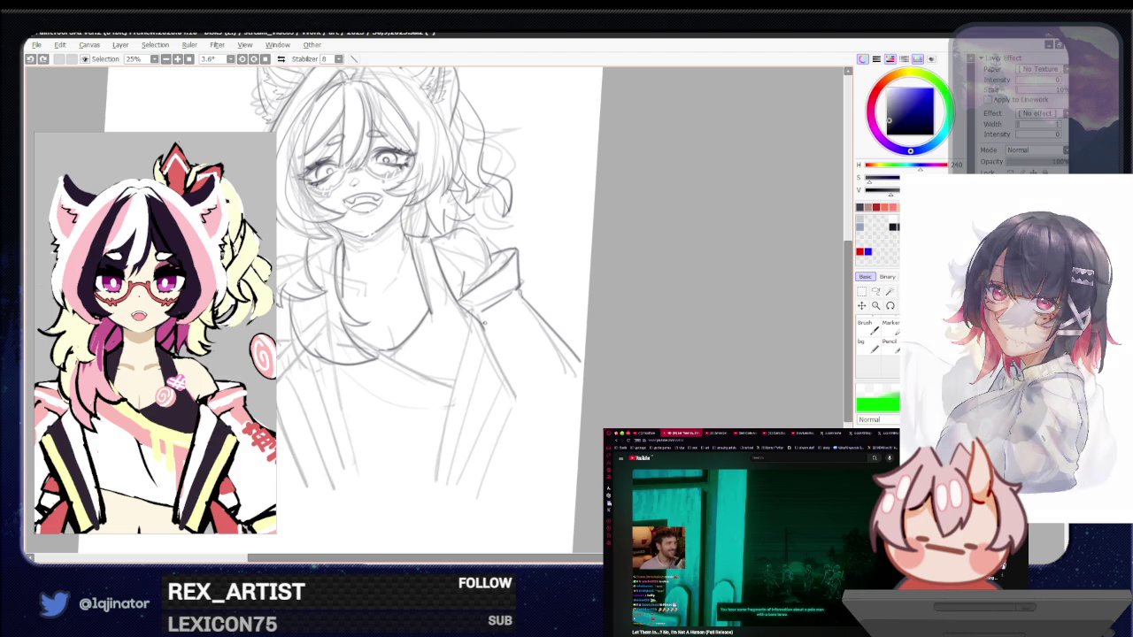
{"action": "key", "text": "ctrl+z"}
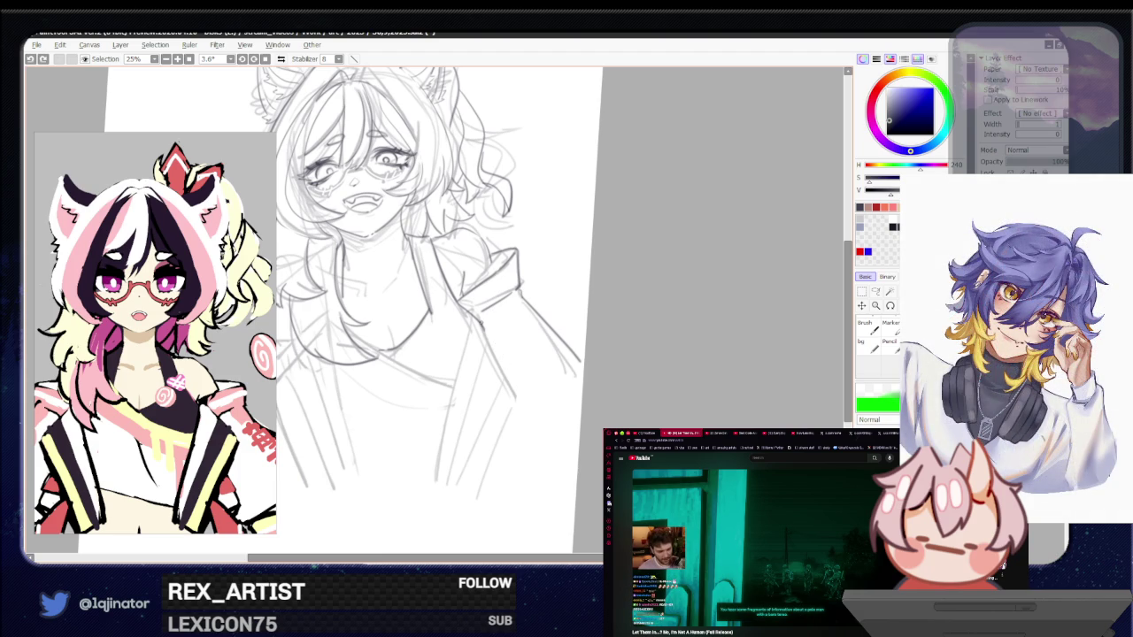
{"action": "left_click_drag", "start_coordinate": [485, 321], "coordinate": [526, 402]}
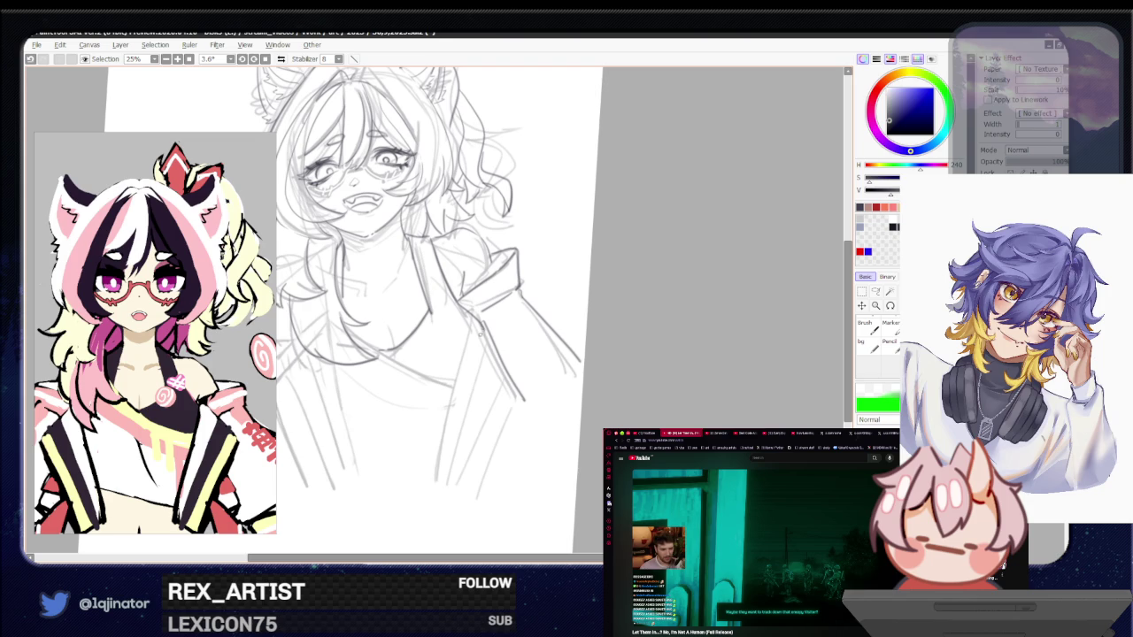
{"action": "left_click_drag", "start_coordinate": [485, 324], "coordinate": [425, 459]}
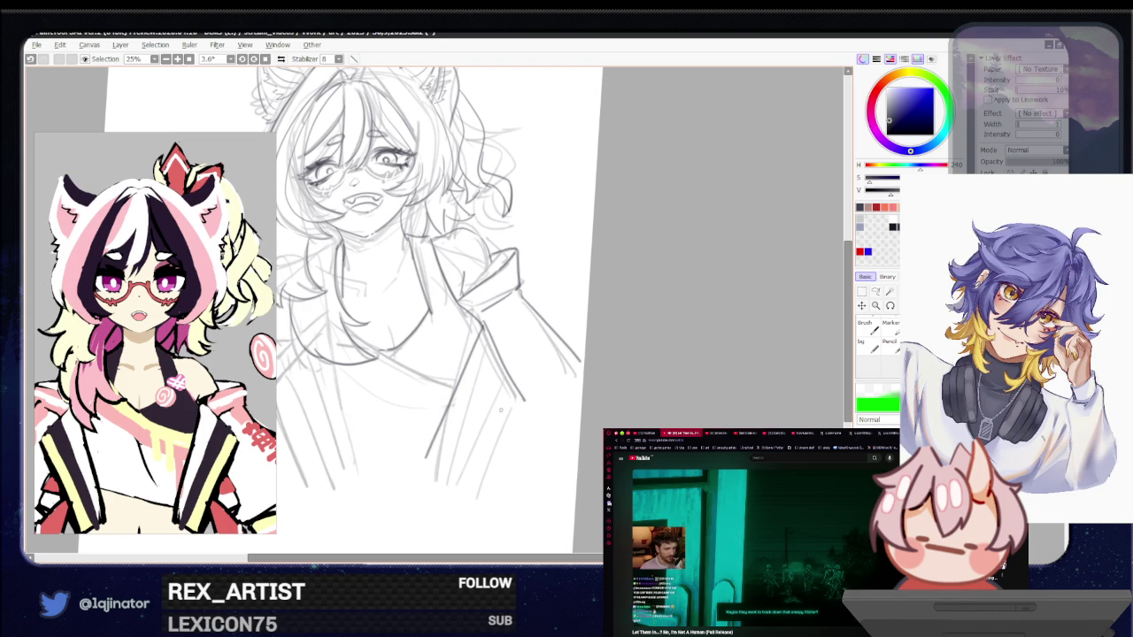
{"action": "left_click_drag", "start_coordinate": [526, 400], "coordinate": [456, 501]}
{"action": "key", "text": "ctrl+z"}
{"action": "left_click_drag", "start_coordinate": [524, 401], "coordinate": [467, 496]}
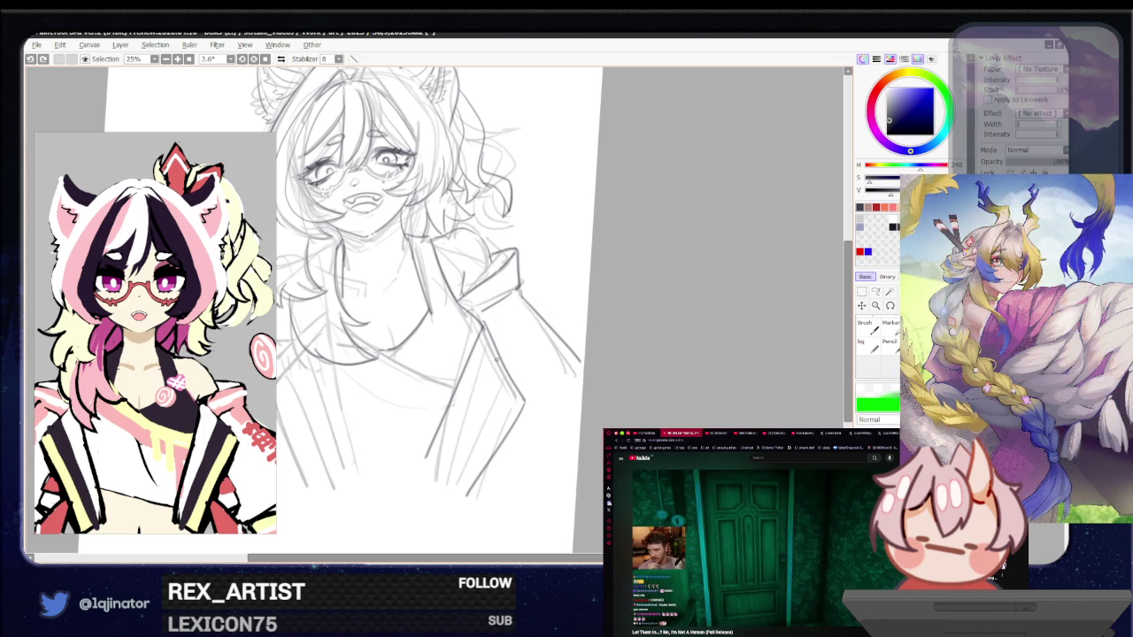
Try an extra jacket edge stroke twice and discard both attempts
{"action": "left_click_drag", "start_coordinate": [499, 359], "coordinate": [436, 472]}
{"action": "key", "text": "ctrl+z"}
{"action": "left_click_drag", "start_coordinate": [499, 357], "coordinate": [437, 473]}
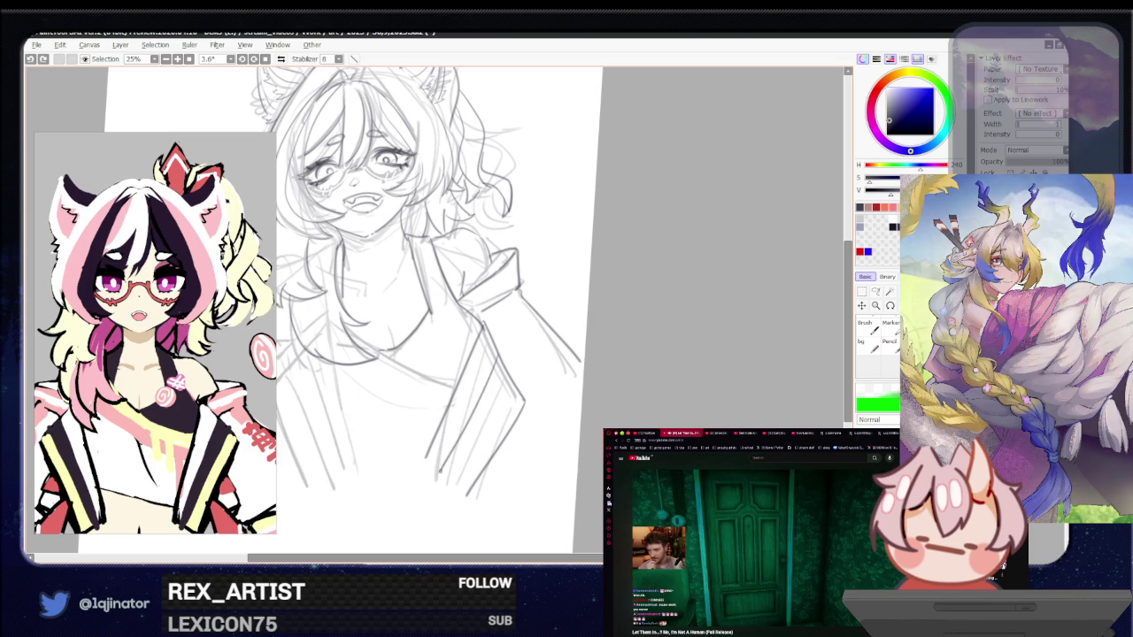
{"action": "key", "text": "ctrl+z"}
{"action": "key", "text": "ctrl+z"}
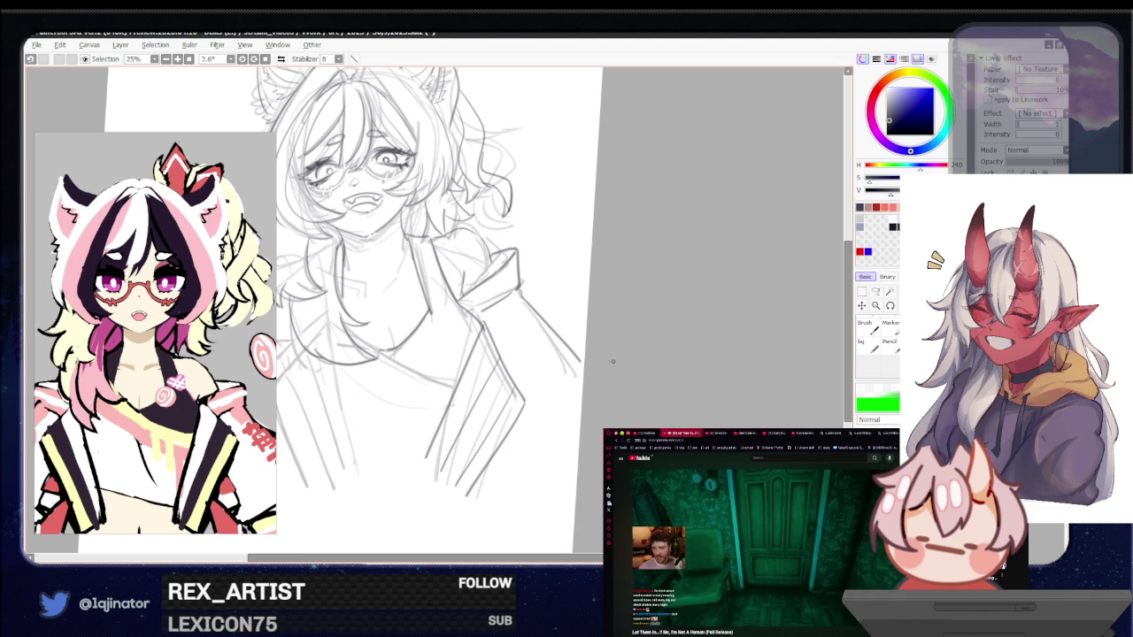
{"action": "left_click_drag", "start_coordinate": [538, 395], "coordinate": [555, 382]}
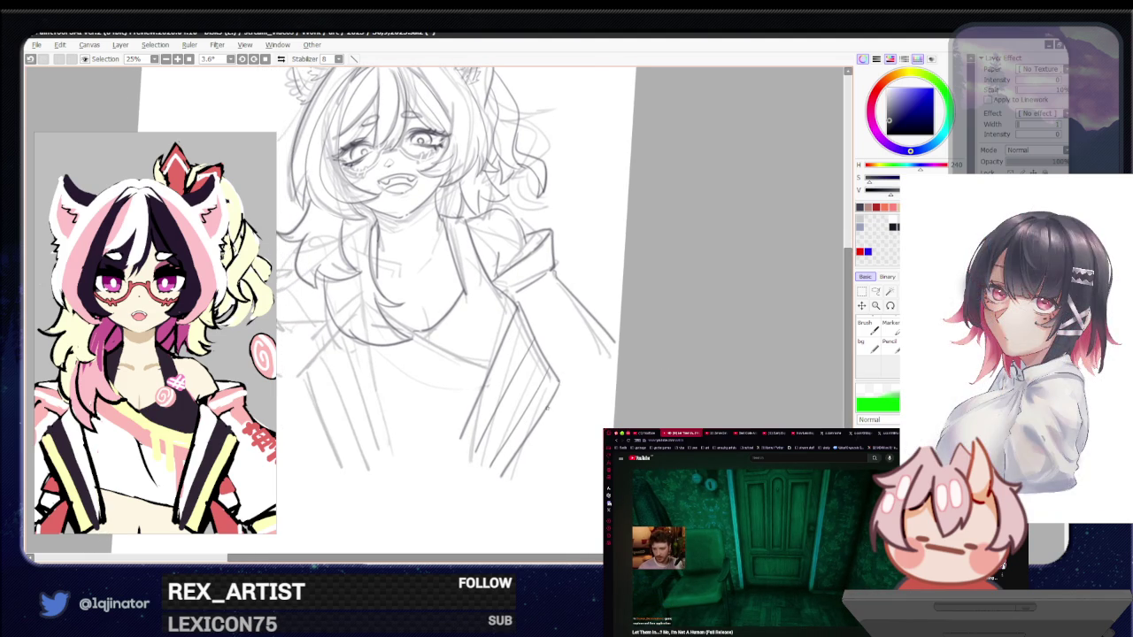
Erase the messy lines on the right jacket front
{"action": "key", "text": "e"}
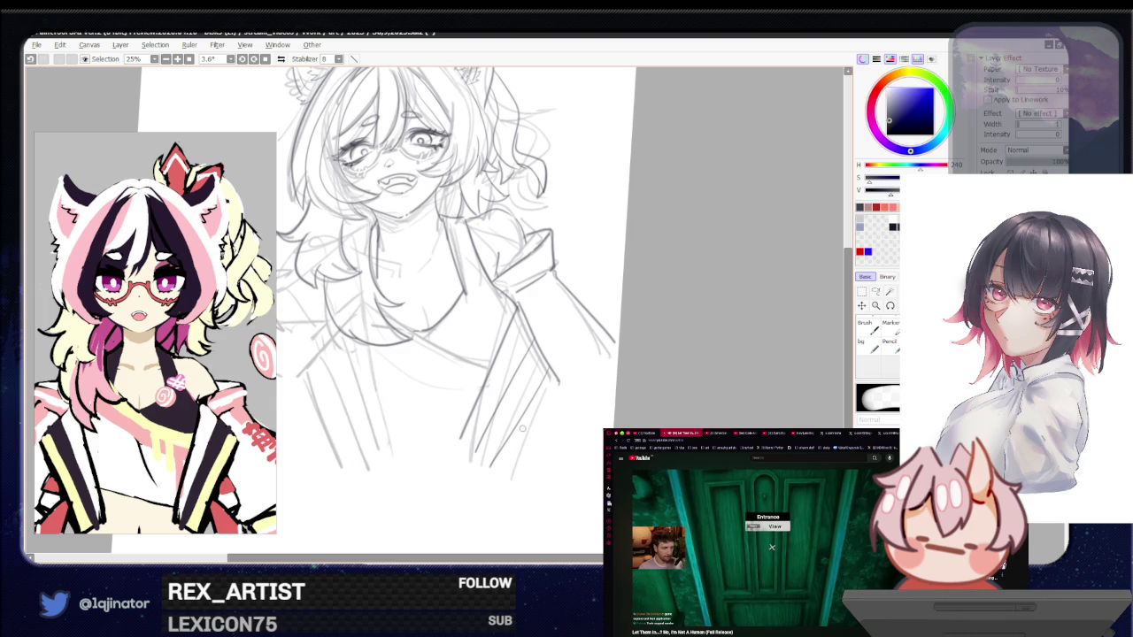
{"action": "left_click_drag", "start_coordinate": [545, 371], "coordinate": [495, 464]}
{"action": "left_click_drag", "start_coordinate": [532, 341], "coordinate": [483, 447]}
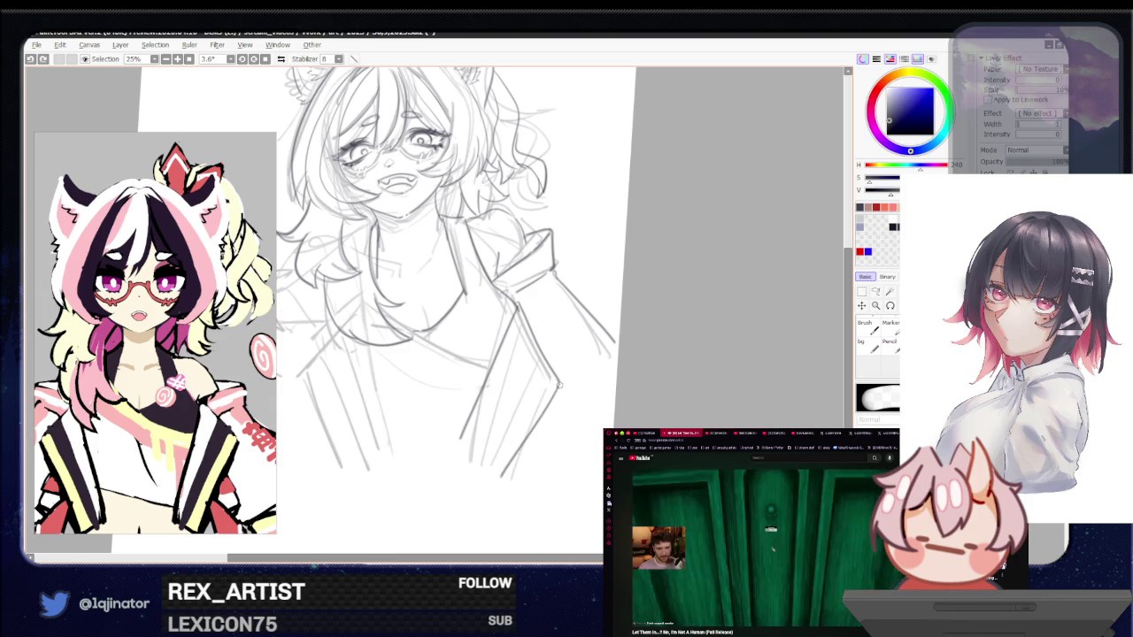
{"action": "left_click_drag", "start_coordinate": [559, 388], "coordinate": [512, 463]}
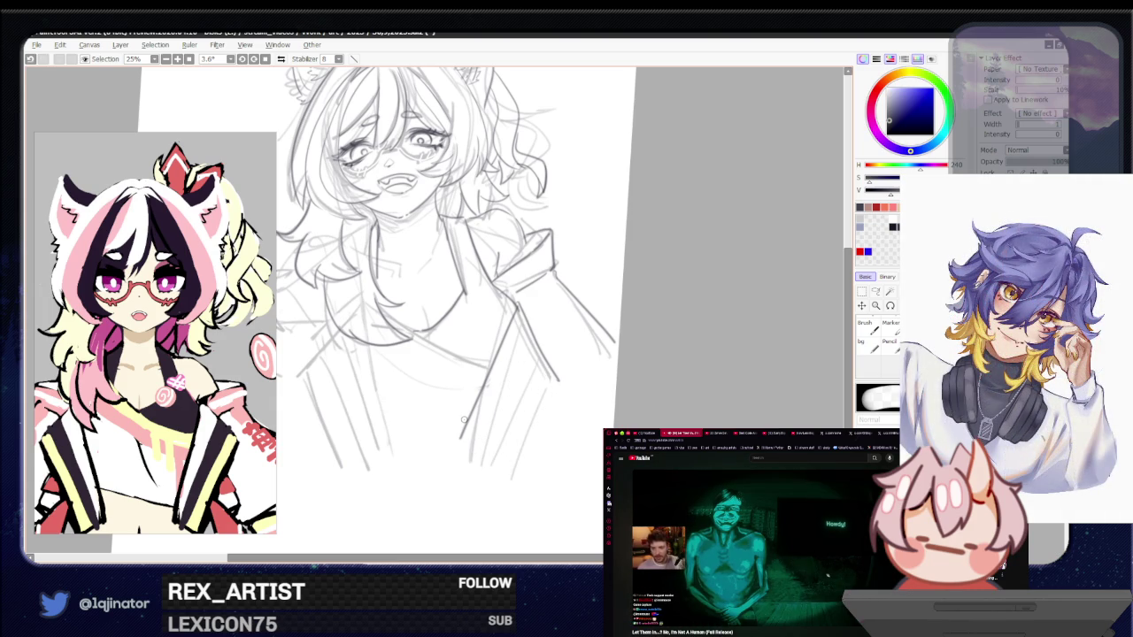
With the pencil, redraw a clean jacket front edge, retrying strokes until it sits right
{"action": "key", "text": "n"}
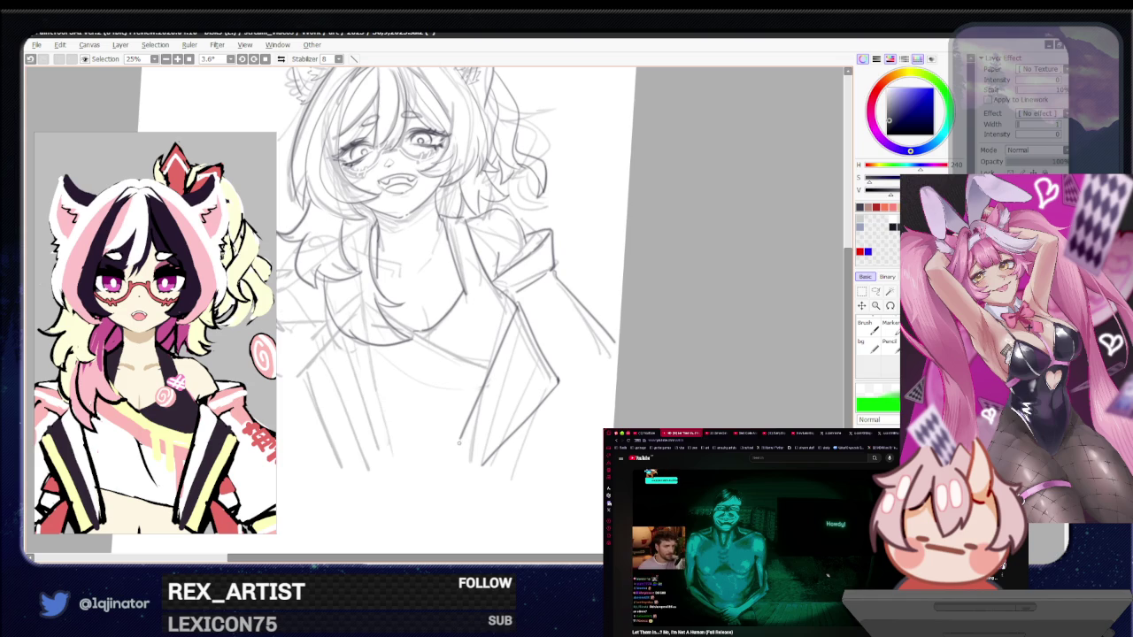
{"action": "left_click_drag", "start_coordinate": [459, 440], "coordinate": [482, 464]}
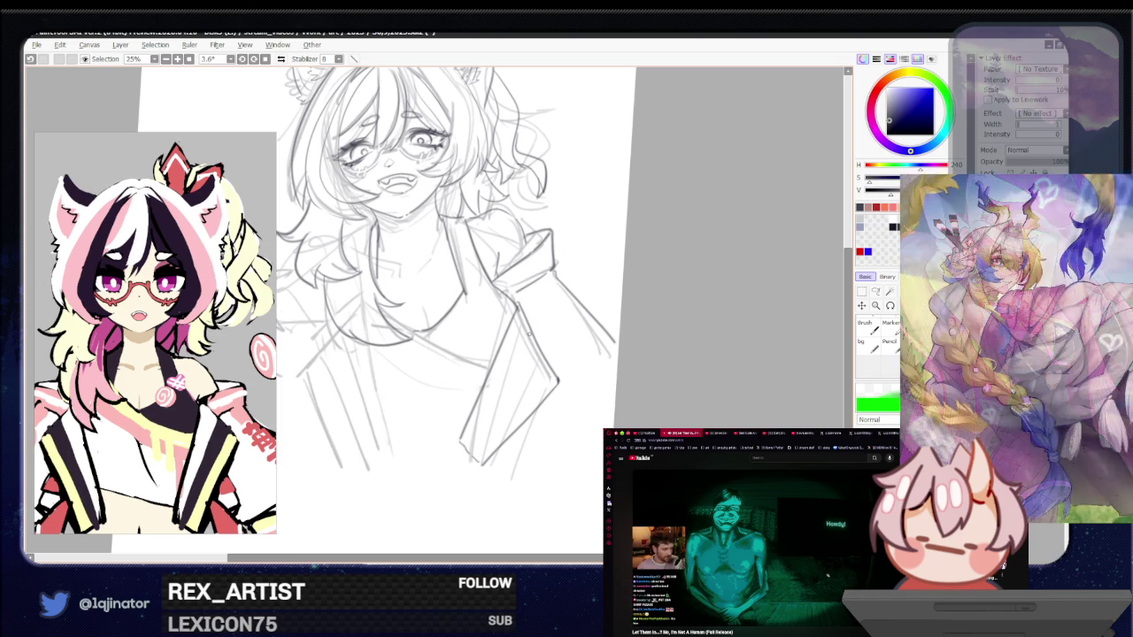
{"action": "left_click_drag", "start_coordinate": [529, 331], "coordinate": [469, 457]}
{"action": "key", "text": "ctrl+z"}
{"action": "key", "text": "ctrl+z"}
{"action": "left_click_drag", "start_coordinate": [531, 324], "coordinate": [470, 448]}
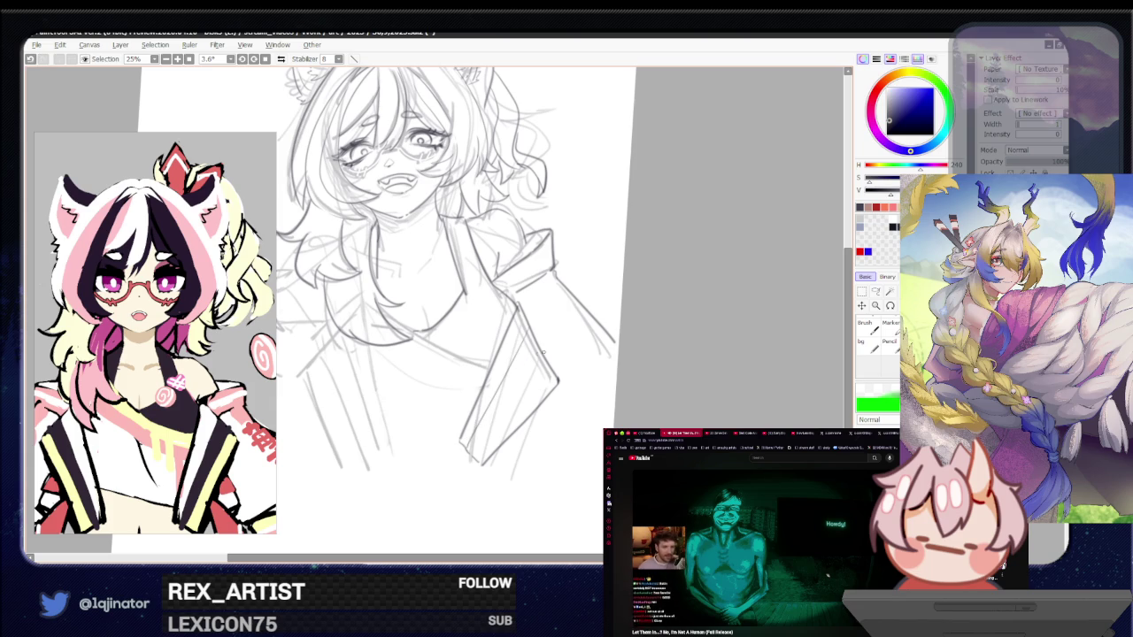
{"action": "left_click_drag", "start_coordinate": [546, 363], "coordinate": [471, 441]}
{"action": "key", "text": "ctrl+z"}
{"action": "left_click_drag", "start_coordinate": [547, 358], "coordinate": [475, 450]}
{"action": "key", "text": "ctrl+z"}
{"action": "left_click_drag", "start_coordinate": [547, 356], "coordinate": [473, 454]}
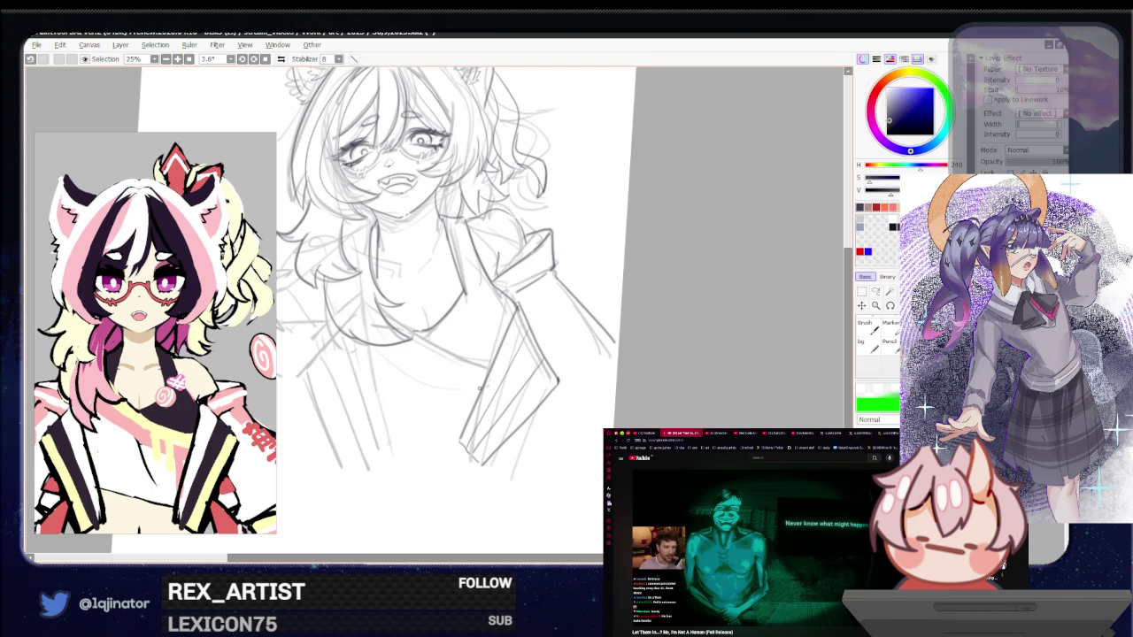
{"action": "left_click_drag", "start_coordinate": [480, 388], "coordinate": [422, 462]}
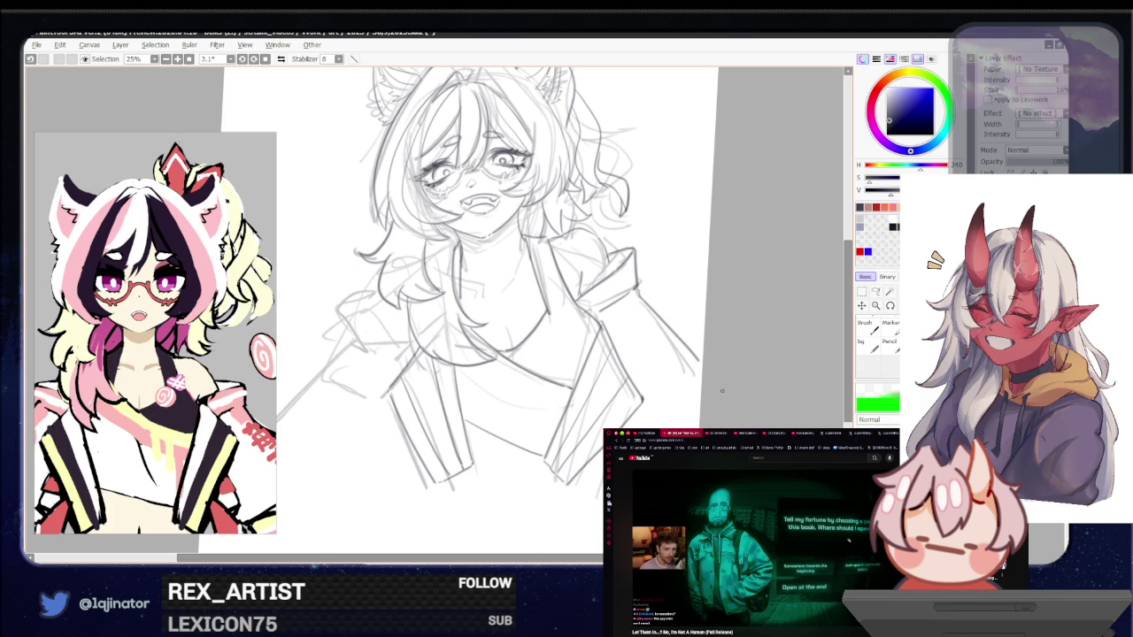
Undo the small chest stroke and redraw short pencil lines on the girl's chest
{"action": "left_click_drag", "start_coordinate": [773, 388], "coordinate": [784, 362]}
{"action": "left_click_drag", "start_coordinate": [601, 436], "coordinate": [601, 451]}
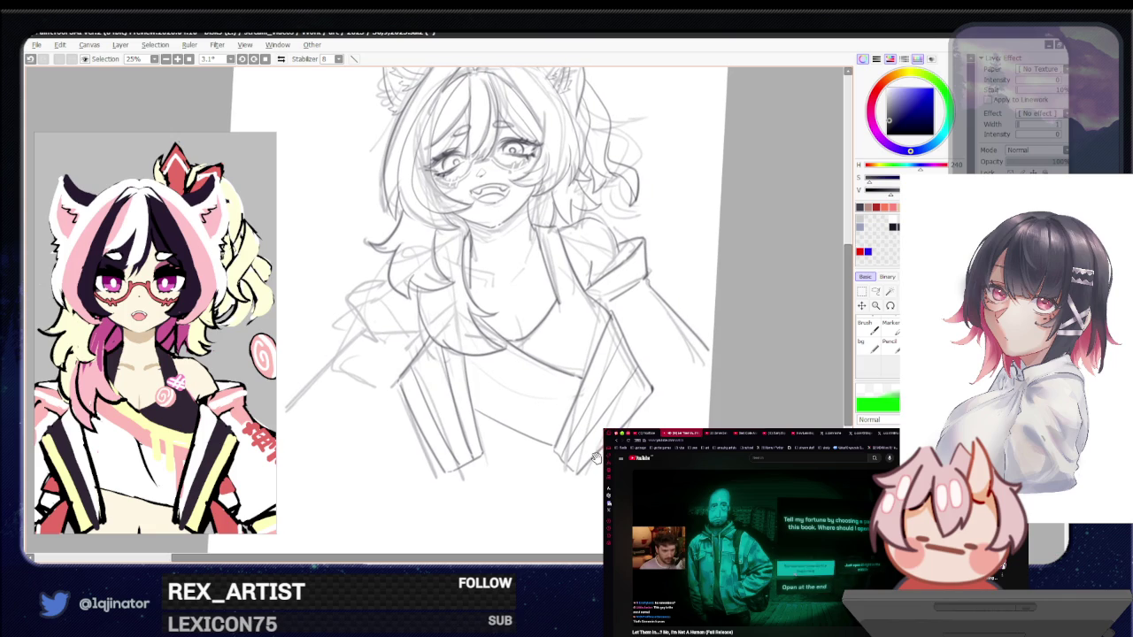
{"action": "scroll", "coordinate": [585, 410], "scroll_direction": "up", "scroll_amount": 2}
{"action": "left_click_drag", "start_coordinate": [551, 334], "coordinate": [559, 371]}
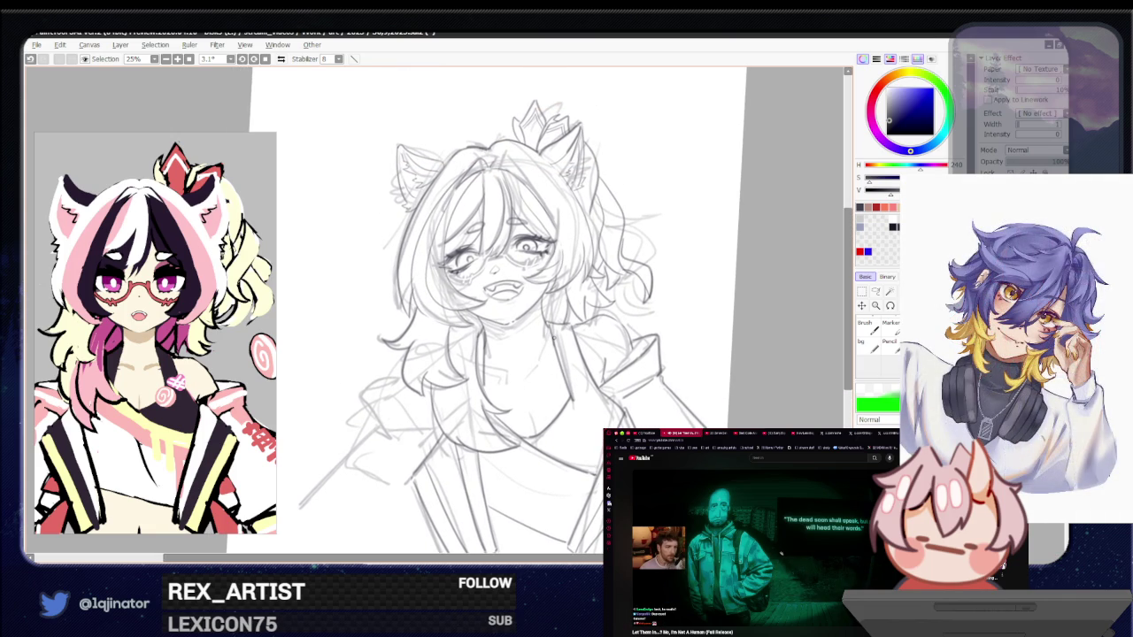
{"action": "key", "text": "ctrl+z"}
{"action": "left_click_drag", "start_coordinate": [532, 357], "coordinate": [528, 373]}
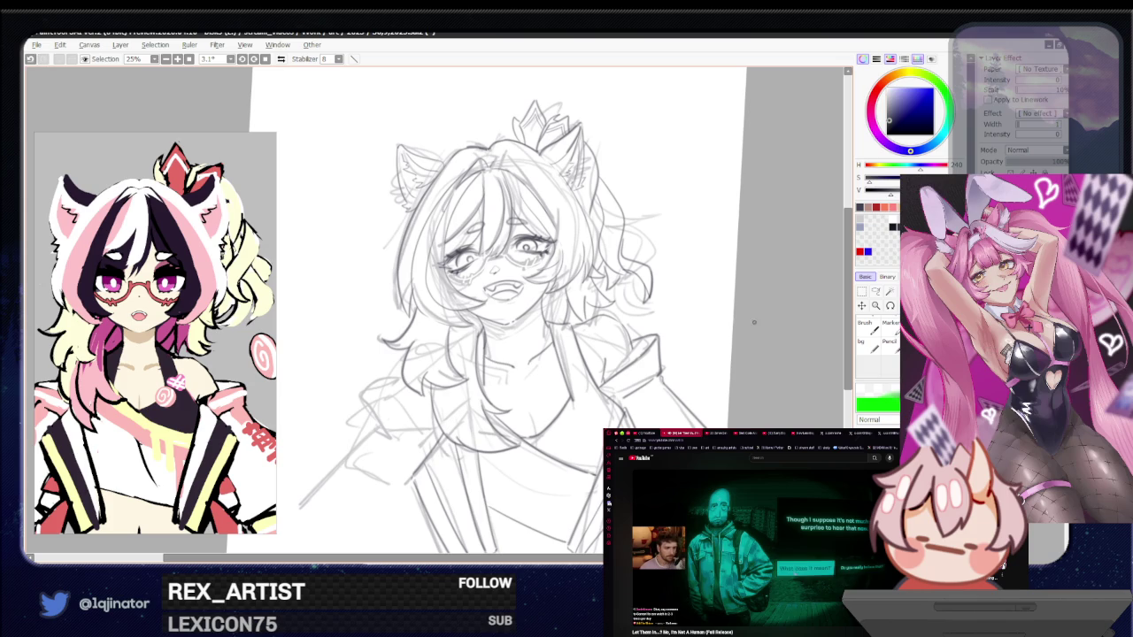
{"action": "left_click_drag", "start_coordinate": [677, 403], "coordinate": [739, 323]}
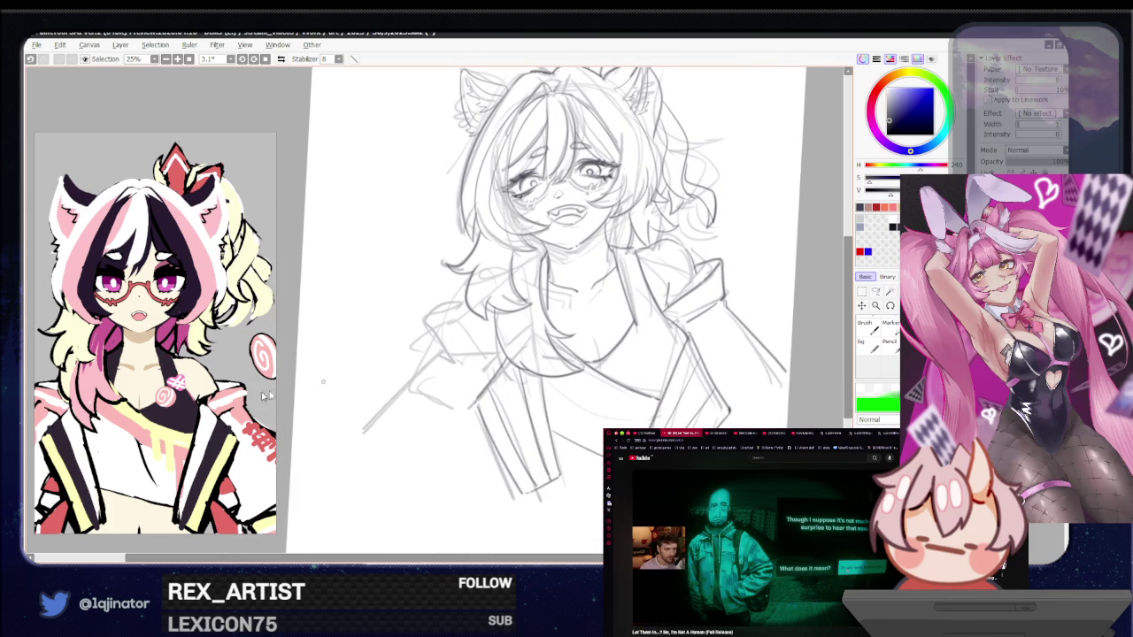
{"action": "left_click", "coordinate": [155, 399]}
{"action": "scroll", "coordinate": [155, 399], "scroll_direction": "down", "scroll_amount": 2}
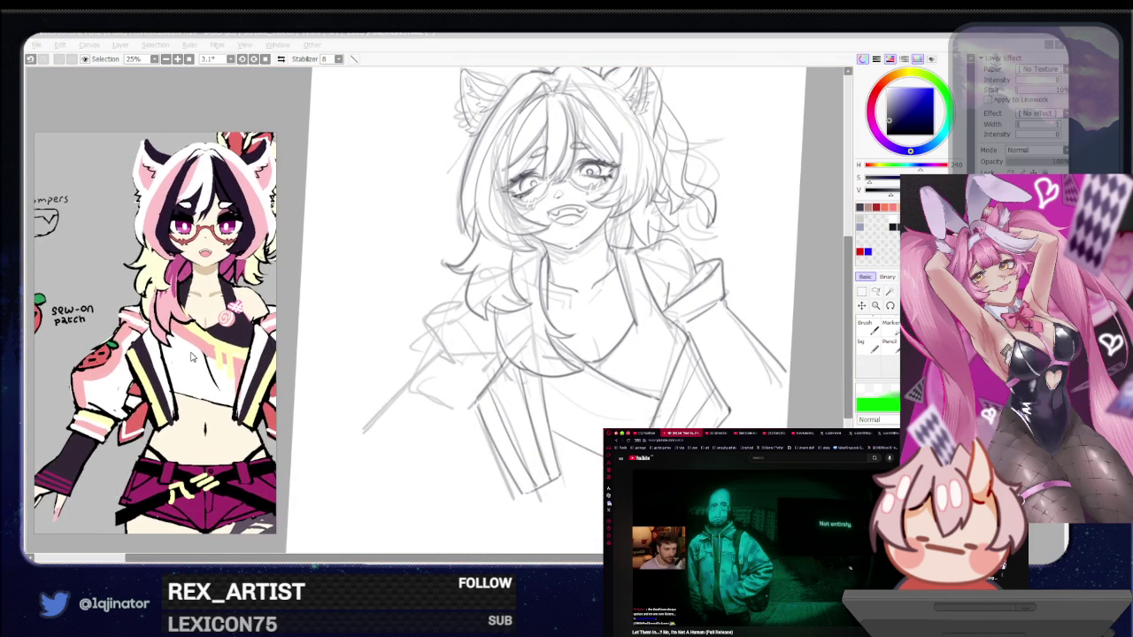
Draw a short line across the neckline and a long jacket line sweeping down-left
{"action": "left_click", "coordinate": [567, 322]}
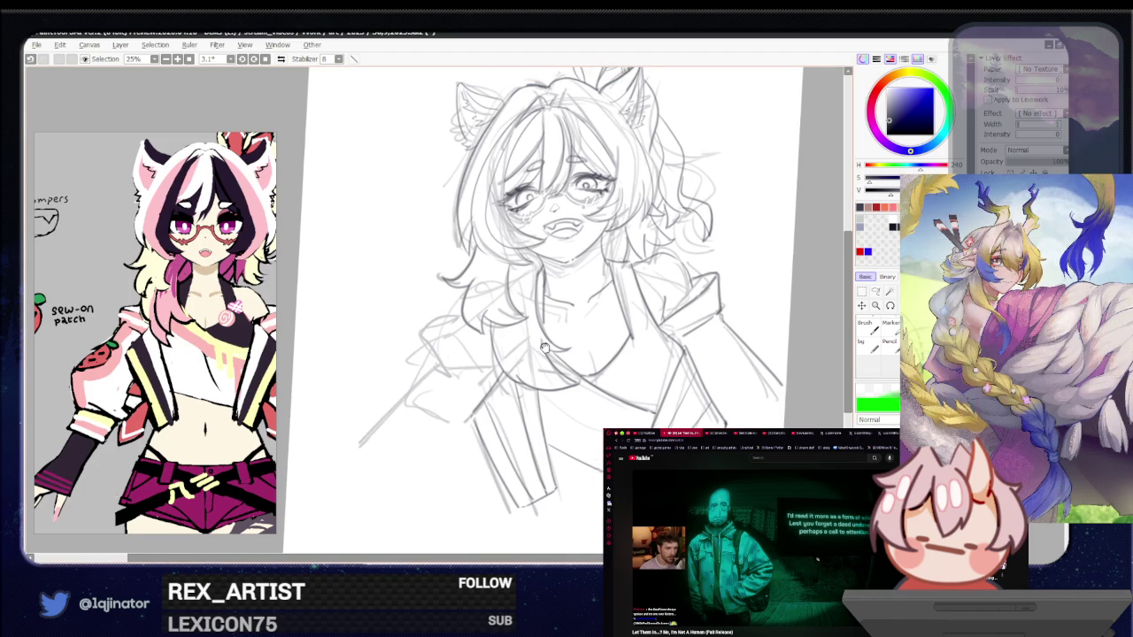
{"action": "left_click_drag", "start_coordinate": [567, 322], "coordinate": [561, 343]}
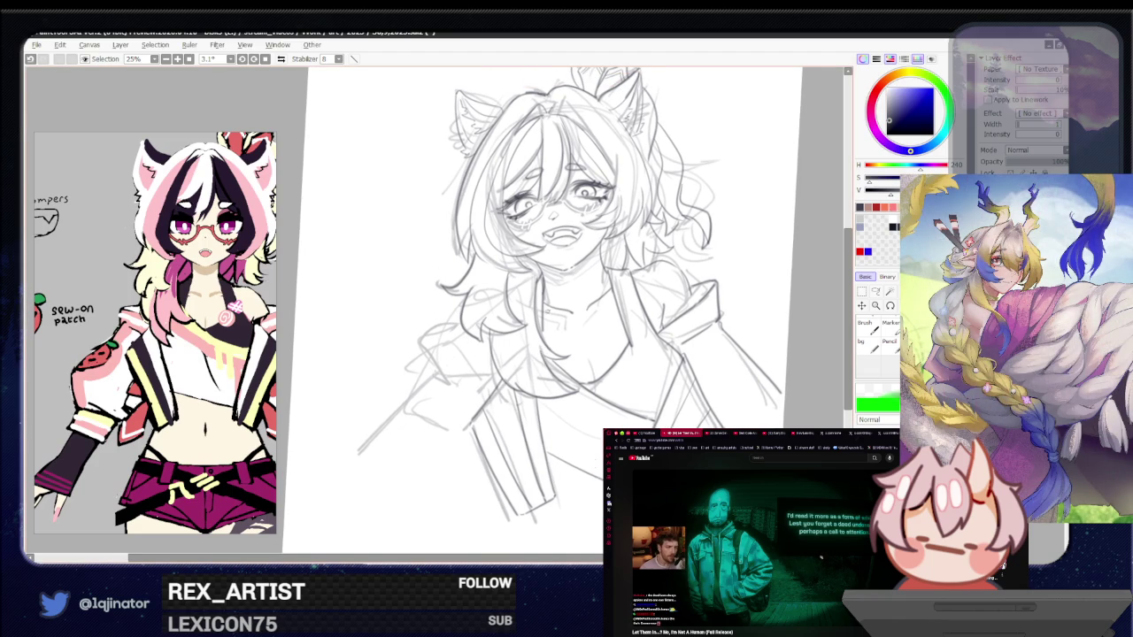
{"action": "mouse_move", "coordinate": [458, 320]}
{"action": "left_mouse_down"}
{"action": "mouse_move", "coordinate": [427, 375]}
{"action": "mouse_move", "coordinate": [425, 337]}
{"action": "mouse_move", "coordinate": [437, 368]}
{"action": "left_mouse_up"}
{"action": "key", "text": "ctrl+z"}
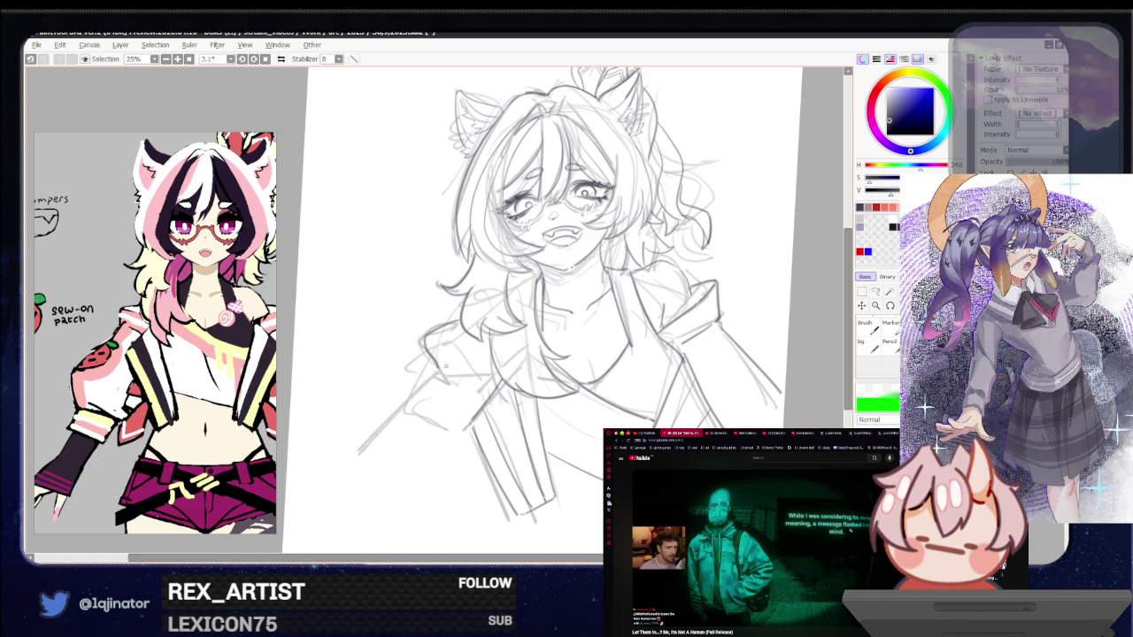
{"action": "left_click_drag", "start_coordinate": [445, 369], "coordinate": [483, 363]}
{"action": "left_click_drag", "start_coordinate": [434, 367], "coordinate": [354, 451]}
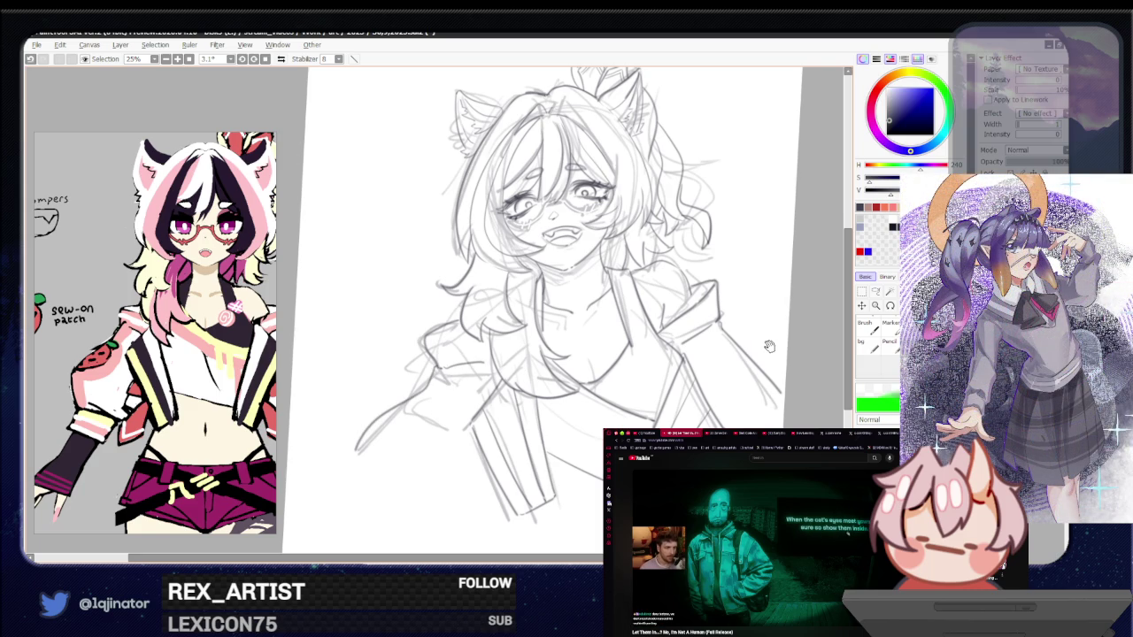
Replace a small stroke with a jacket line near the bottom of the sketch
{"action": "left_click_drag", "start_coordinate": [769, 346], "coordinate": [710, 345]}
{"action": "mouse_move", "coordinate": [588, 415]}
{"action": "left_mouse_down"}
{"action": "mouse_move", "coordinate": [605, 407]}
{"action": "mouse_move", "coordinate": [595, 409]}
{"action": "left_mouse_up"}
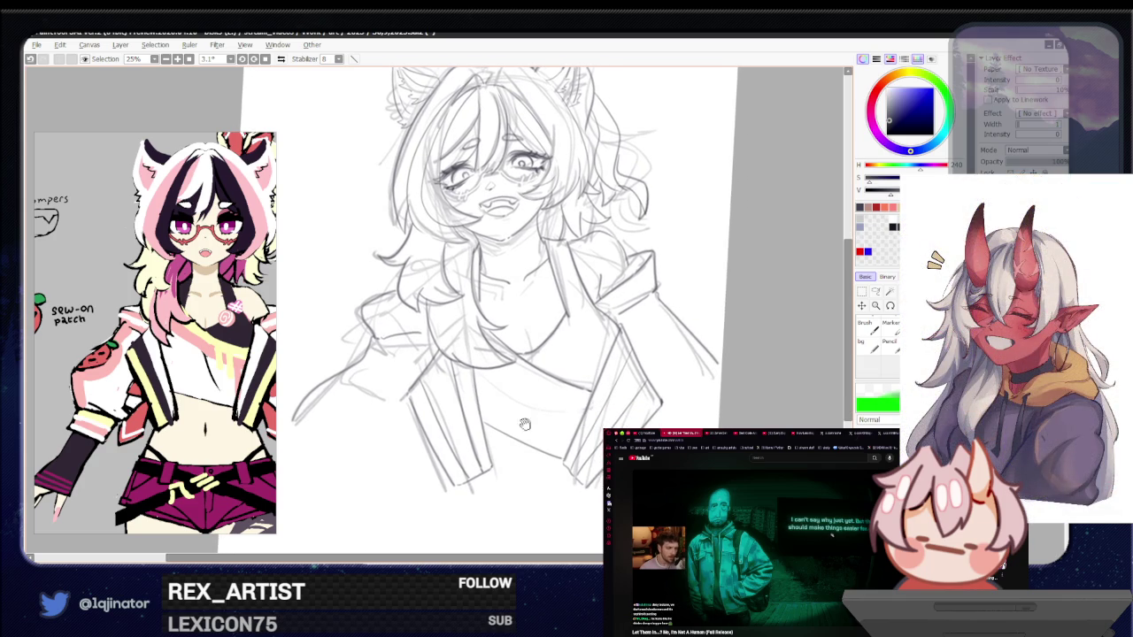
{"action": "left_click_drag", "start_coordinate": [475, 440], "coordinate": [489, 439]}
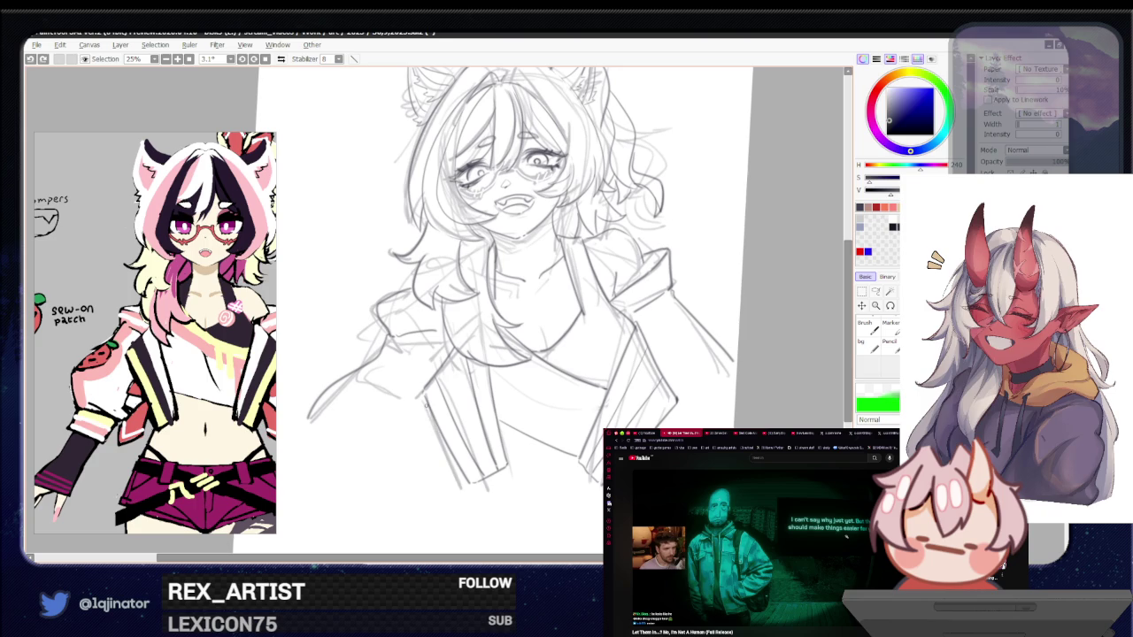
{"action": "left_click", "coordinate": [42, 58]}
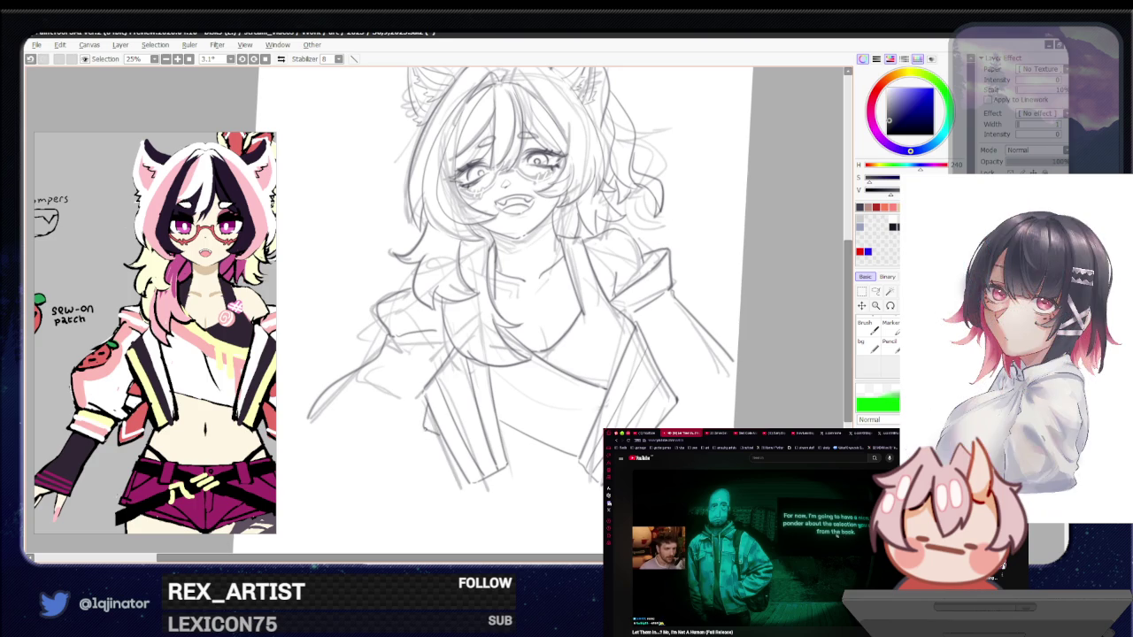
{"action": "key", "text": "ctrl+z"}
{"action": "mouse_move", "coordinate": [423, 479]}
{"action": "left_mouse_down"}
{"action": "mouse_move", "coordinate": [438, 513]}
{"action": "mouse_move", "coordinate": [453, 462]}
{"action": "left_mouse_up"}
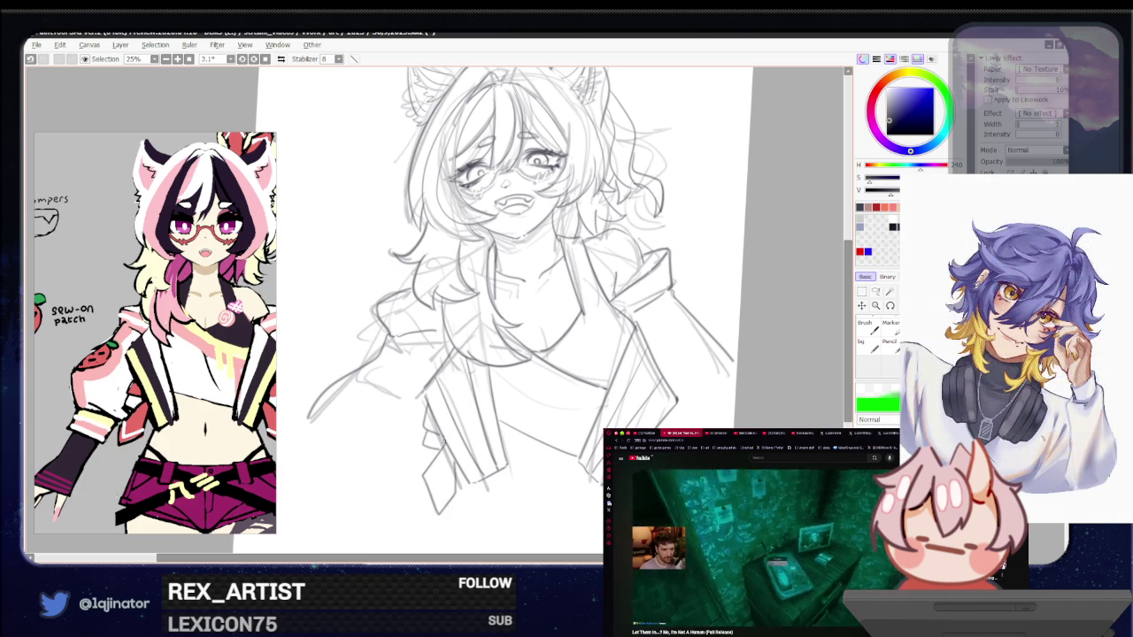
{"action": "left_click_drag", "start_coordinate": [464, 456], "coordinate": [458, 439]}
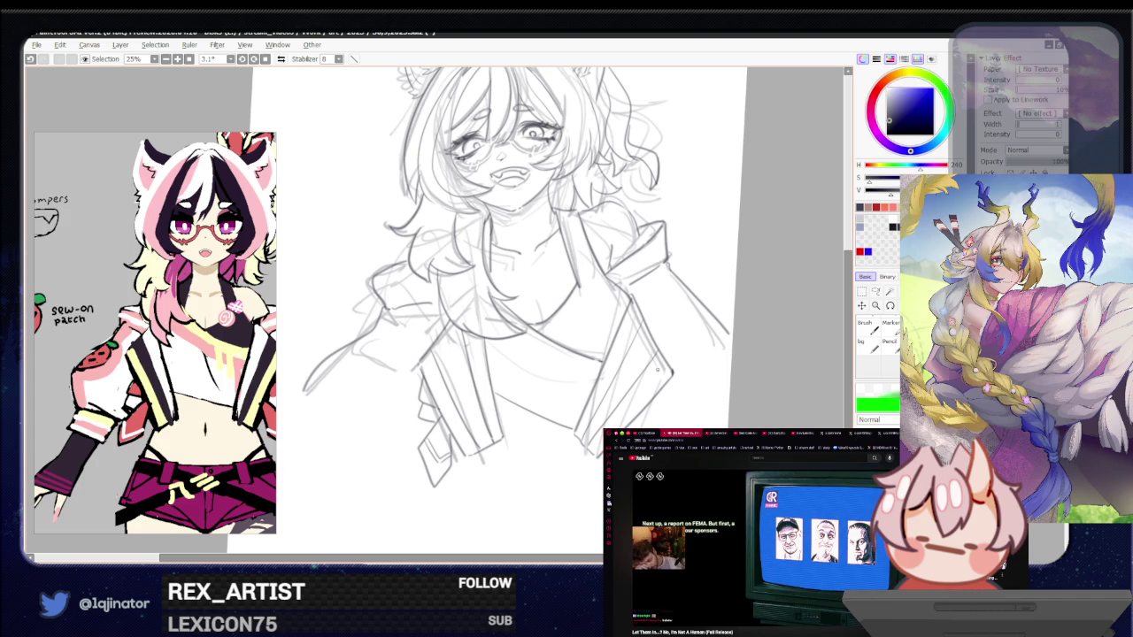
{"action": "left_click_drag", "start_coordinate": [177, 337], "coordinate": [106, 332]}
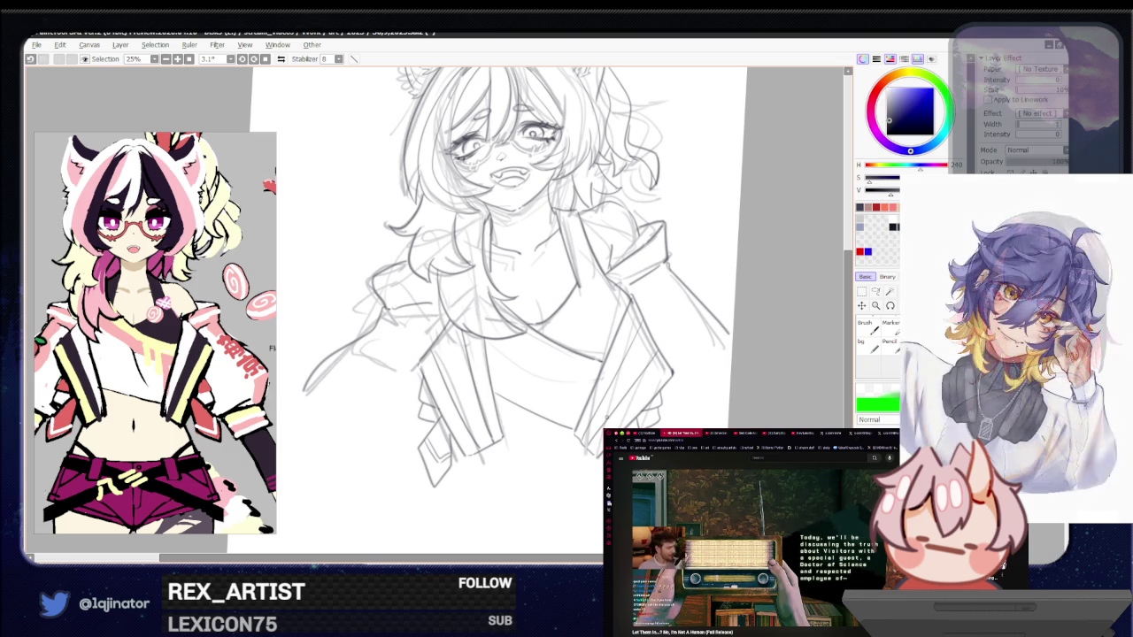
Redraw the short jacket stroke below the chest several times, finally undoing the last attempt
{"action": "left_click_drag", "start_coordinate": [501, 451], "coordinate": [521, 434]}
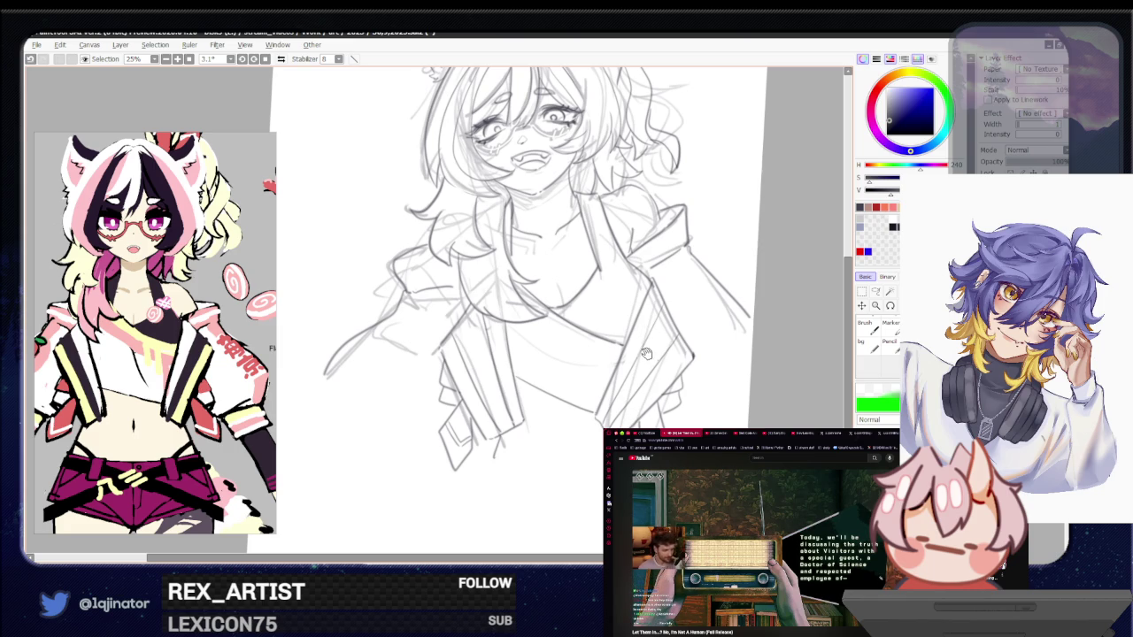
{"action": "mouse_move", "coordinate": [757, 360]}
{"action": "left_mouse_down"}
{"action": "mouse_move", "coordinate": [727, 429]}
{"action": "mouse_move", "coordinate": [708, 416]}
{"action": "left_mouse_up"}
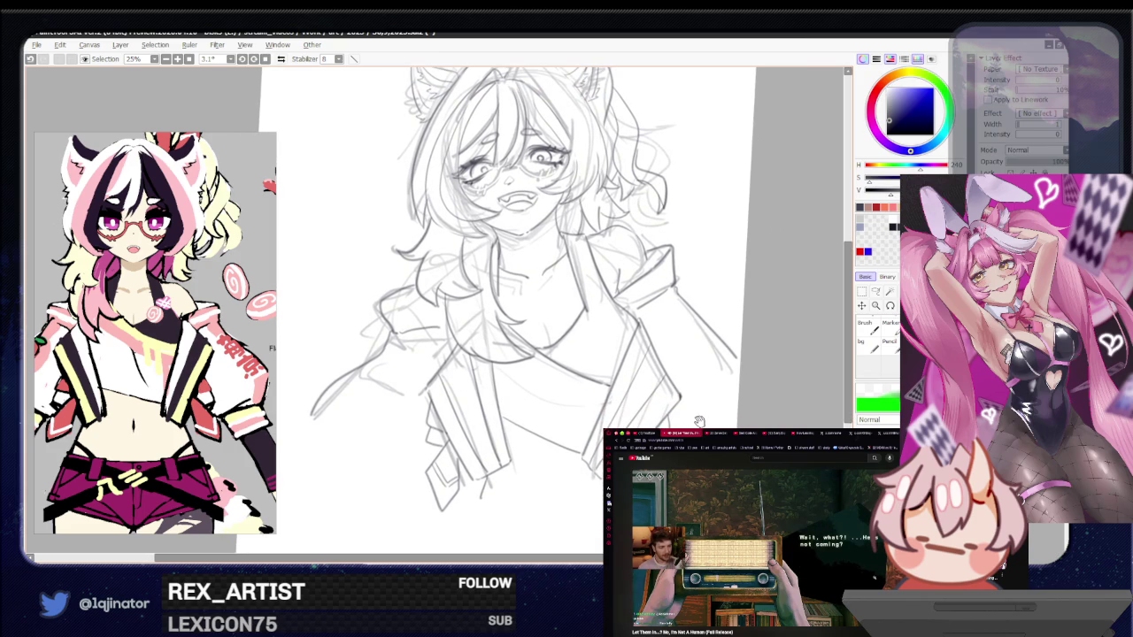
{"action": "scroll", "coordinate": [694, 423], "scroll_direction": "down", "scroll_amount": 2}
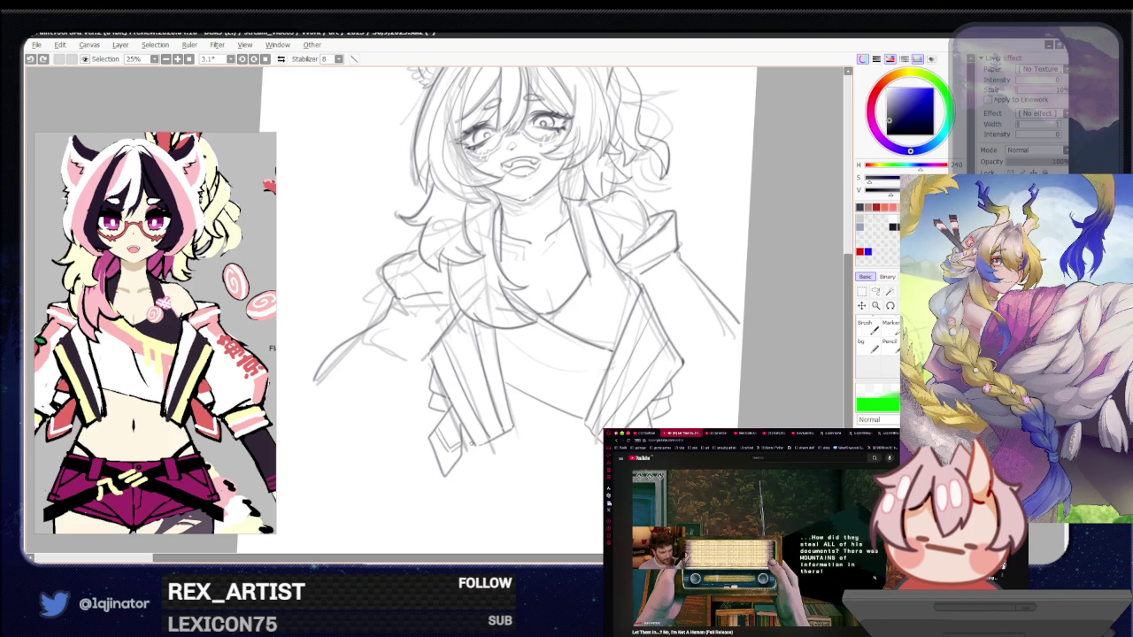
{"action": "key", "text": "ctrl+z"}
{"action": "left_click_drag", "start_coordinate": [473, 443], "coordinate": [463, 481]}
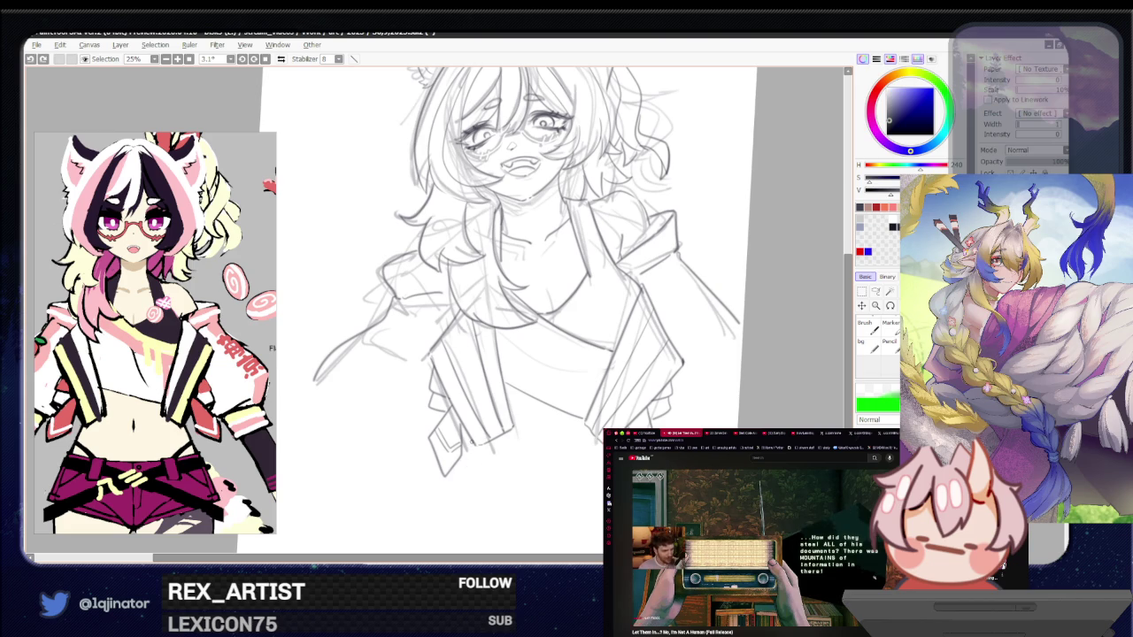
{"action": "key", "text": "ctrl+z"}
{"action": "left_click_drag", "start_coordinate": [471, 443], "coordinate": [463, 480]}
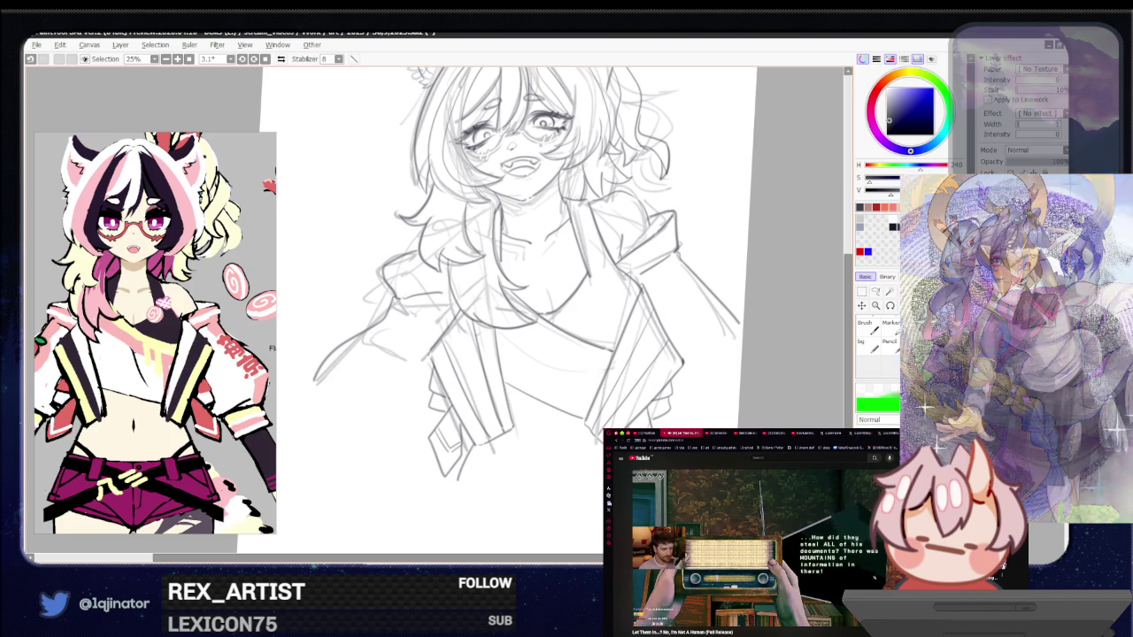
{"action": "key", "text": "ctrl+z"}
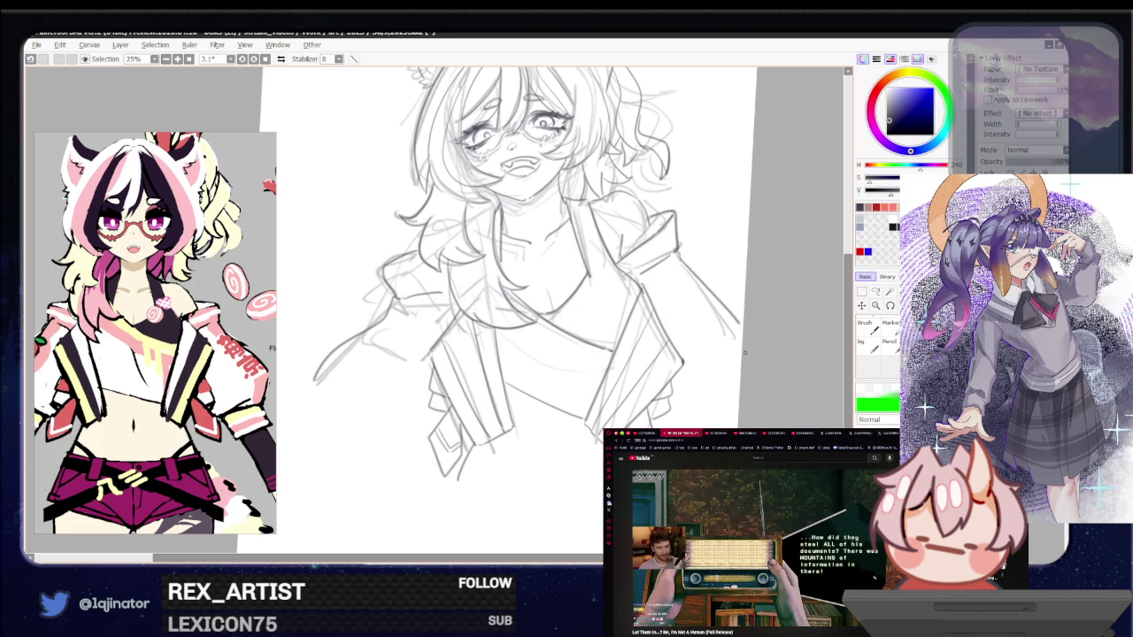
Hide and show the rough under-sketch layer twice to compare, then zoom the face to 50%
{"action": "left_click_drag", "start_coordinate": [696, 390], "coordinate": [679, 455]}
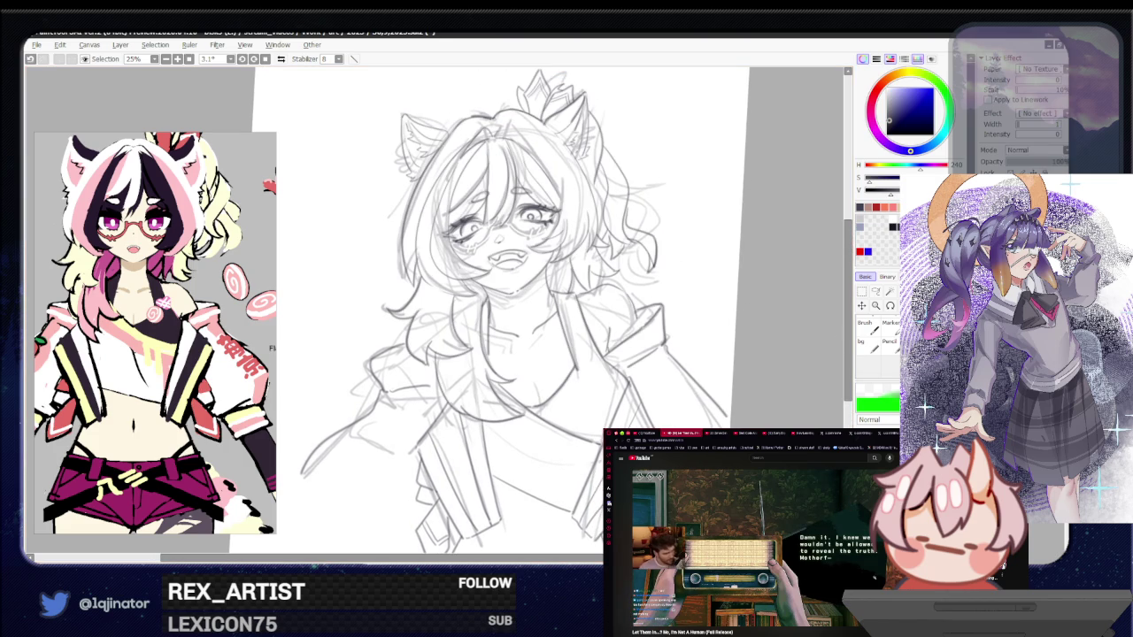
{"action": "left_click", "coordinate": [987, 203]}
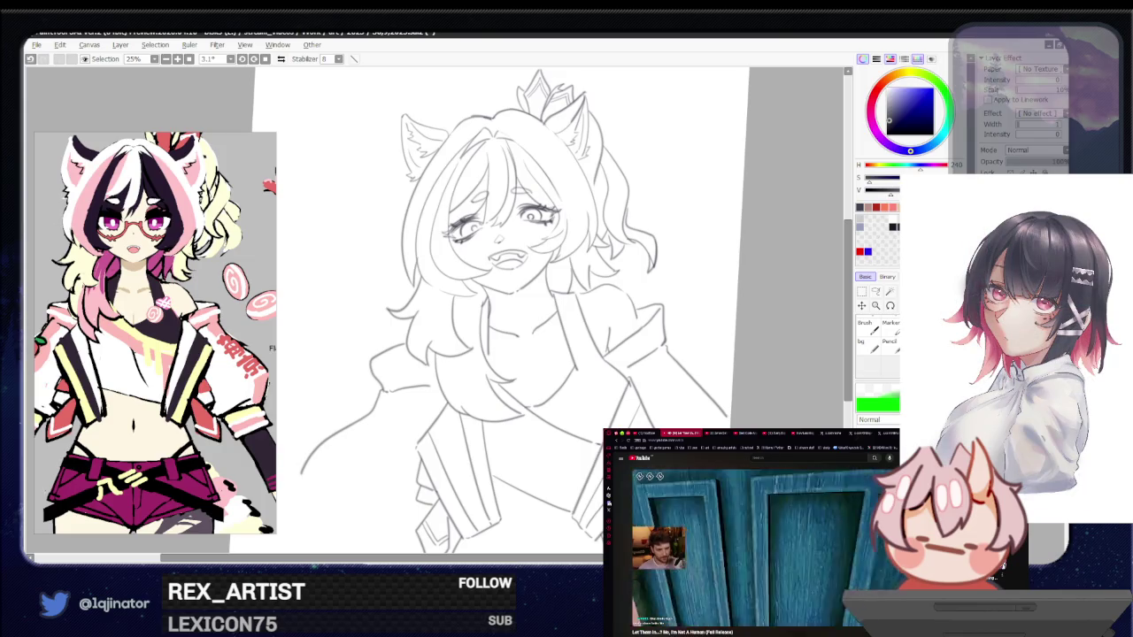
{"action": "left_click", "coordinate": [987, 203]}
{"action": "left_click", "coordinate": [987, 204]}
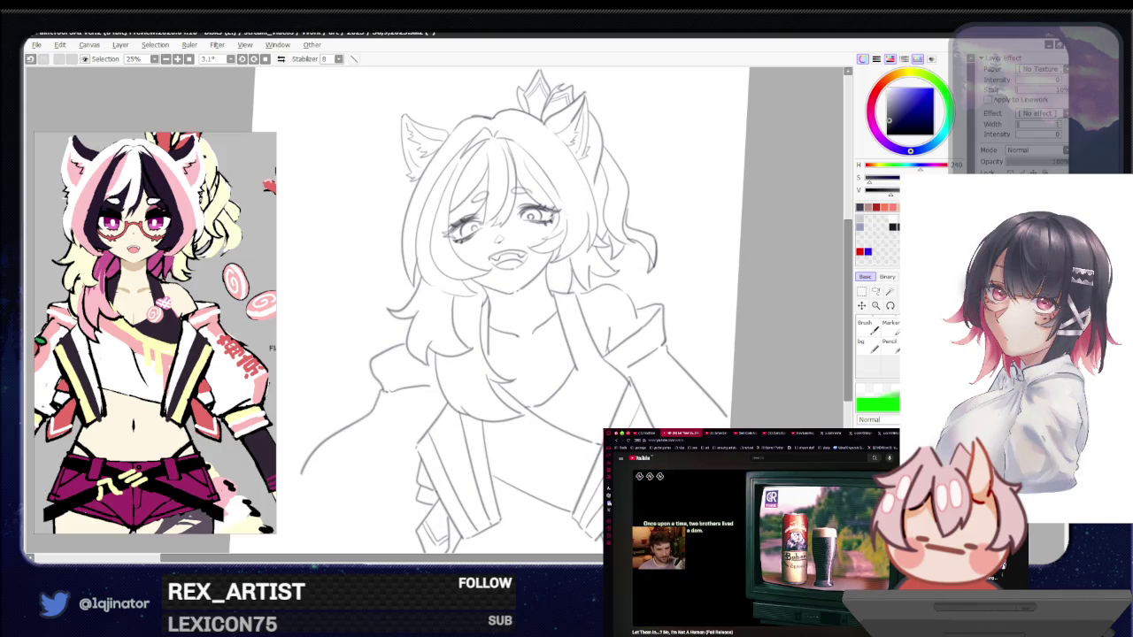
{"action": "left_click", "coordinate": [987, 204]}
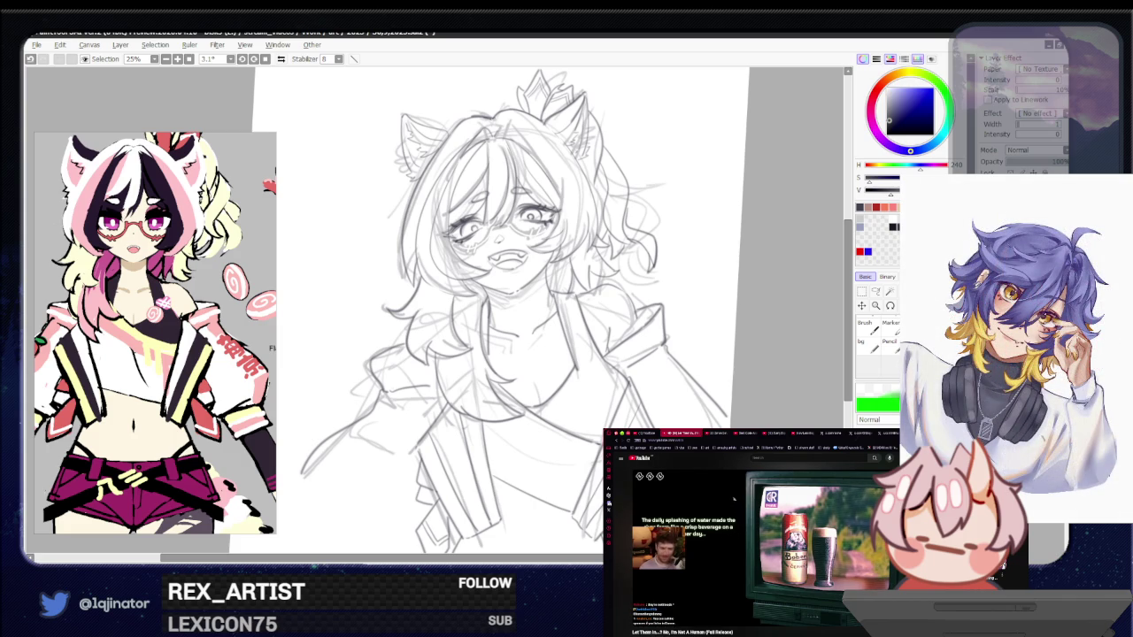
{"action": "key", "text": "ctrl+plus"}
{"action": "key", "text": "ctrl+plus"}
{"action": "key", "text": "ctrl+plus"}
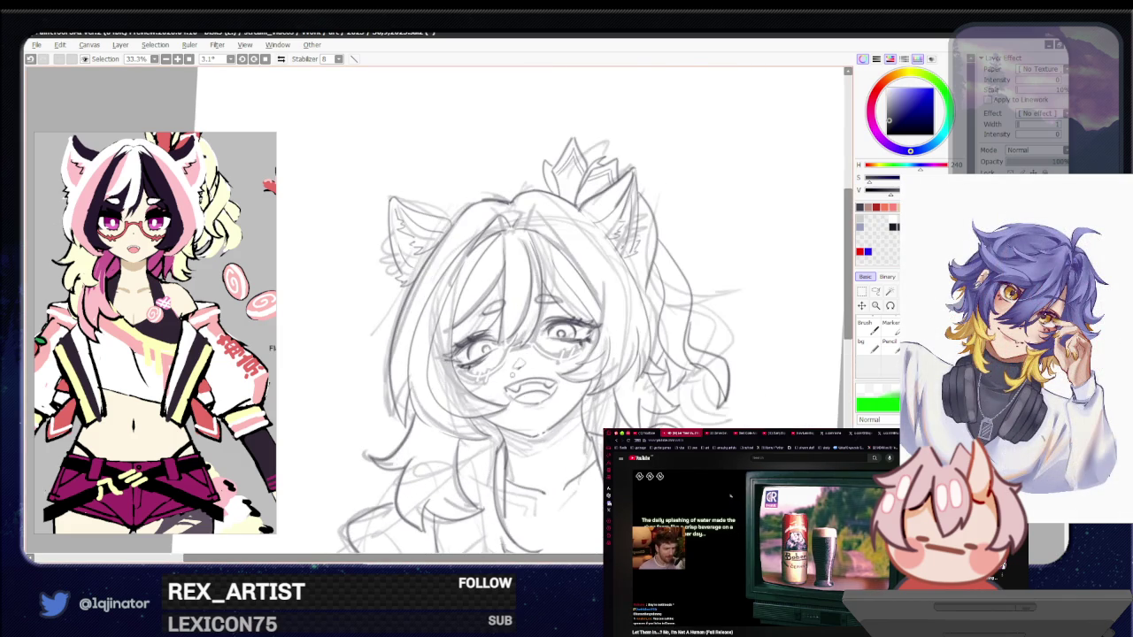
{"action": "key", "text": "ctrl+plus"}
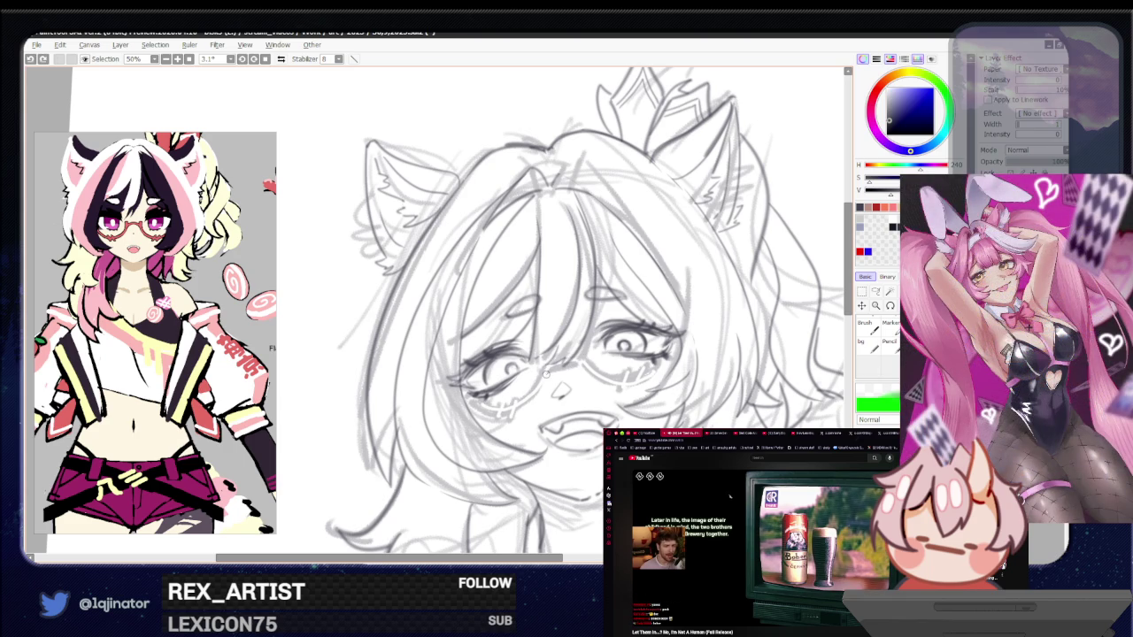
Draw faint lines from the glasses to the cheek and fade the sketch layer to 29% opacity
{"action": "left_click_drag", "start_coordinate": [545, 368], "coordinate": [476, 407]}
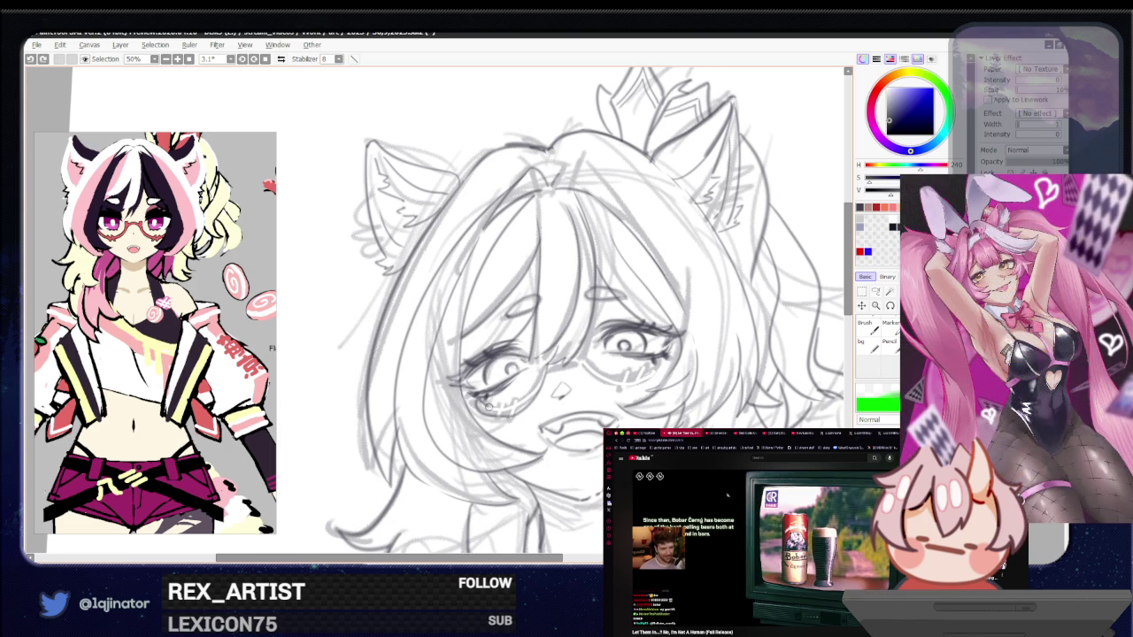
{"action": "mouse_move", "coordinate": [511, 406]}
{"action": "left_mouse_down"}
{"action": "mouse_move", "coordinate": [548, 360]}
{"action": "mouse_move", "coordinate": [516, 389]}
{"action": "mouse_move", "coordinate": [567, 387]}
{"action": "mouse_move", "coordinate": [524, 396]}
{"action": "mouse_move", "coordinate": [498, 380]}
{"action": "left_mouse_up"}
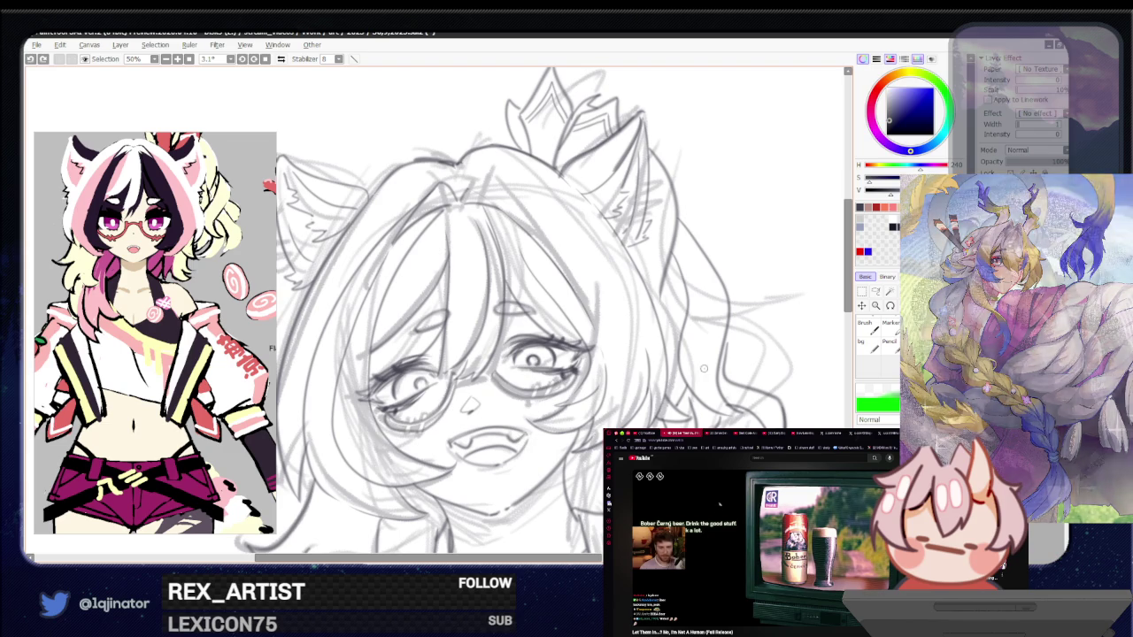
{"action": "left_click_drag", "start_coordinate": [1066, 162], "coordinate": [1020, 164]}
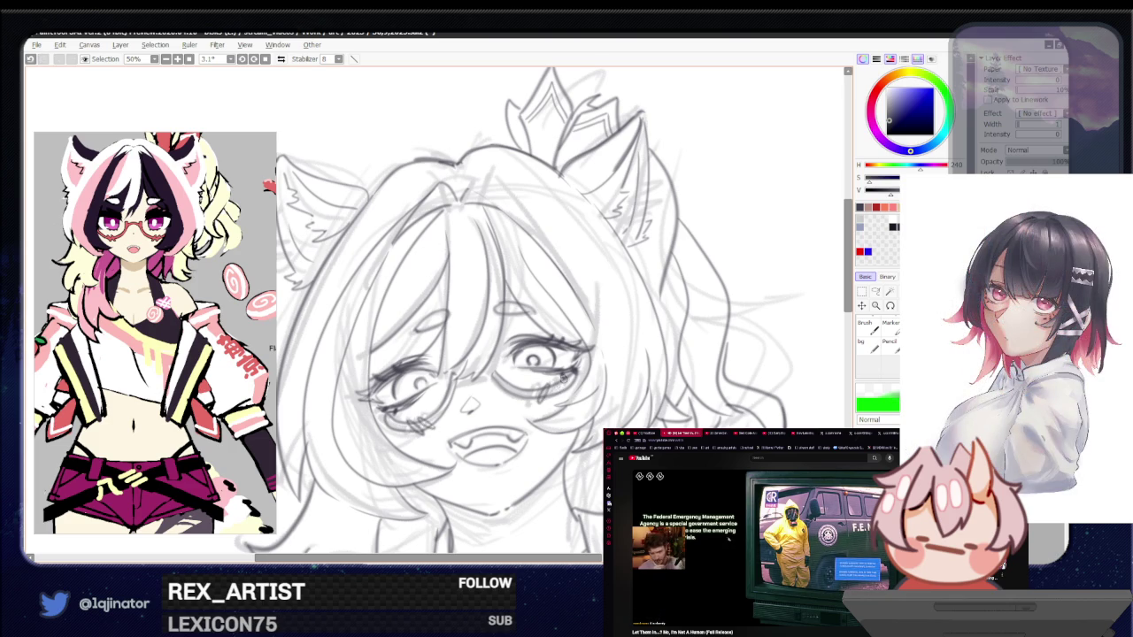
Hatch dark shading under the girl's left eye, then zoom out to 25%
{"action": "left_click_drag", "start_coordinate": [558, 382], "coordinate": [550, 394]}
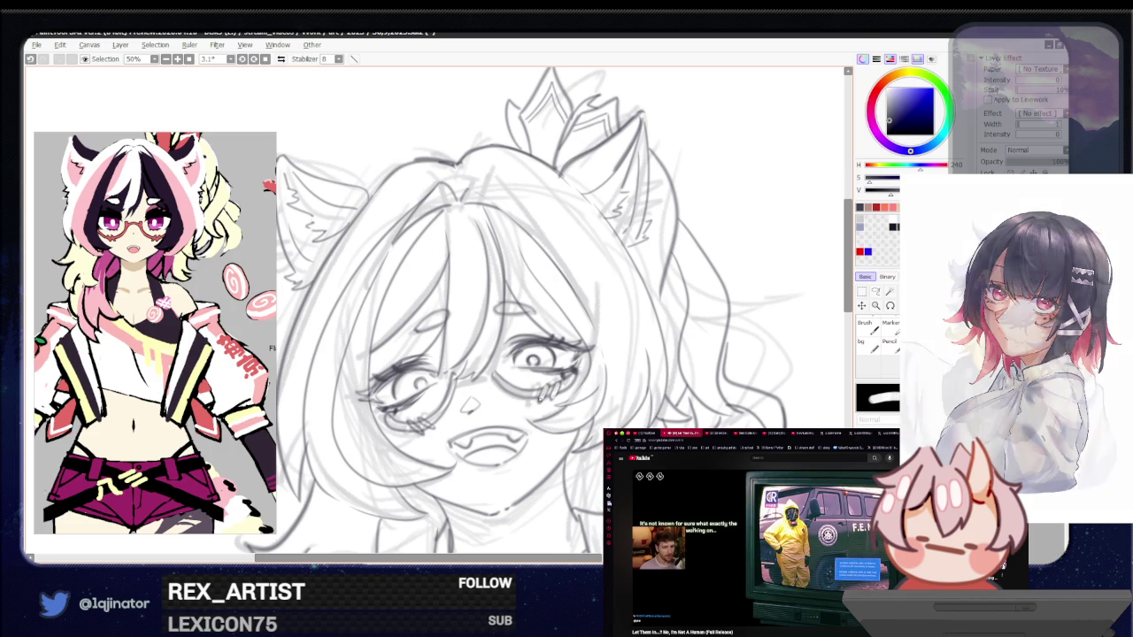
{"action": "left_click_drag", "start_coordinate": [558, 397], "coordinate": [552, 410]}
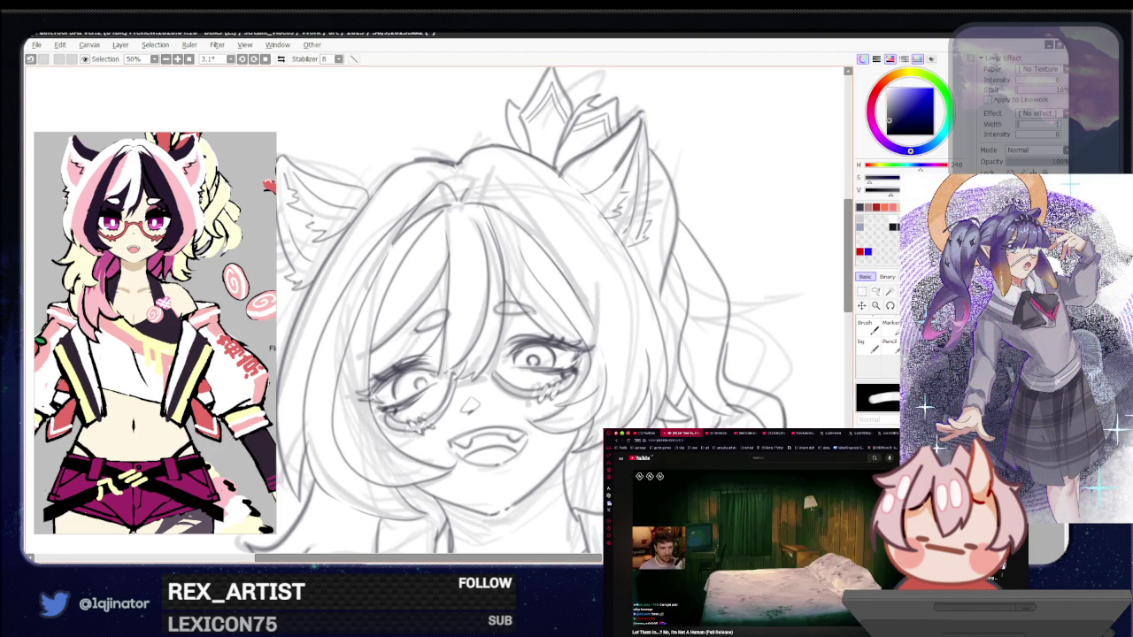
{"action": "key", "text": "ctrl+minus"}
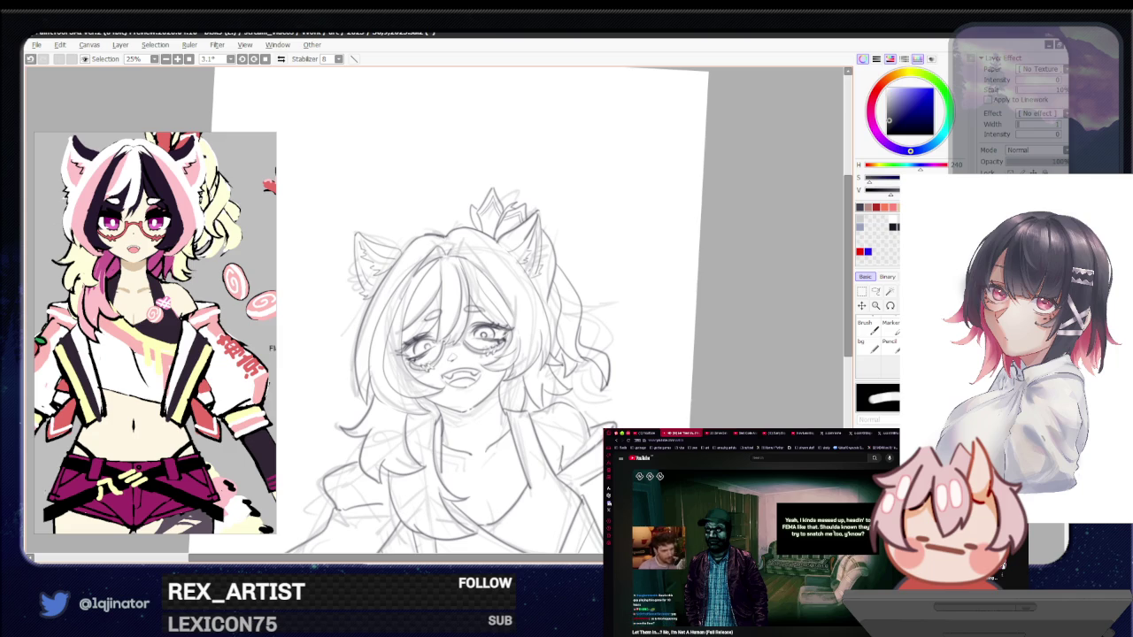
Undo the last stroke and shift the view up to show the jacket collar
{"action": "mouse_move", "coordinate": [641, 496]}
{"action": "left_mouse_down"}
{"action": "mouse_move", "coordinate": [685, 387]}
{"action": "mouse_move", "coordinate": [676, 445]}
{"action": "left_mouse_up"}
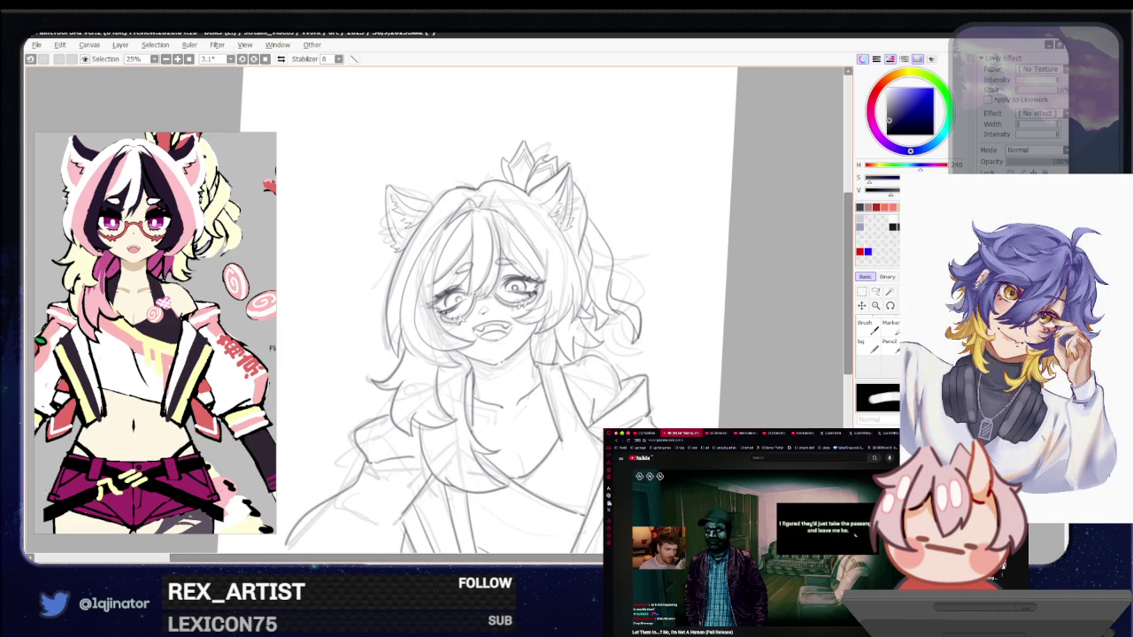
{"action": "key", "text": "e"}
{"action": "key", "text": "ctrl+z"}
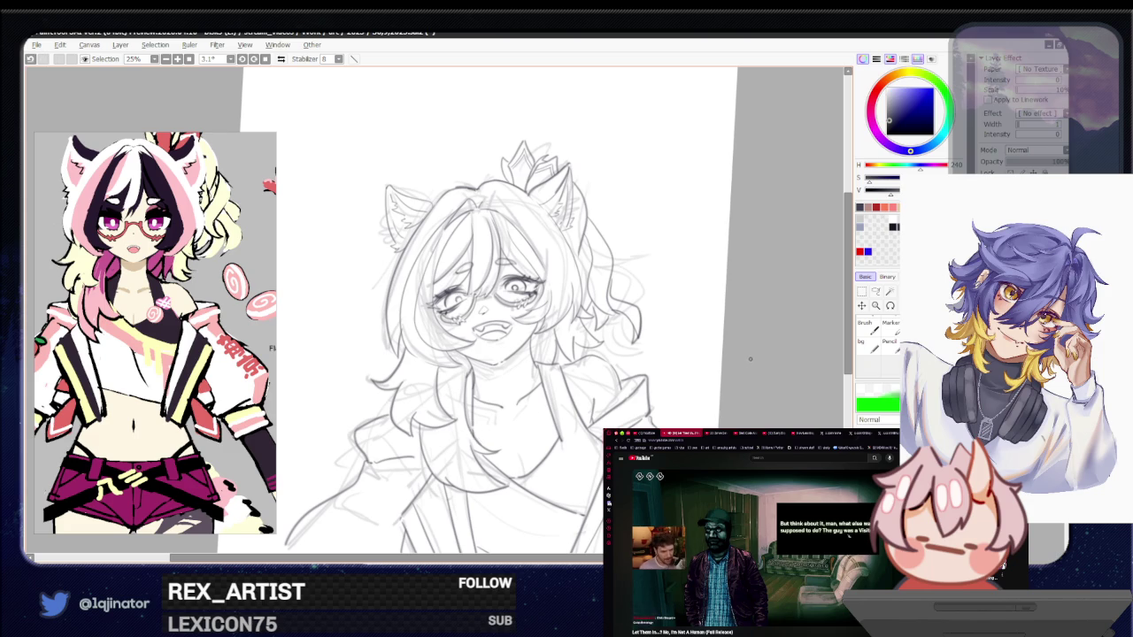
{"action": "left_click_drag", "start_coordinate": [597, 442], "coordinate": [652, 349]}
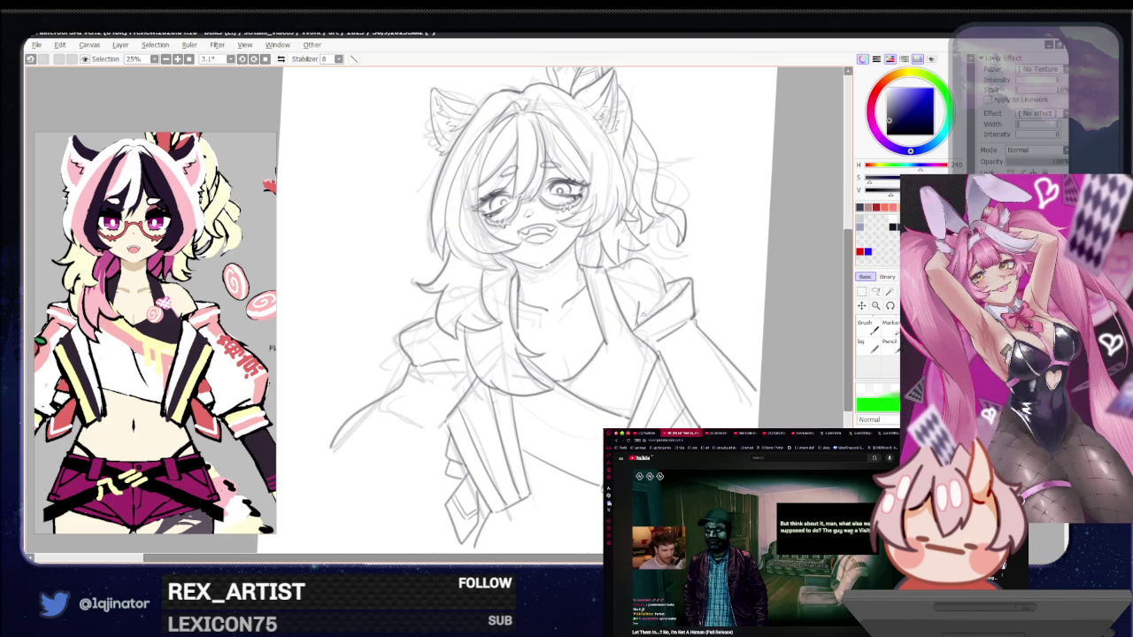
Draw the right jacket collar line, redraw it, lighten it with the eraser, then zoom to the face
{"action": "left_click_drag", "start_coordinate": [637, 326], "coordinate": [684, 287]}
{"action": "key", "text": "ctrl+z"}
{"action": "left_click_drag", "start_coordinate": [638, 324], "coordinate": [686, 286]}
{"action": "key", "text": "e"}
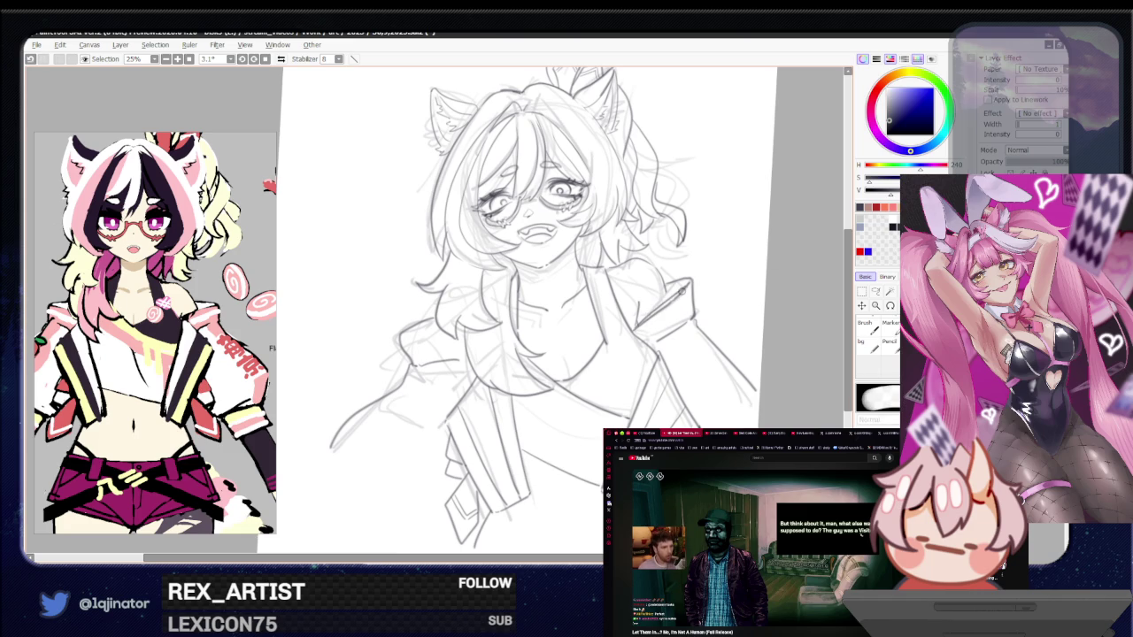
{"action": "left_click_drag", "start_coordinate": [639, 329], "coordinate": [685, 292]}
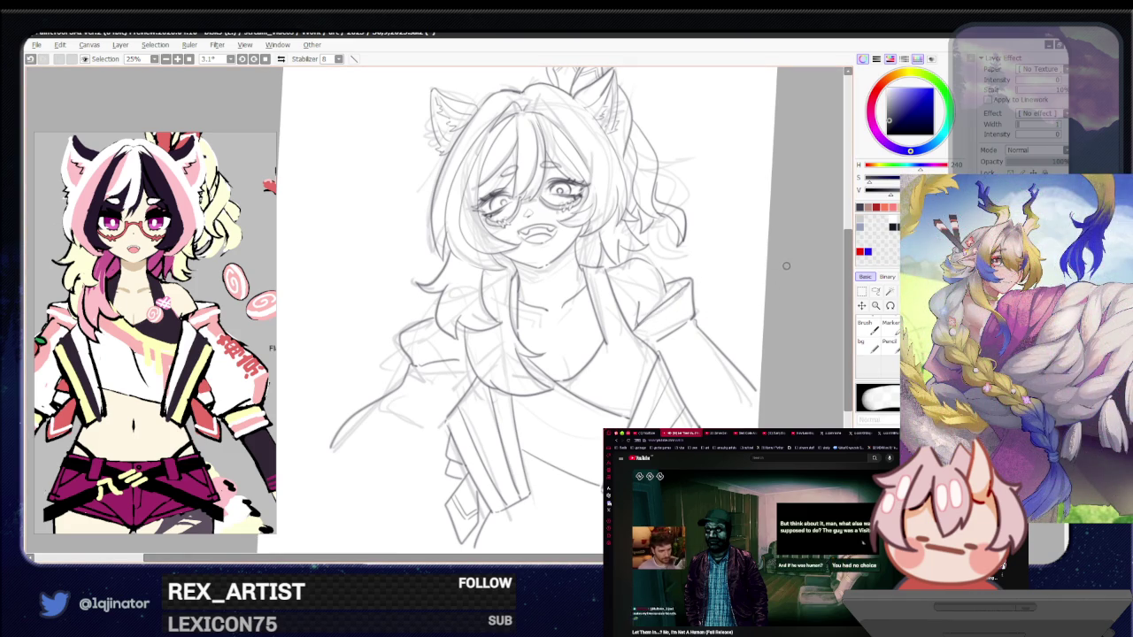
{"action": "key", "text": "n"}
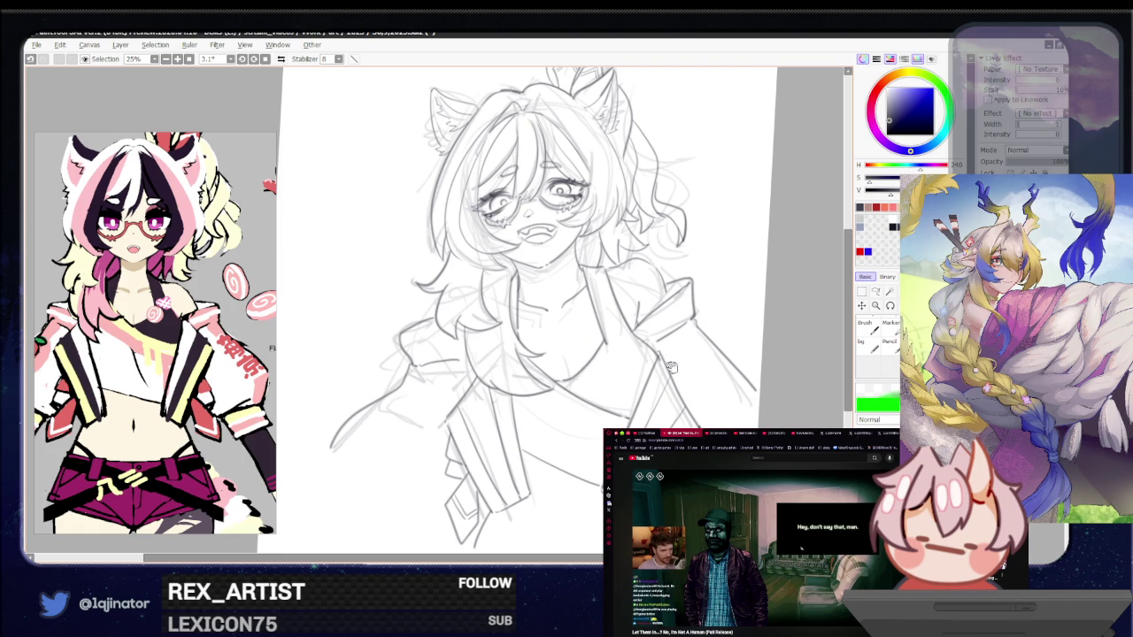
{"action": "left_click_drag", "start_coordinate": [672, 367], "coordinate": [652, 379]}
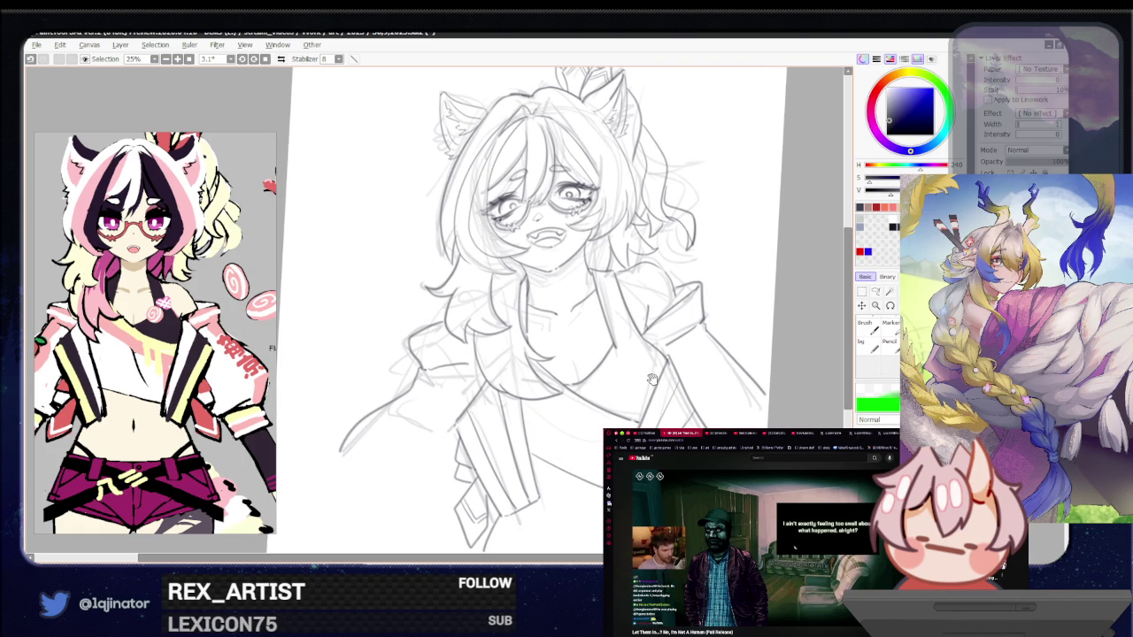
{"action": "scroll", "coordinate": [651, 379], "scroll_direction": "up", "scroll_amount": 2}
{"action": "left_click_drag", "start_coordinate": [467, 271], "coordinate": [573, 342]}
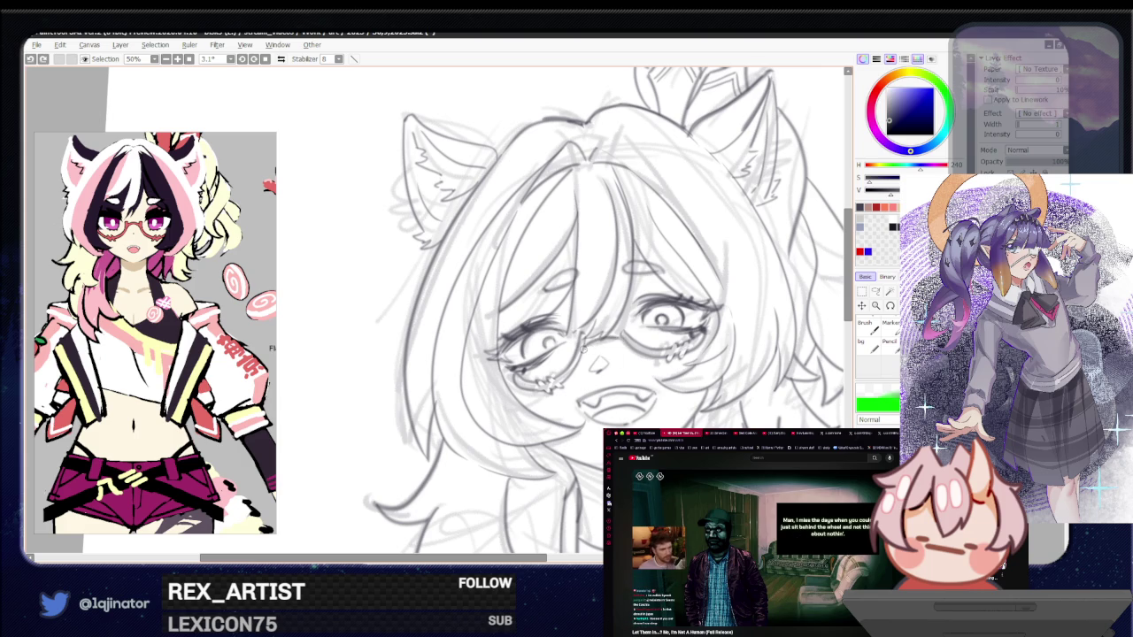
{"action": "key", "text": "e"}
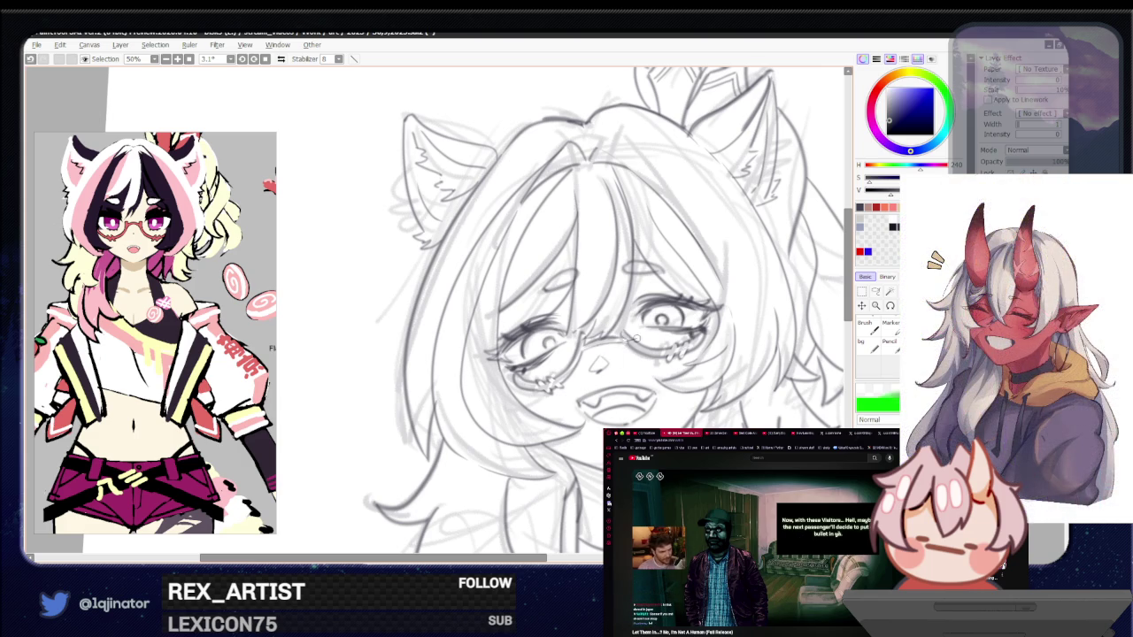
{"action": "left_click_drag", "start_coordinate": [625, 340], "coordinate": [764, 342]}
{"action": "key", "text": "ctrl+z"}
{"action": "key", "text": "ctrl+y"}
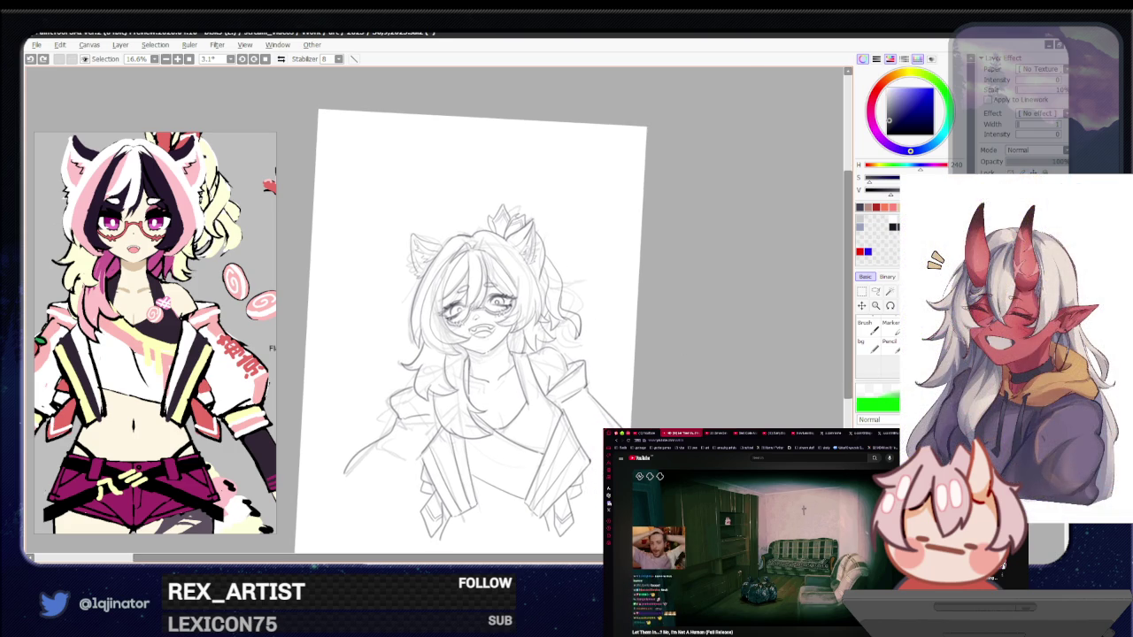
{"action": "scroll", "coordinate": [478, 337], "scroll_direction": "up", "scroll_amount": 2}
{"action": "scroll", "coordinate": [478, 337], "scroll_direction": "down", "scroll_amount": 2}
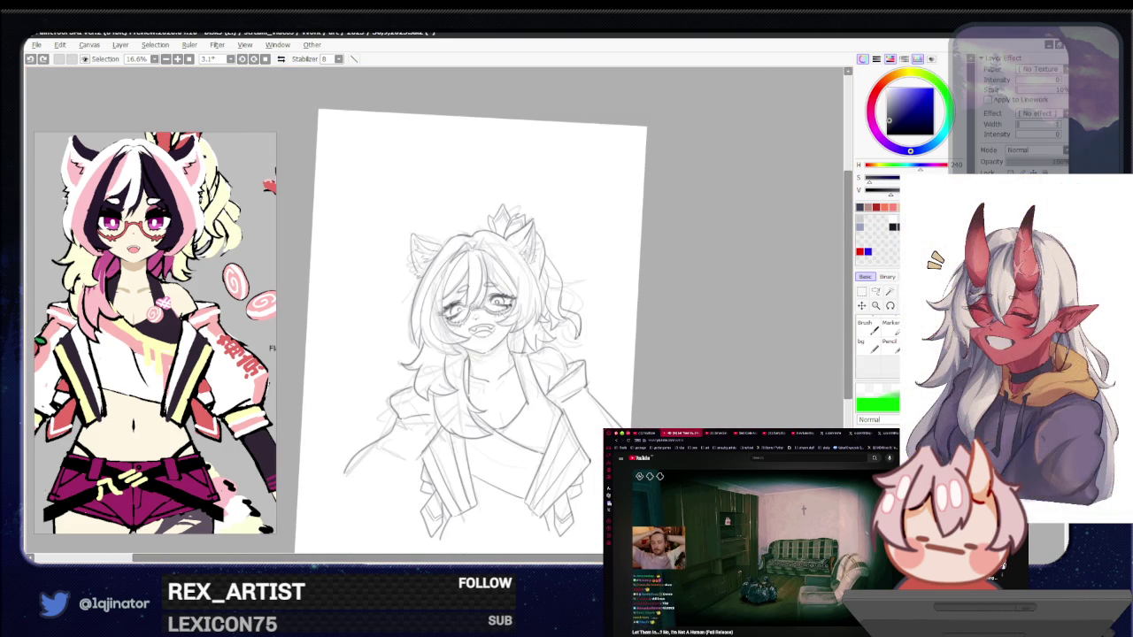
{"action": "right_click", "coordinate": [768, 325]}
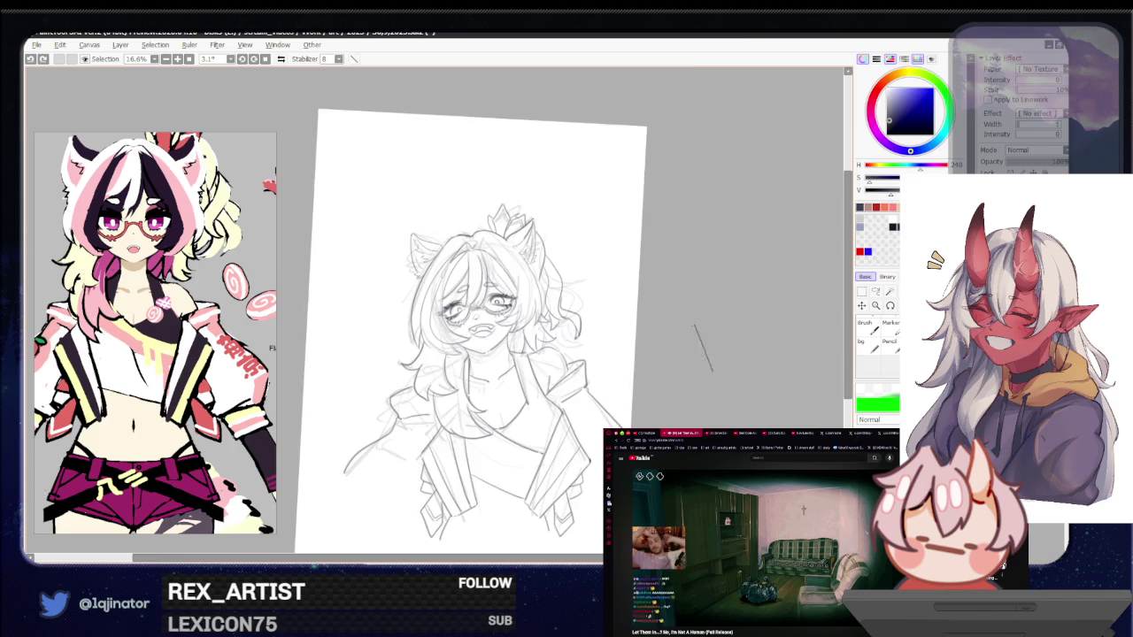
{"action": "scroll", "coordinate": [477, 352], "scroll_direction": "up", "scroll_amount": 2}
{"action": "scroll", "coordinate": [476, 353], "scroll_direction": "up", "scroll_amount": 2}
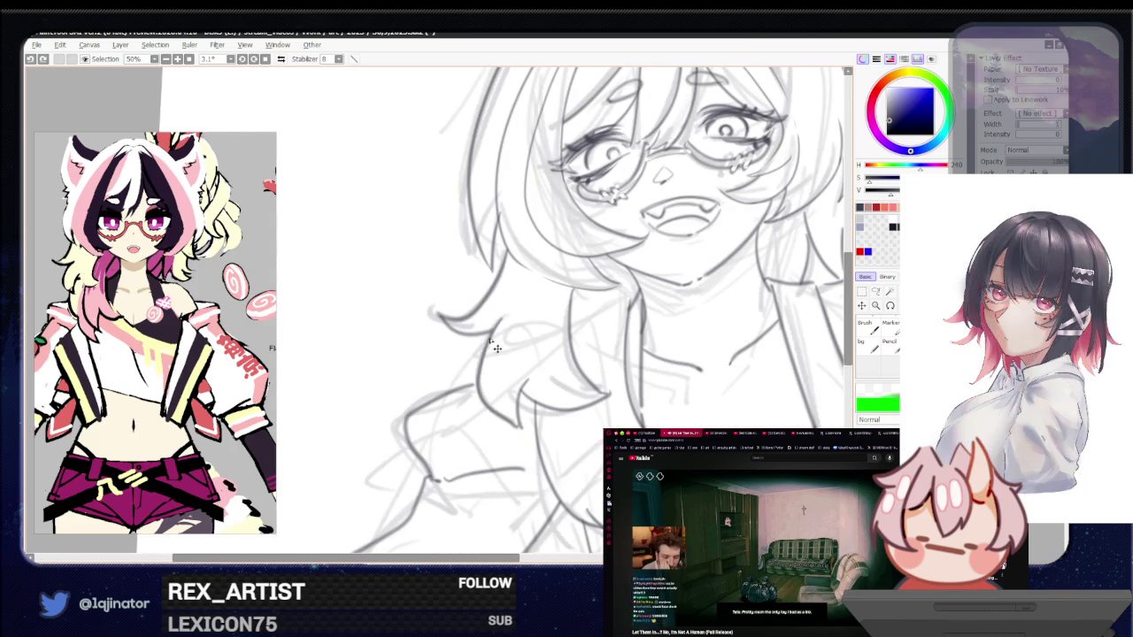
Darken a hair curve with pencil strokes, then rotate and recentre the view at 16.6%
{"action": "left_click_drag", "start_coordinate": [490, 340], "coordinate": [478, 385]}
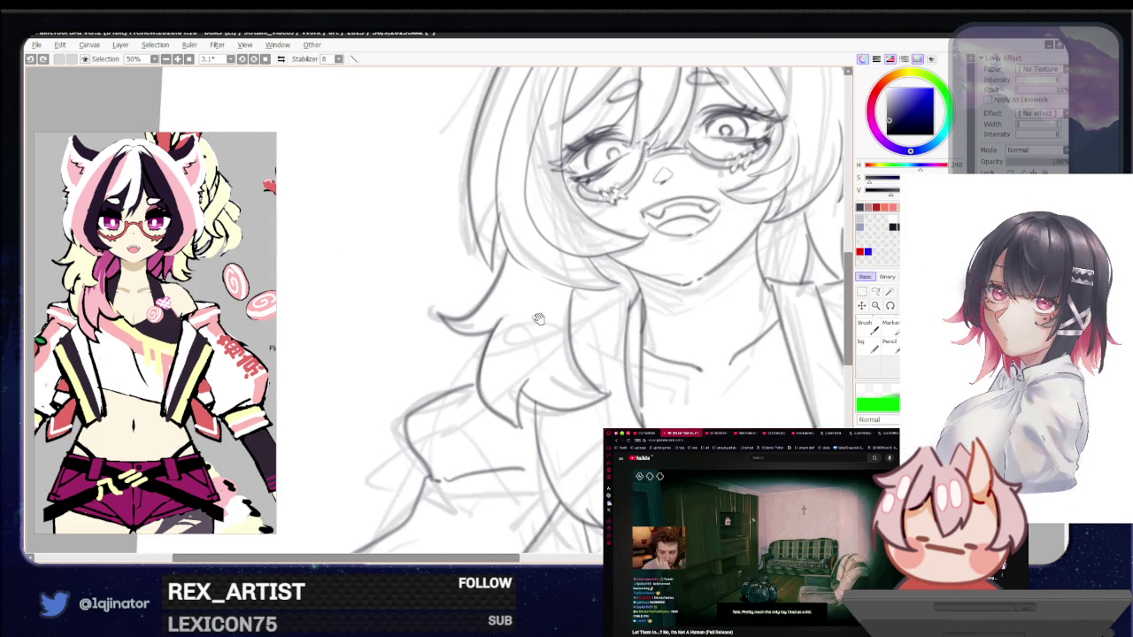
{"action": "left_click_drag", "start_coordinate": [538, 319], "coordinate": [412, 332]}
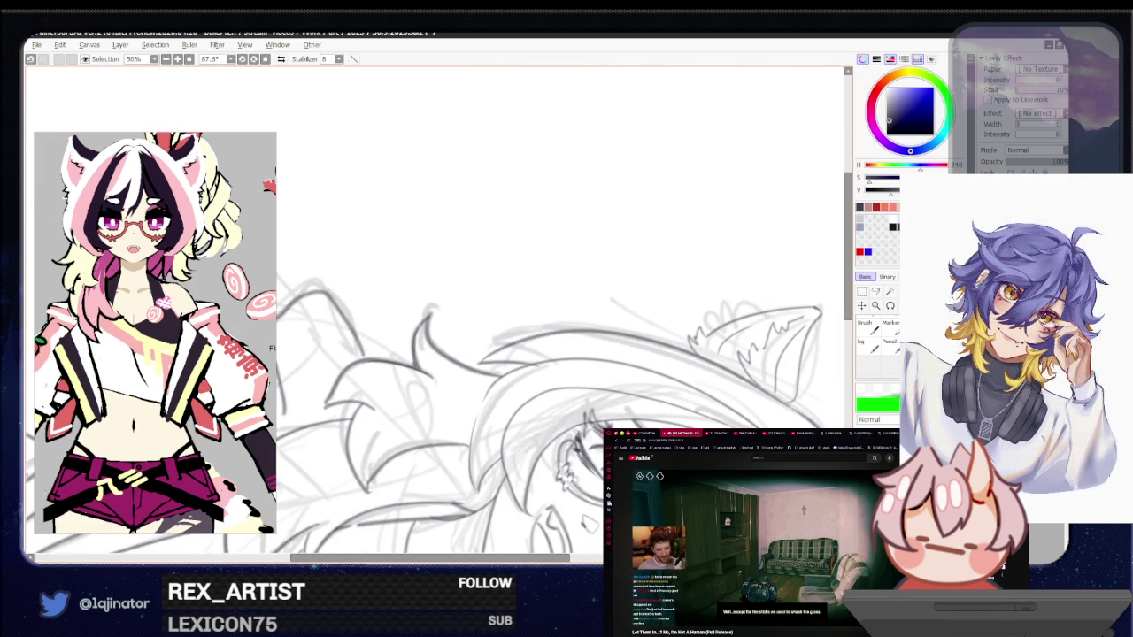
{"action": "left_click_drag", "start_coordinate": [392, 389], "coordinate": [488, 368]}
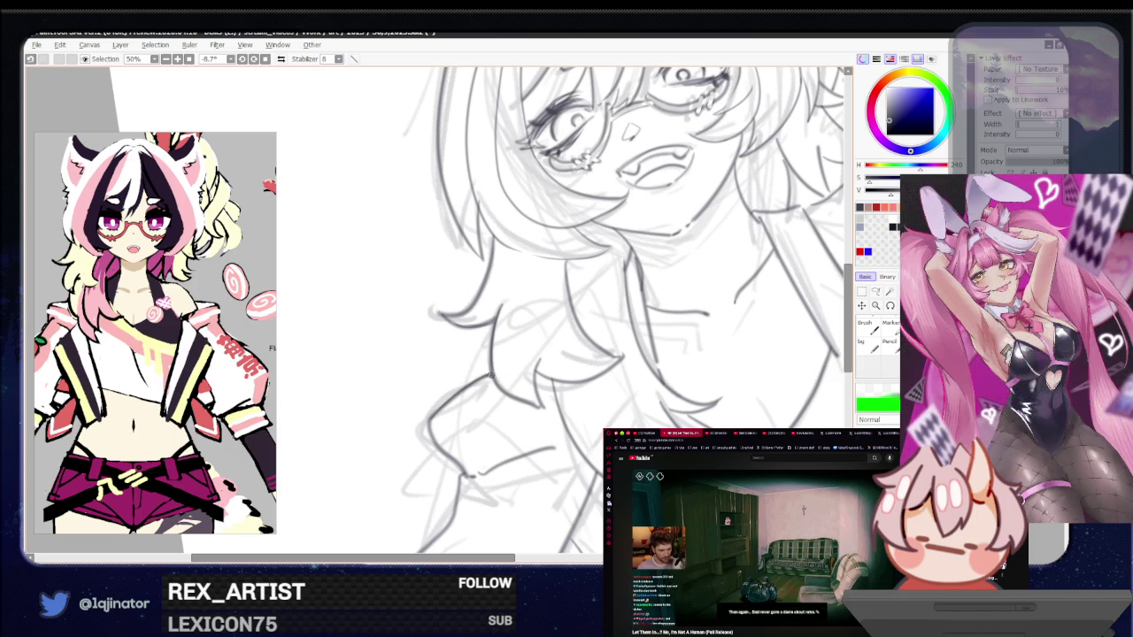
{"action": "mouse_move", "coordinate": [491, 325]}
{"action": "left_mouse_down"}
{"action": "mouse_move", "coordinate": [486, 278]}
{"action": "mouse_move", "coordinate": [501, 297]}
{"action": "left_mouse_up"}
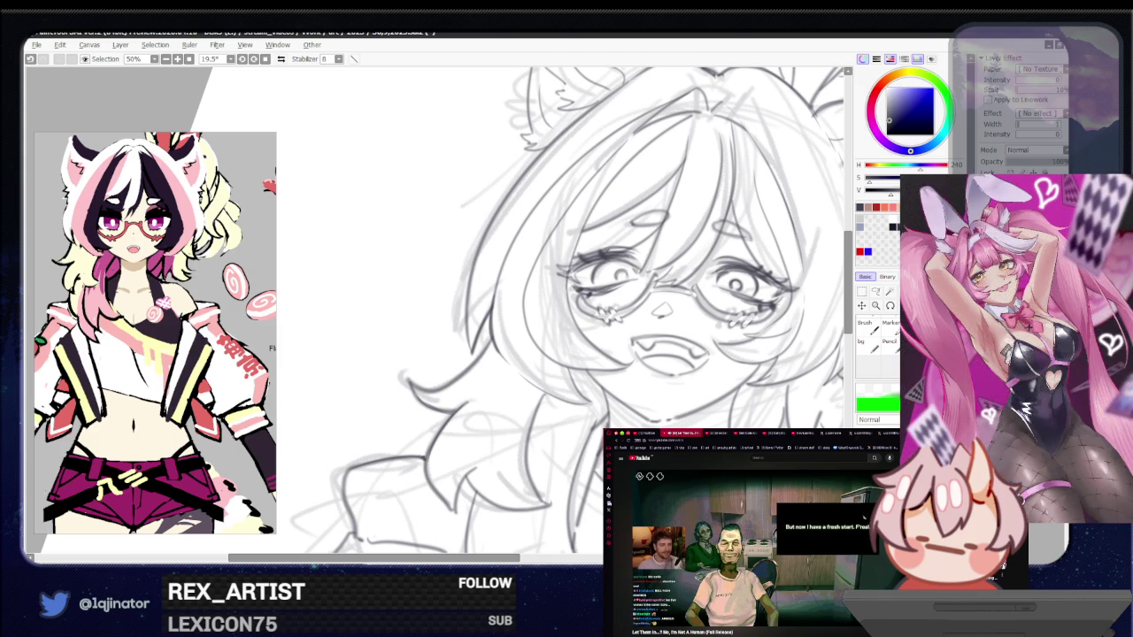
{"action": "left_click_drag", "start_coordinate": [518, 363], "coordinate": [502, 407]}
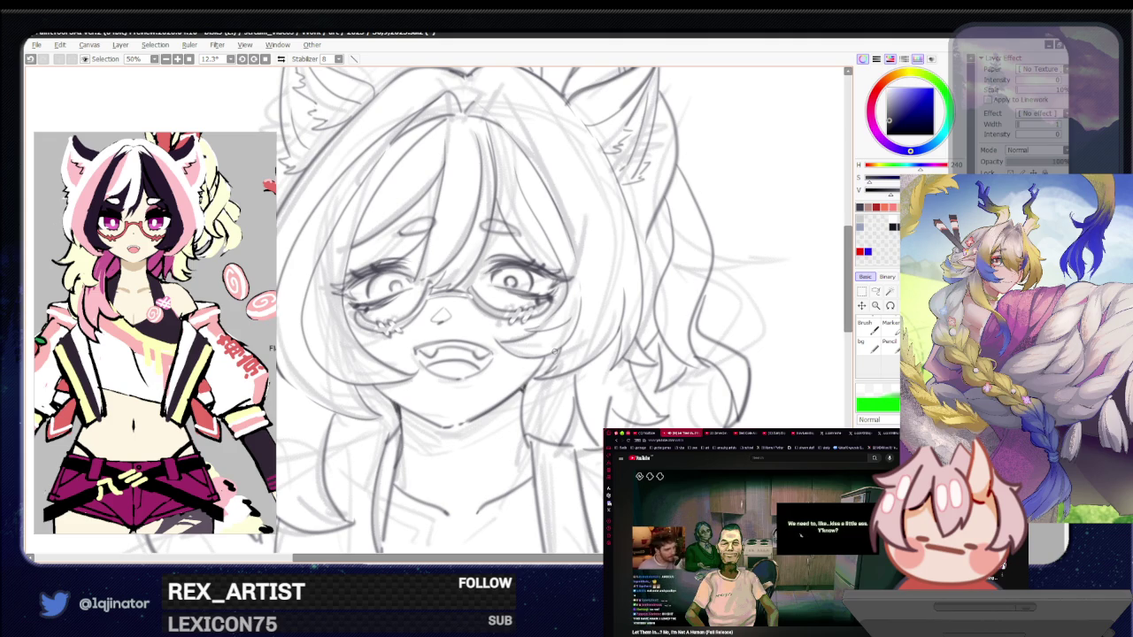
{"action": "mouse_move", "coordinate": [534, 423]}
{"action": "left_mouse_down"}
{"action": "mouse_move", "coordinate": [537, 396]}
{"action": "mouse_move", "coordinate": [567, 391]}
{"action": "left_mouse_up"}
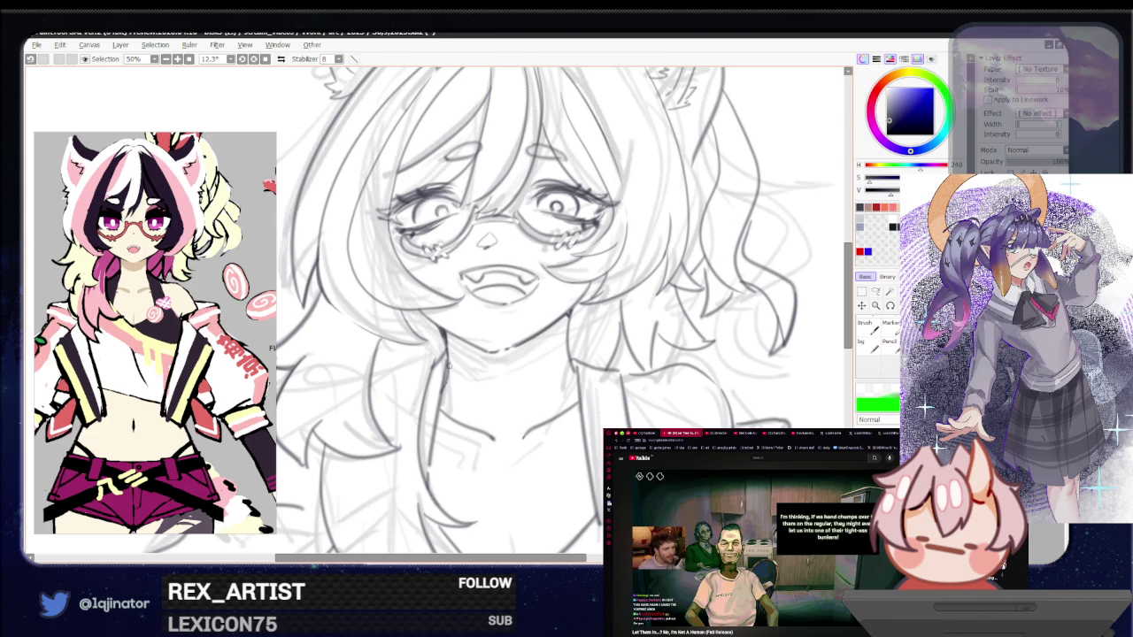
{"action": "scroll", "coordinate": [452, 411], "scroll_direction": "down", "scroll_amount": 2}
{"action": "scroll", "coordinate": [531, 416], "scroll_direction": "down", "scroll_amount": 2}
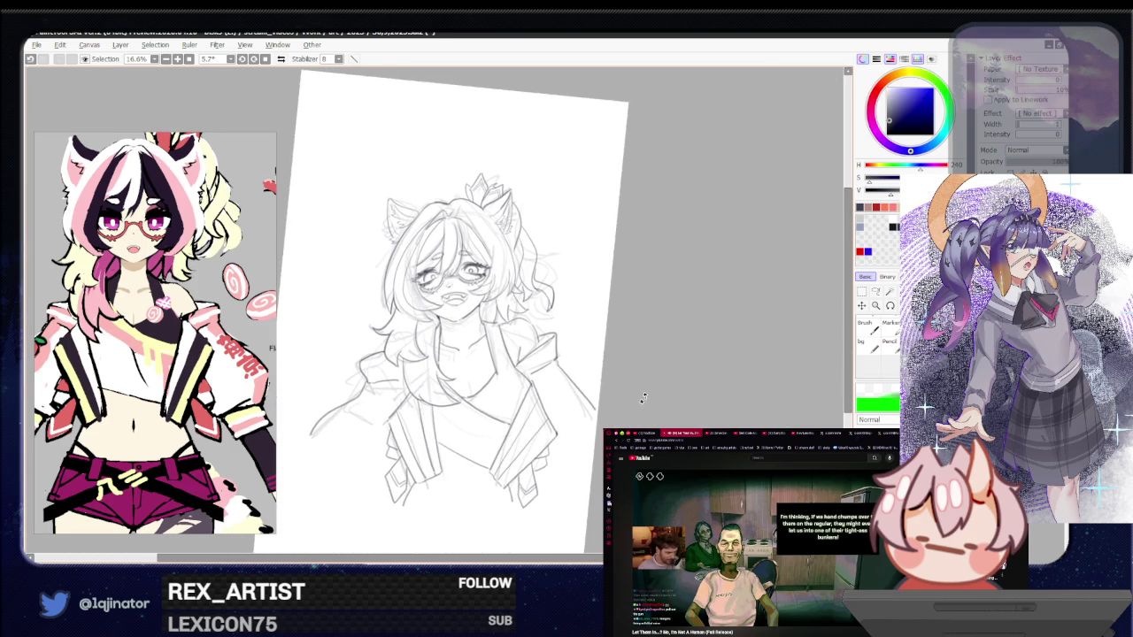
Zoom in and mirror the view horizontally to check proportions
{"action": "scroll", "coordinate": [620, 354], "scroll_direction": "up", "scroll_amount": 2}
{"action": "scroll", "coordinate": [609, 329], "scroll_direction": "up", "scroll_amount": 2}
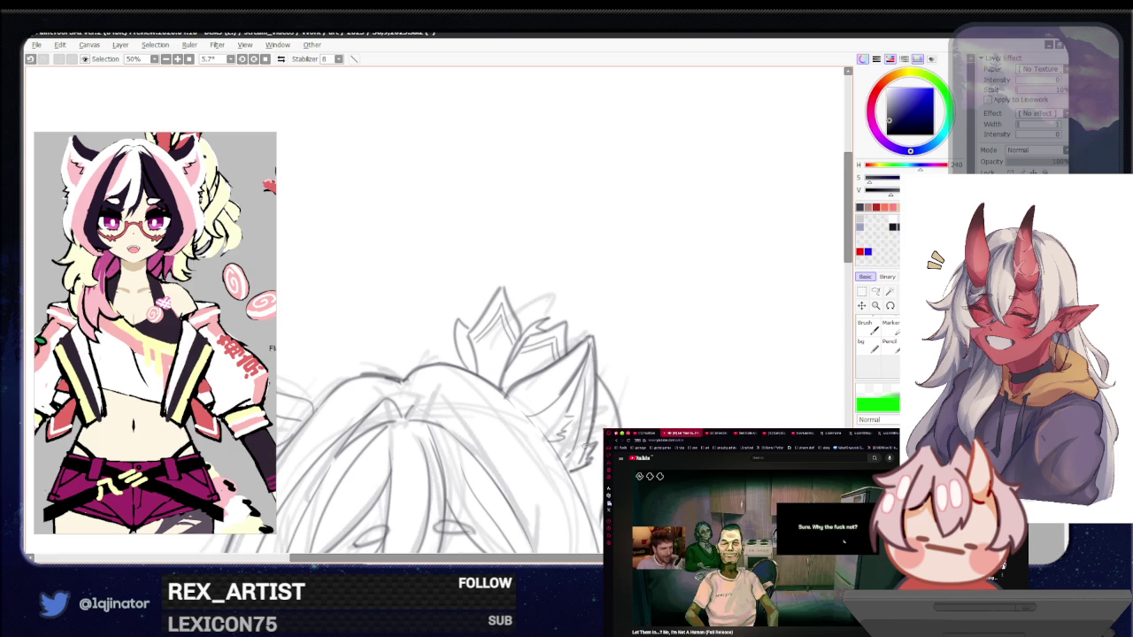
{"action": "key", "text": "h"}
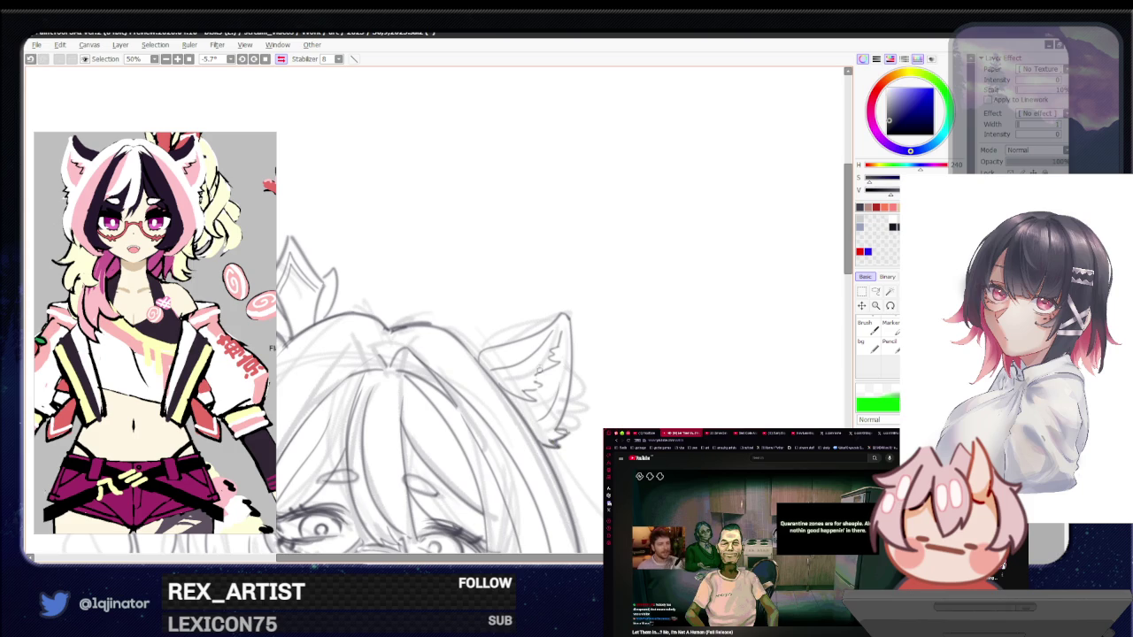
Redraw a longer line along the right cat ear's edge, then zoom out to the full page
{"action": "left_click_drag", "start_coordinate": [482, 351], "coordinate": [558, 321]}
{"action": "key", "text": "ctrl+z"}
{"action": "left_click_drag", "start_coordinate": [487, 352], "coordinate": [565, 316]}
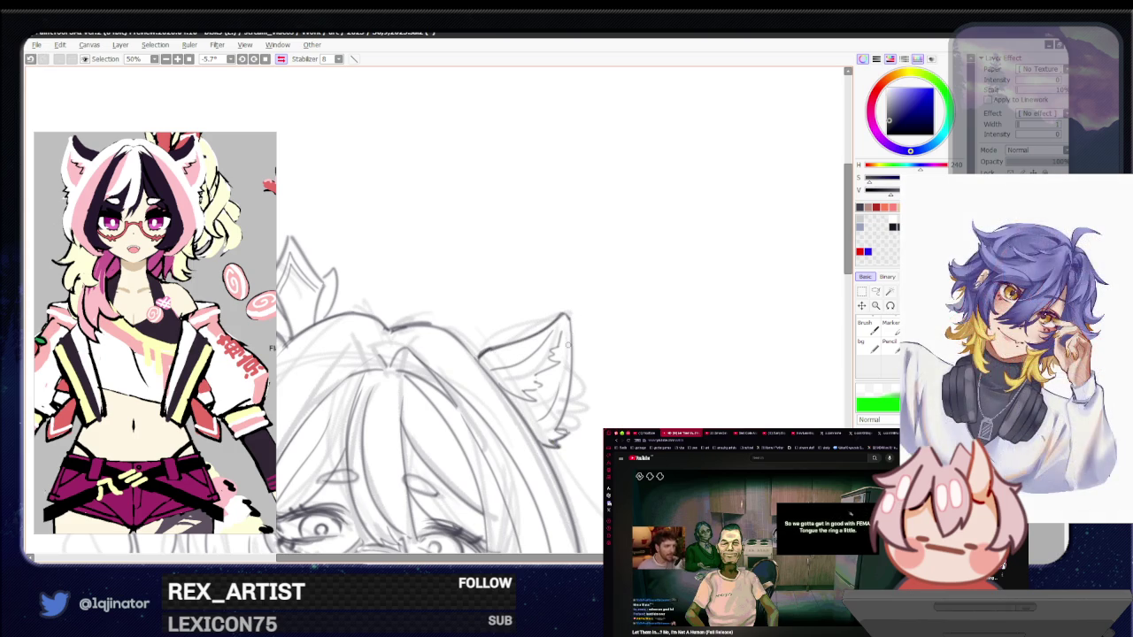
{"action": "left_click_drag", "start_coordinate": [573, 320], "coordinate": [558, 418]}
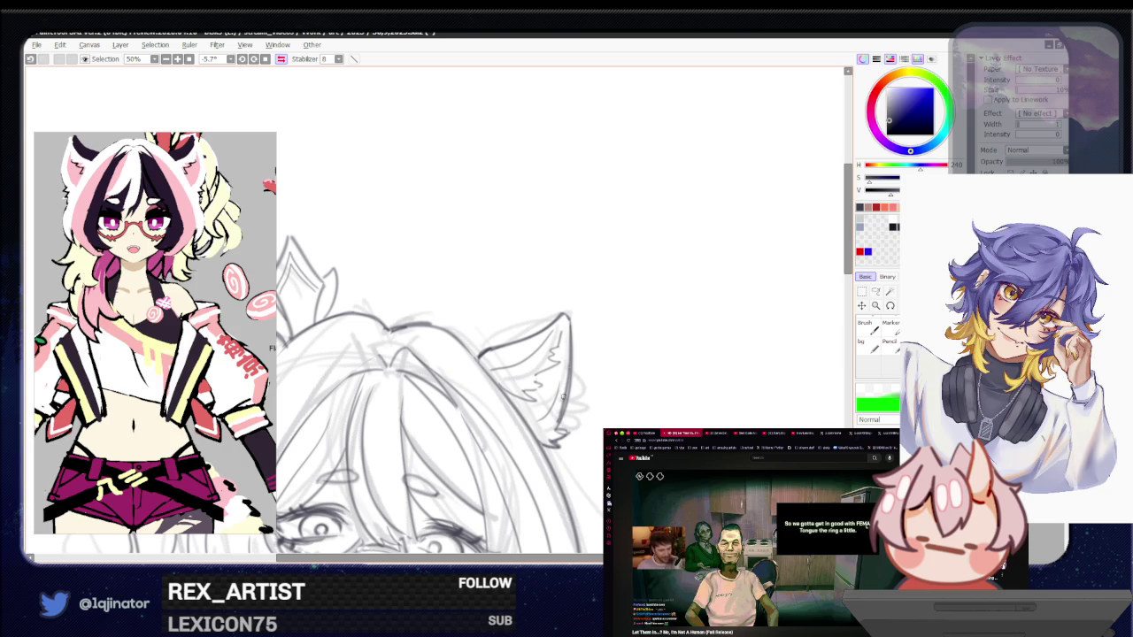
{"action": "left_click_drag", "start_coordinate": [423, 395], "coordinate": [614, 390]}
{"action": "scroll", "coordinate": [614, 390], "scroll_direction": "down", "scroll_amount": 2}
{"action": "scroll", "coordinate": [614, 390], "scroll_direction": "down", "scroll_amount": 1}
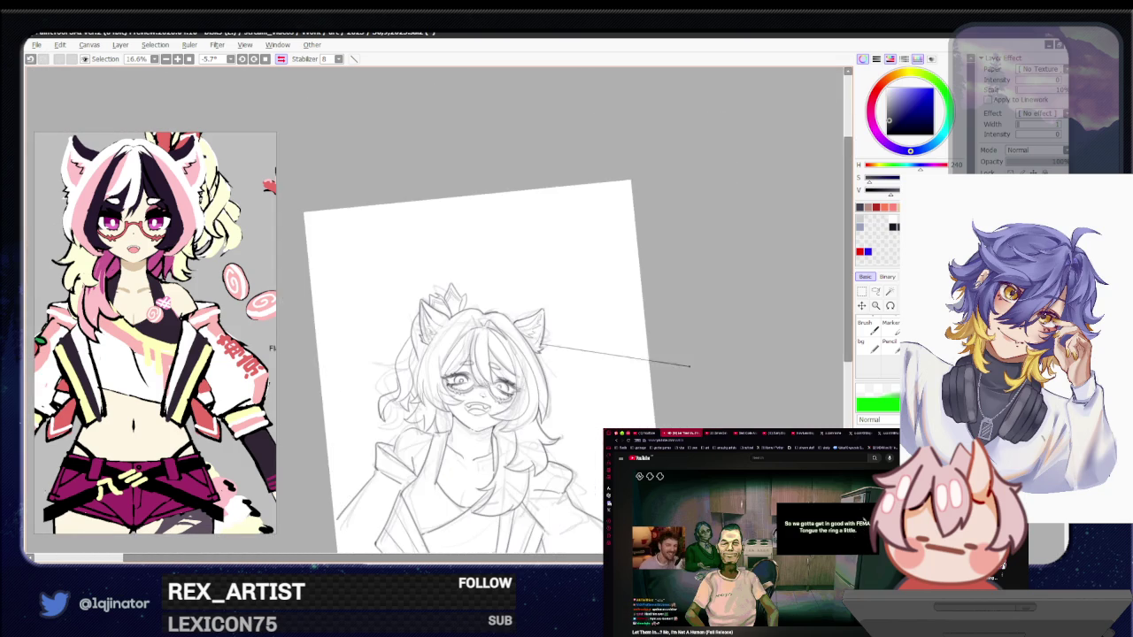
Add a small pencil line beside the girl's left eye
{"action": "left_click_drag", "start_coordinate": [691, 365], "coordinate": [568, 391]}
{"action": "scroll", "coordinate": [682, 354], "scroll_direction": "up", "scroll_amount": 1}
{"action": "scroll", "coordinate": [682, 354], "scroll_direction": "up", "scroll_amount": 2}
{"action": "left_click_drag", "start_coordinate": [409, 354], "coordinate": [394, 381]}
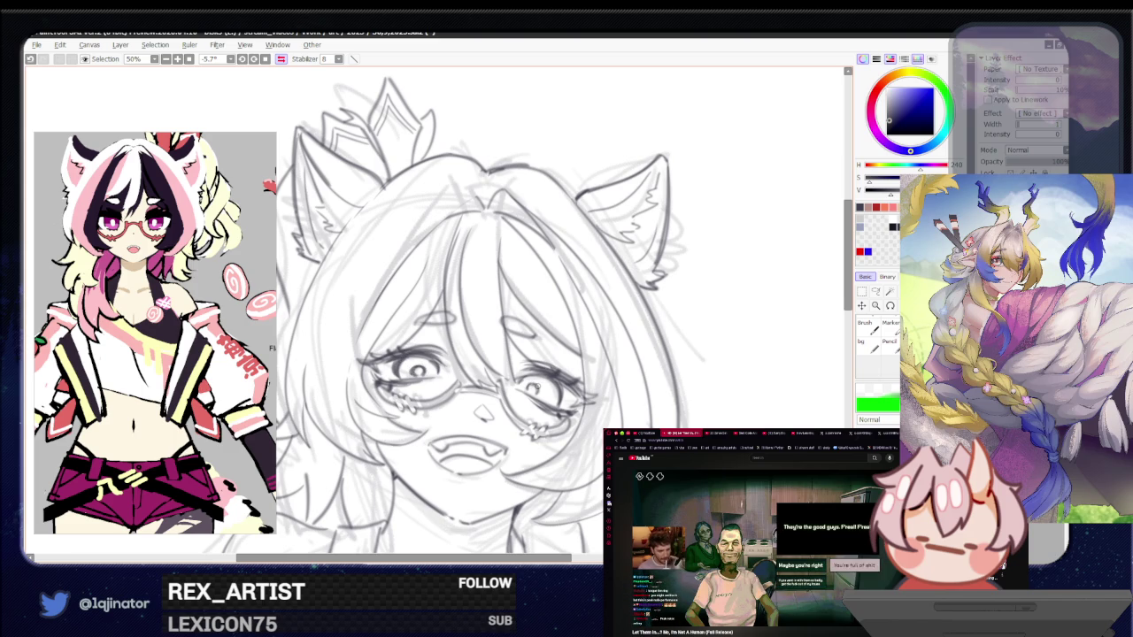
{"action": "scroll", "coordinate": [619, 354], "scroll_direction": "down", "scroll_amount": 5}
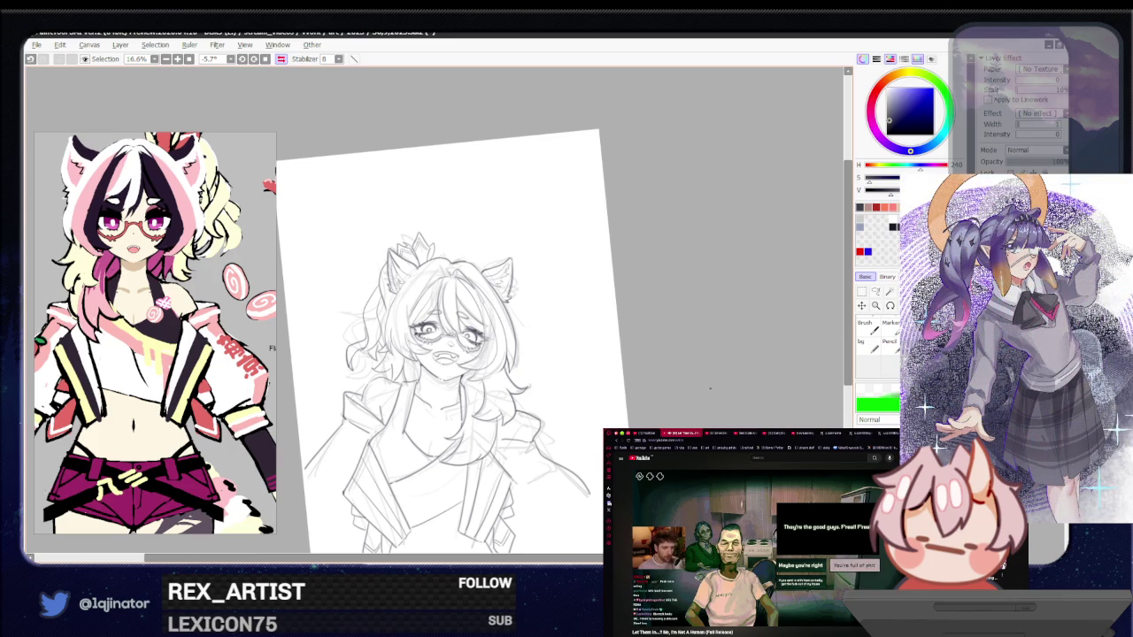
{"action": "scroll", "coordinate": [702, 397], "scroll_direction": "up", "scroll_amount": 2}
{"action": "scroll", "coordinate": [702, 396], "scroll_direction": "up", "scroll_amount": 3}
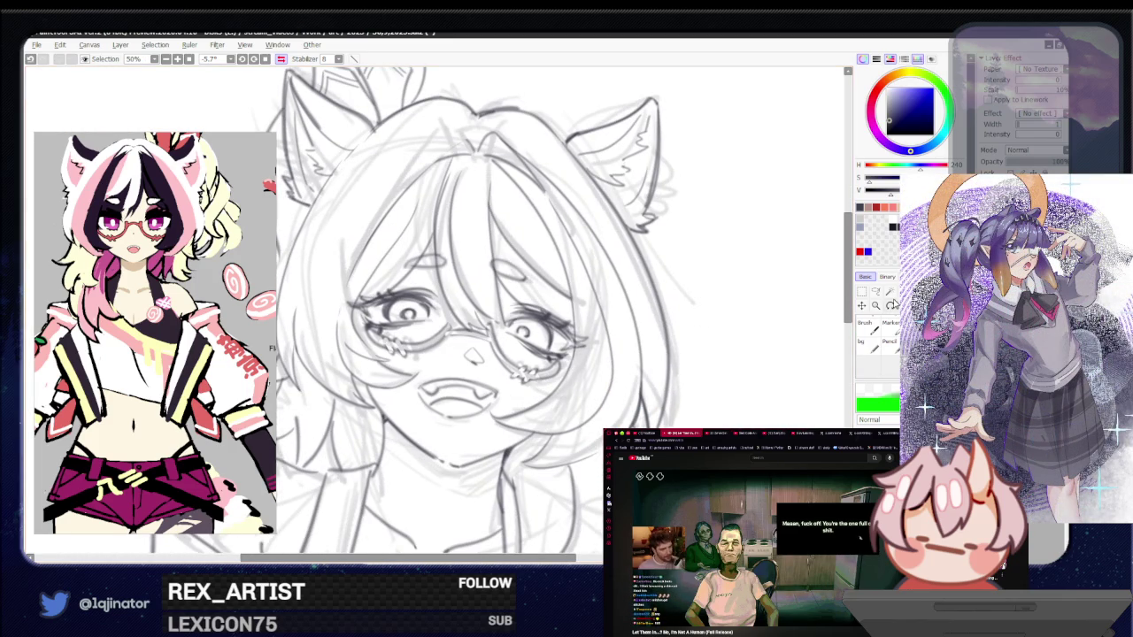
Lasso the fanged mouth and transform it into a better position
{"action": "left_click", "coordinate": [876, 292]}
{"action": "mouse_move", "coordinate": [483, 415]}
{"action": "left_mouse_down"}
{"action": "mouse_move", "coordinate": [442, 375]}
{"action": "mouse_move", "coordinate": [419, 389]}
{"action": "left_mouse_up"}
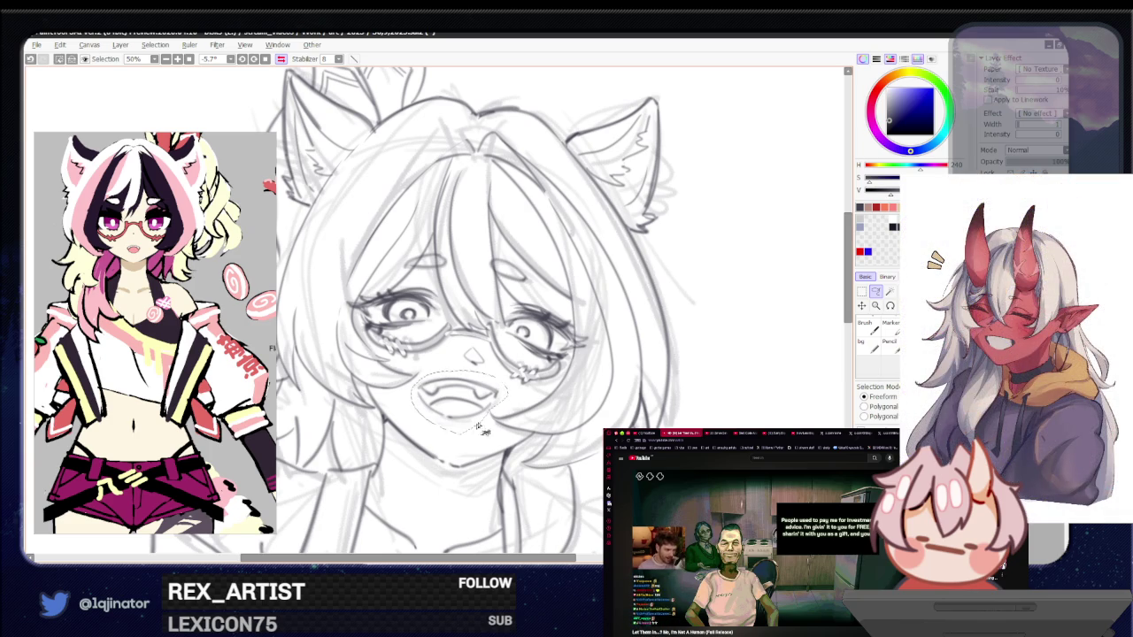
{"action": "key", "text": "ctrl+t"}
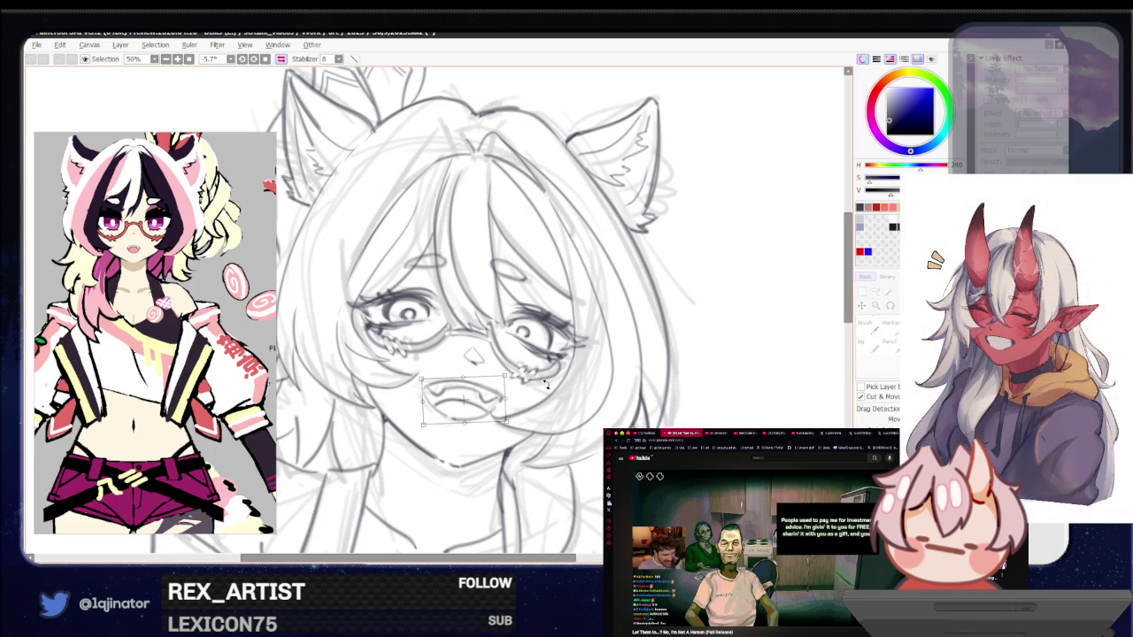
{"action": "key", "text": "Return"}
{"action": "scroll", "coordinate": [759, 385], "scroll_direction": "down", "scroll_amount": 5}
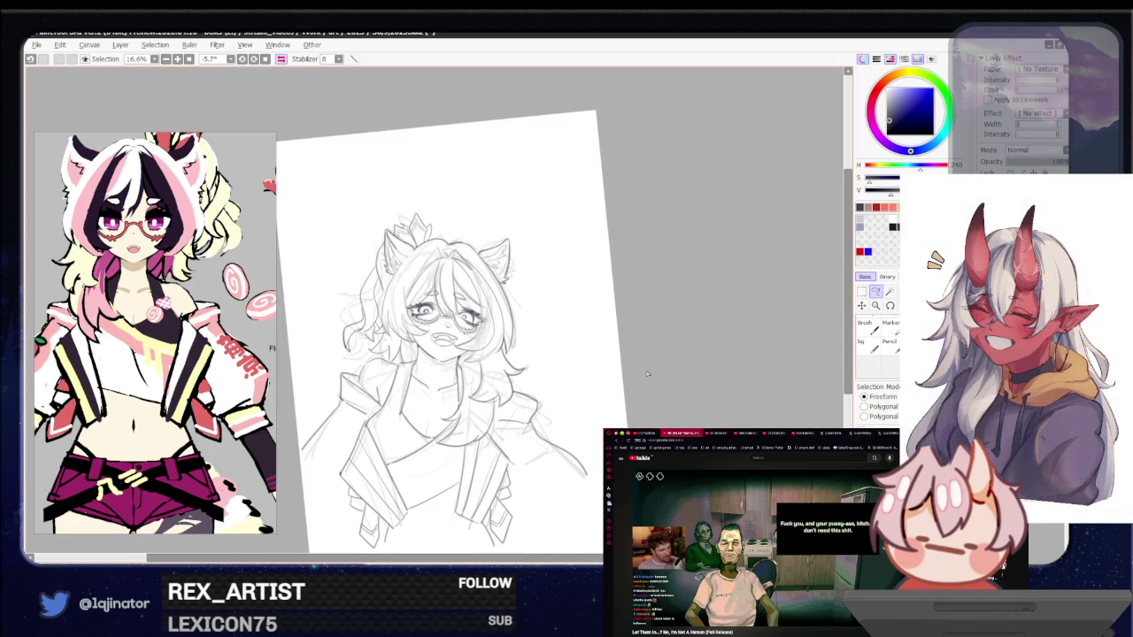
Switch back to the brush and hide the faint rough sketch layer
{"action": "key", "text": "b"}
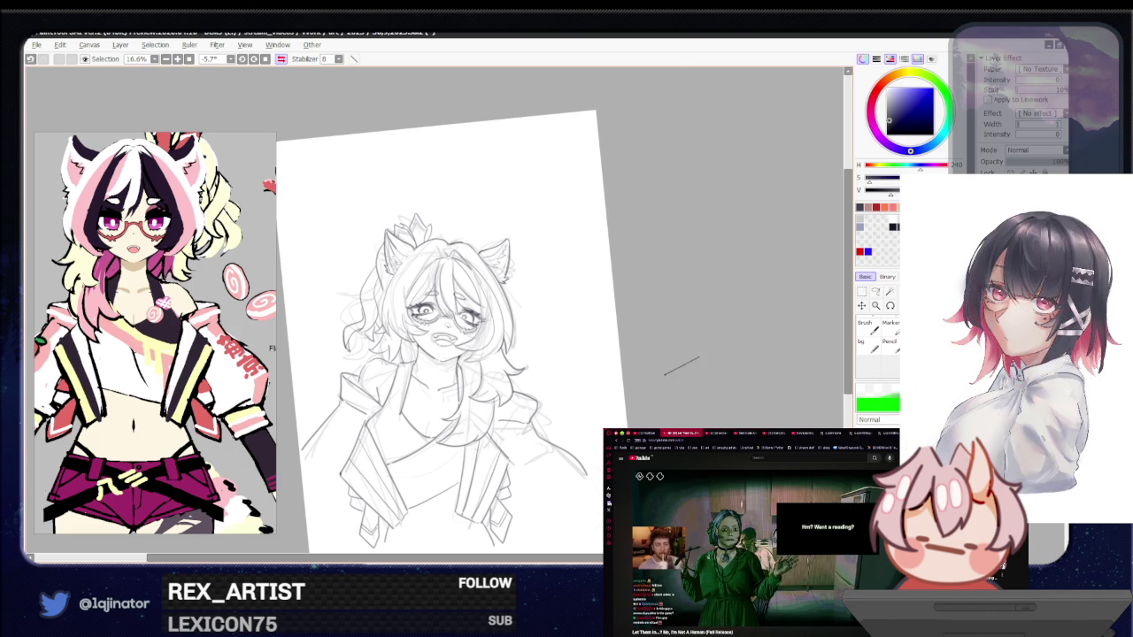
{"action": "scroll", "coordinate": [670, 372], "scroll_direction": "up", "scroll_amount": 2}
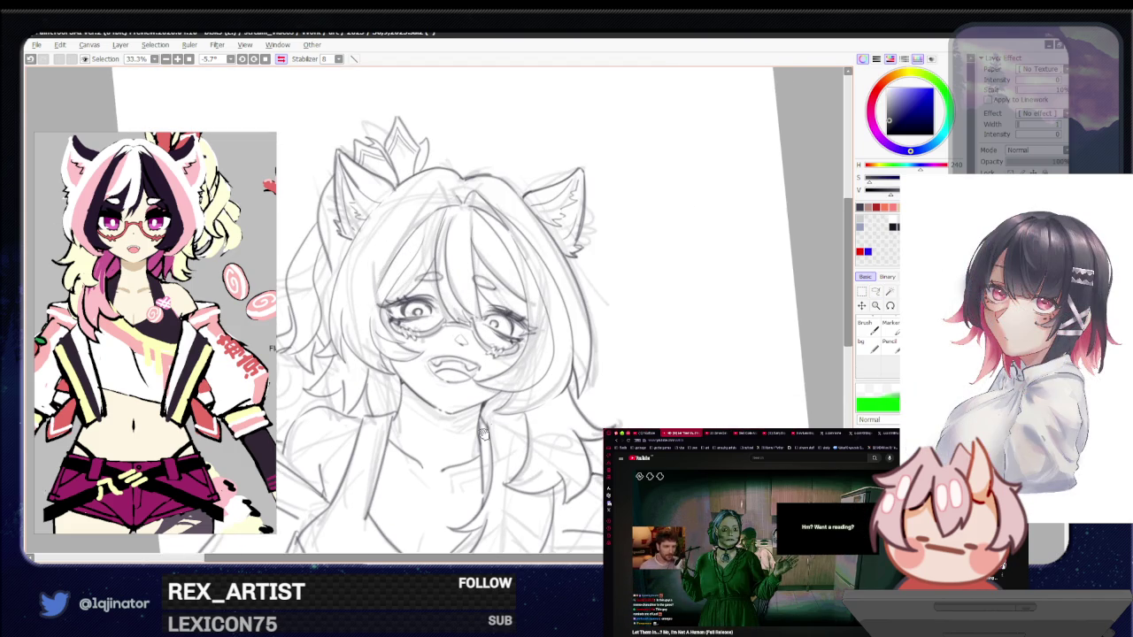
{"action": "left_click_drag", "start_coordinate": [618, 382], "coordinate": [653, 369]}
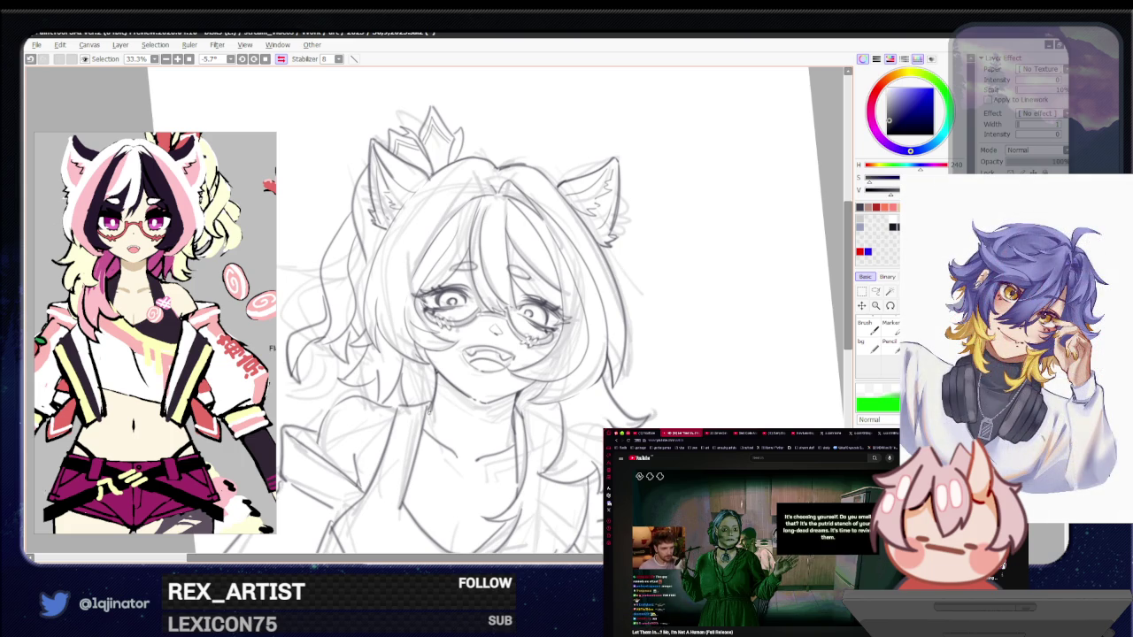
{"action": "scroll", "coordinate": [451, 327], "scroll_direction": "down", "scroll_amount": 2}
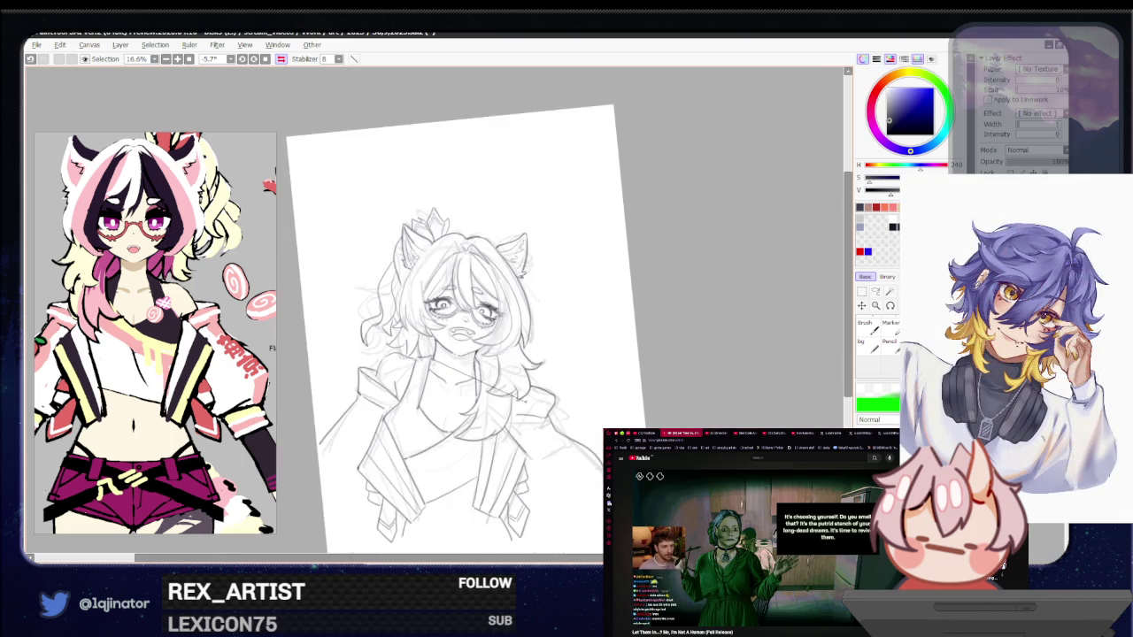
{"action": "scroll", "coordinate": [659, 291], "scroll_direction": "down", "scroll_amount": 1}
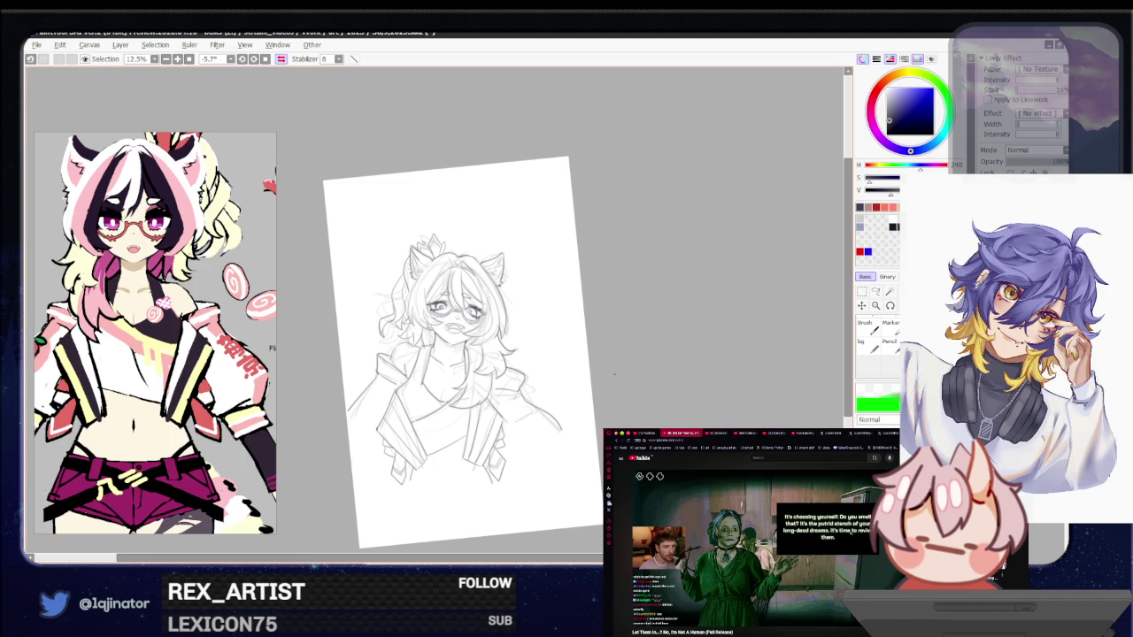
{"action": "key", "text": "Delete"}
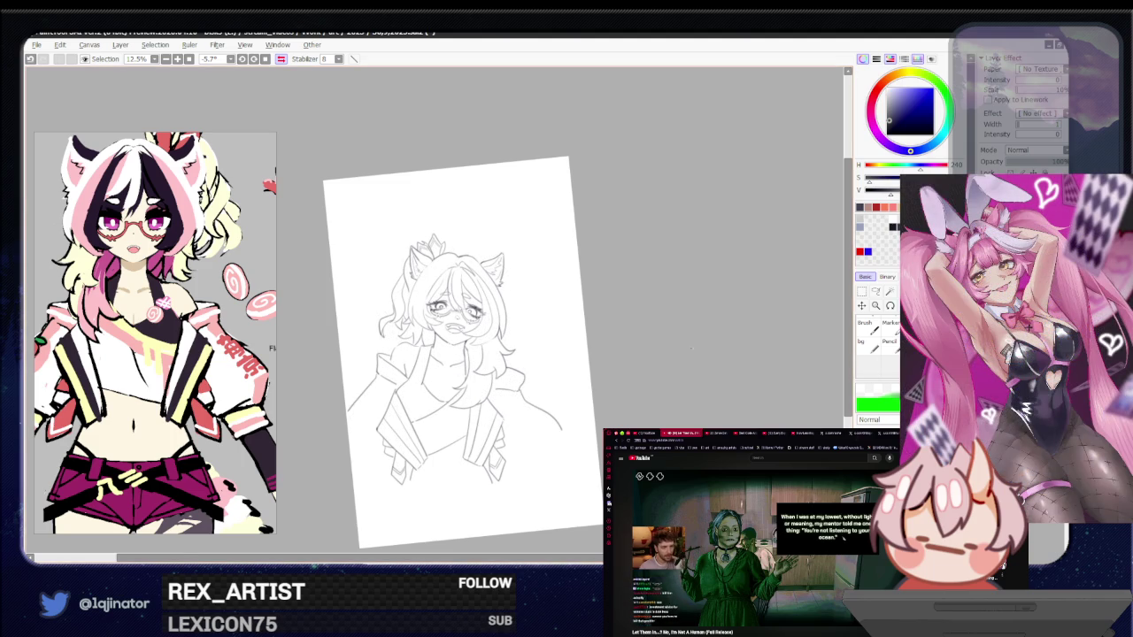
Zoom and tilt the view toward the head and undo the last hair stroke
{"action": "scroll", "coordinate": [428, 454], "scroll_direction": "up", "scroll_amount": 2}
{"action": "scroll", "coordinate": [428, 454], "scroll_direction": "up", "scroll_amount": 1}
{"action": "mouse_move", "coordinate": [428, 457]}
{"action": "left_mouse_down"}
{"action": "mouse_move", "coordinate": [416, 364]}
{"action": "mouse_move", "coordinate": [364, 447]}
{"action": "left_mouse_up"}
{"action": "key", "text": "ctrl+z"}
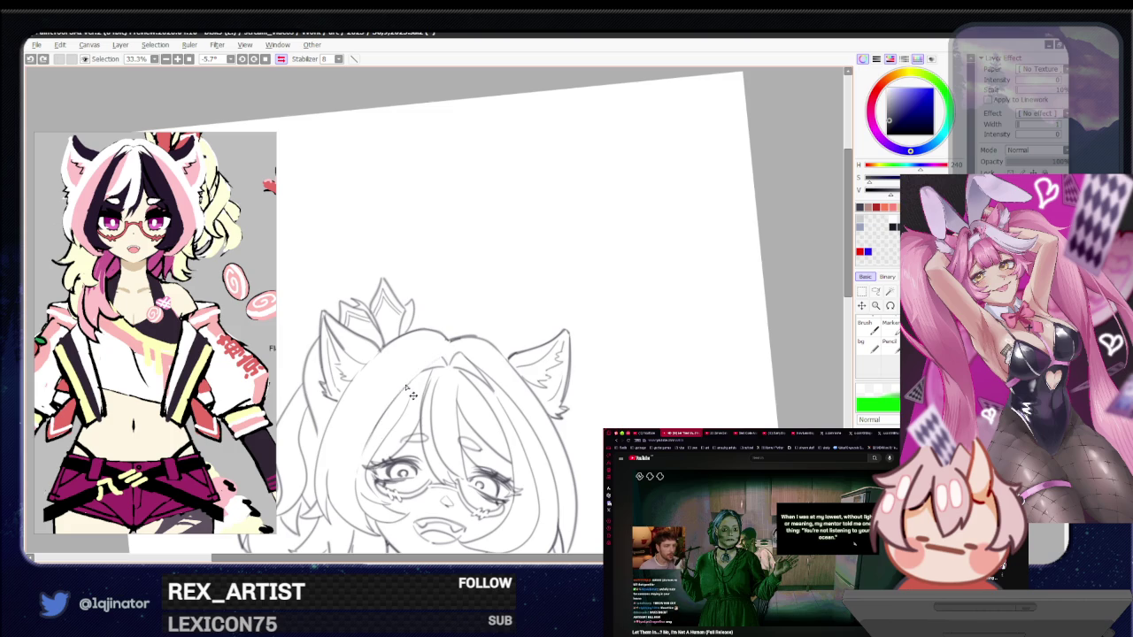
Redraw the hair strand beside the face after undoing the first attempt, then recentre the face
{"action": "left_click_drag", "start_coordinate": [404, 390], "coordinate": [365, 443]}
{"action": "key", "text": "ctrl+z"}
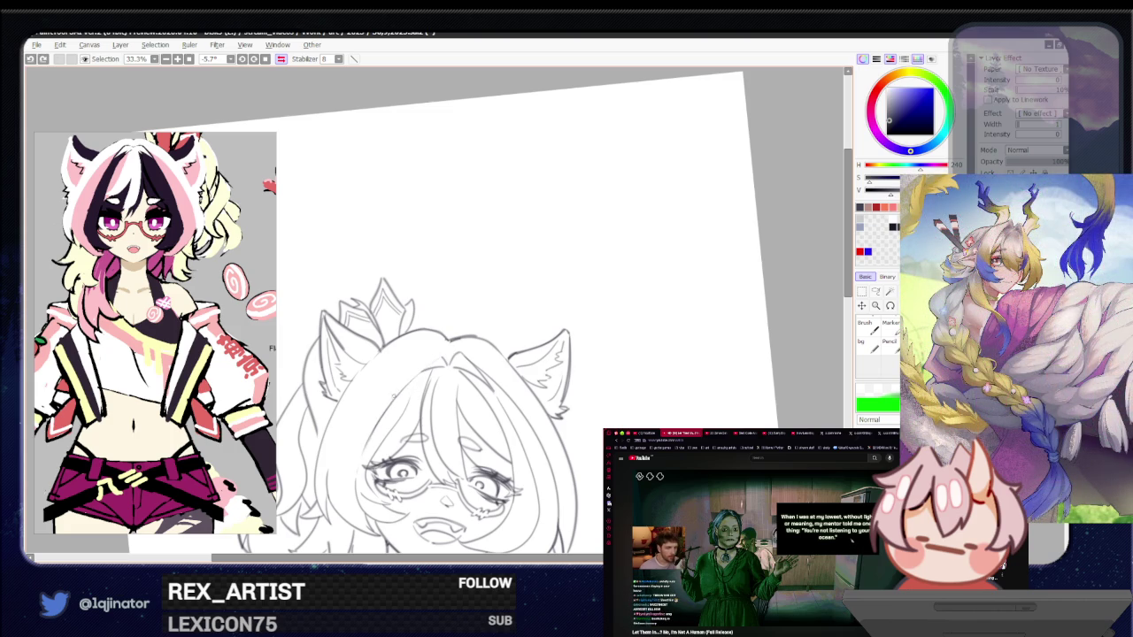
{"action": "left_click_drag", "start_coordinate": [438, 358], "coordinate": [365, 442]}
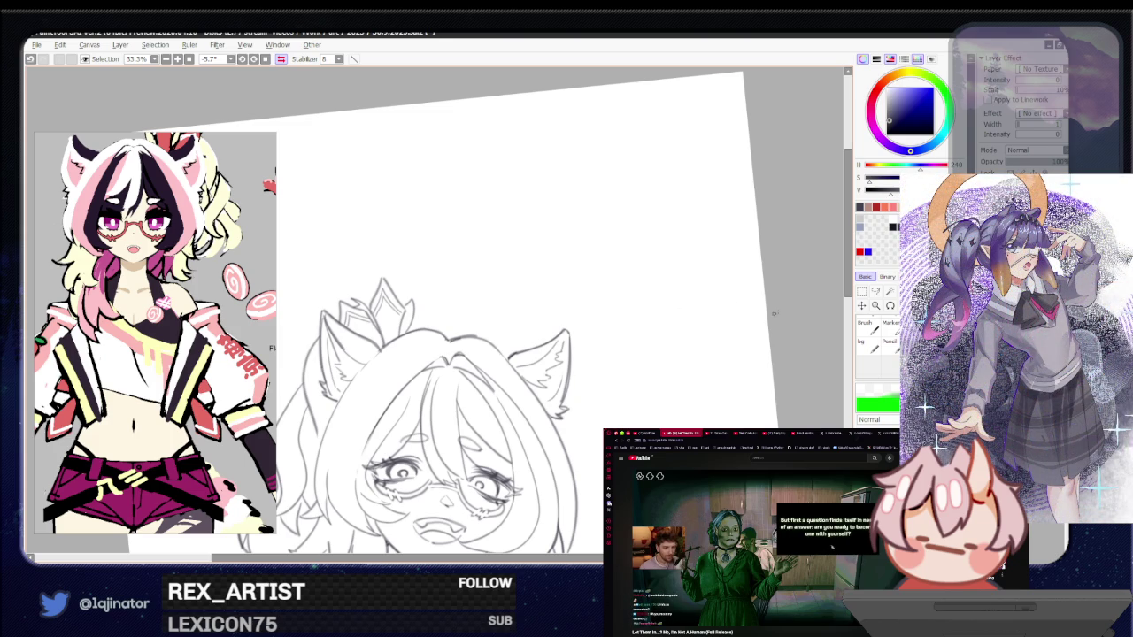
{"action": "scroll", "coordinate": [765, 310], "scroll_direction": "down", "scroll_amount": 2}
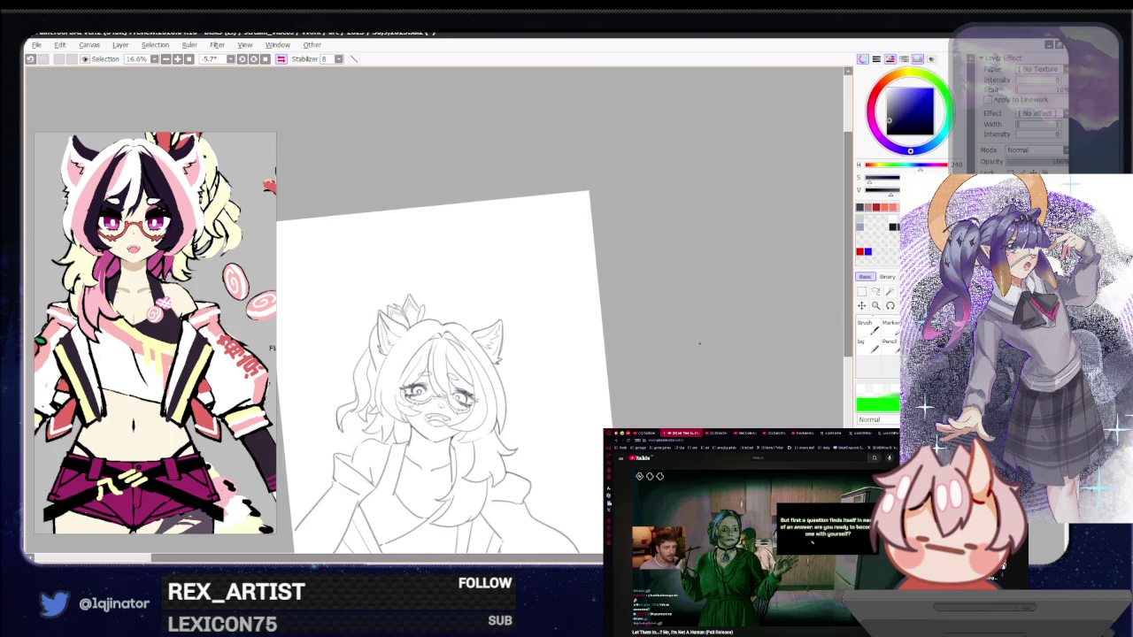
{"action": "left_click_drag", "start_coordinate": [563, 441], "coordinate": [602, 391]}
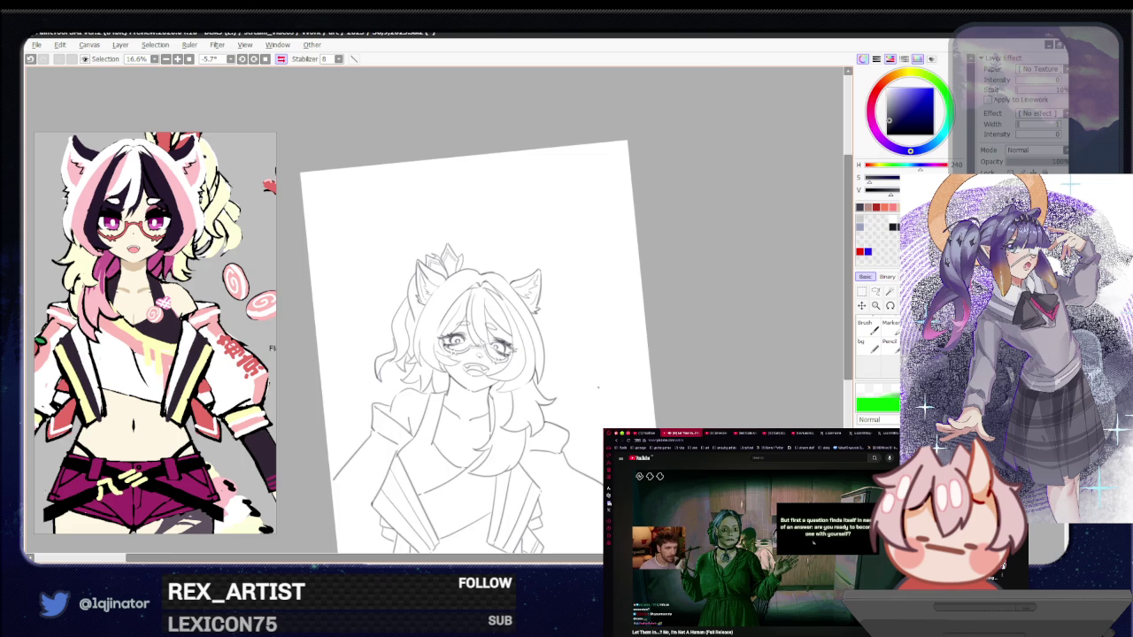
{"action": "scroll", "coordinate": [597, 386], "scroll_direction": "up", "scroll_amount": 2}
{"action": "left_click_drag", "start_coordinate": [516, 380], "coordinate": [617, 383]}
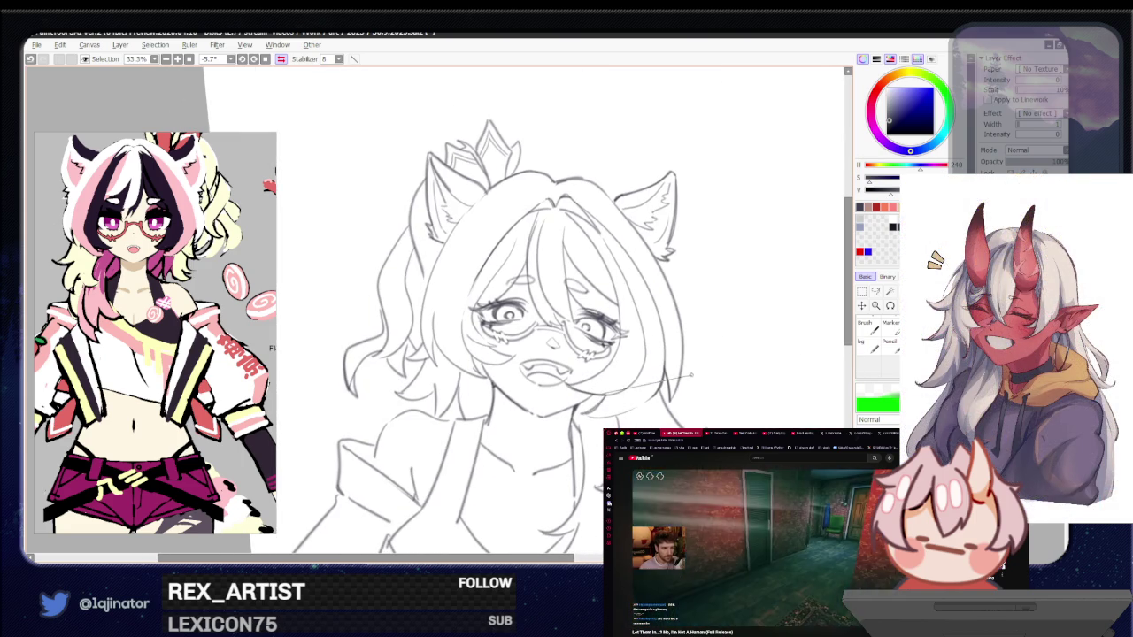
Mirror the view horizontally, zoom out to the whole page, and level its rotation to about 0.4°
{"action": "scroll", "coordinate": [682, 314], "scroll_direction": "down", "scroll_amount": 2}
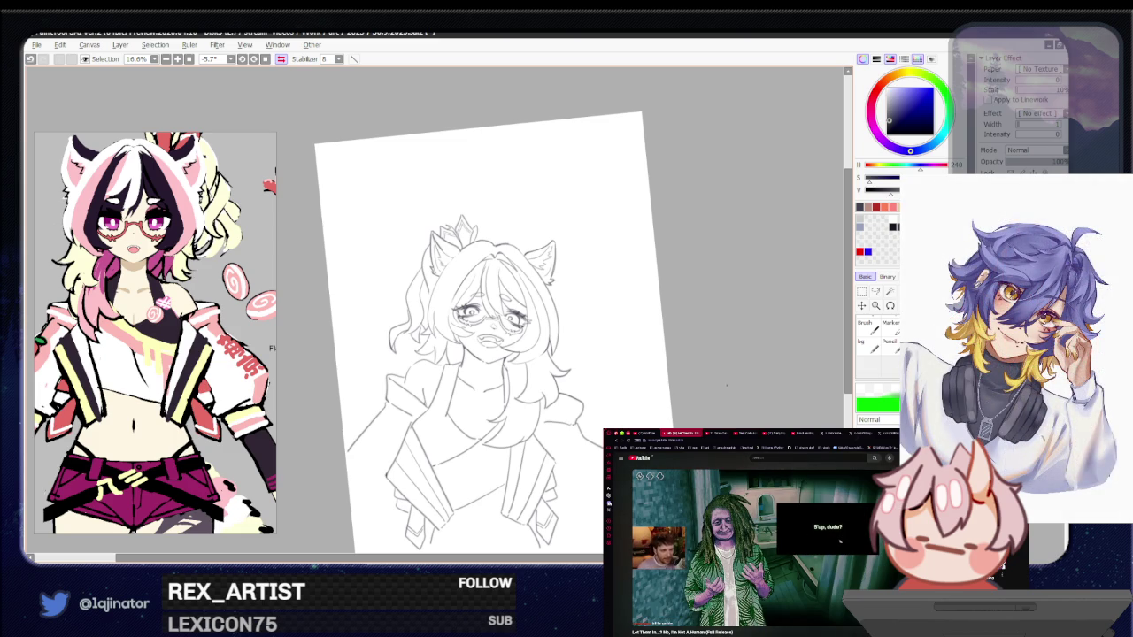
{"action": "left_click_drag", "start_coordinate": [709, 363], "coordinate": [690, 381]}
{"action": "scroll", "coordinate": [423, 398], "scroll_direction": "up", "scroll_amount": 2}
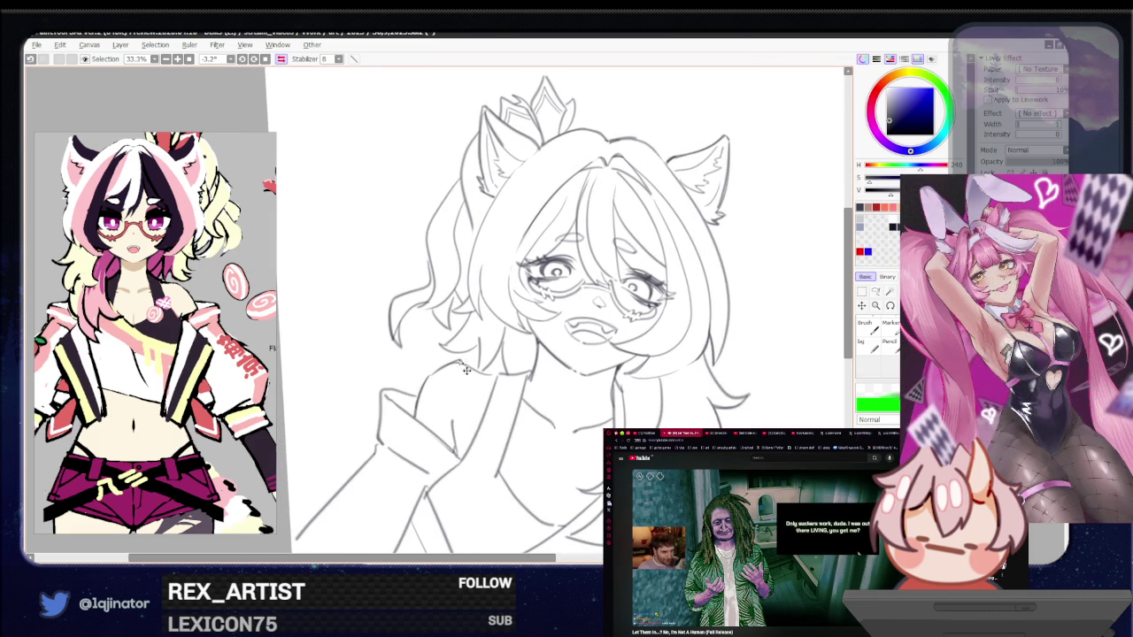
{"action": "key", "text": "h"}
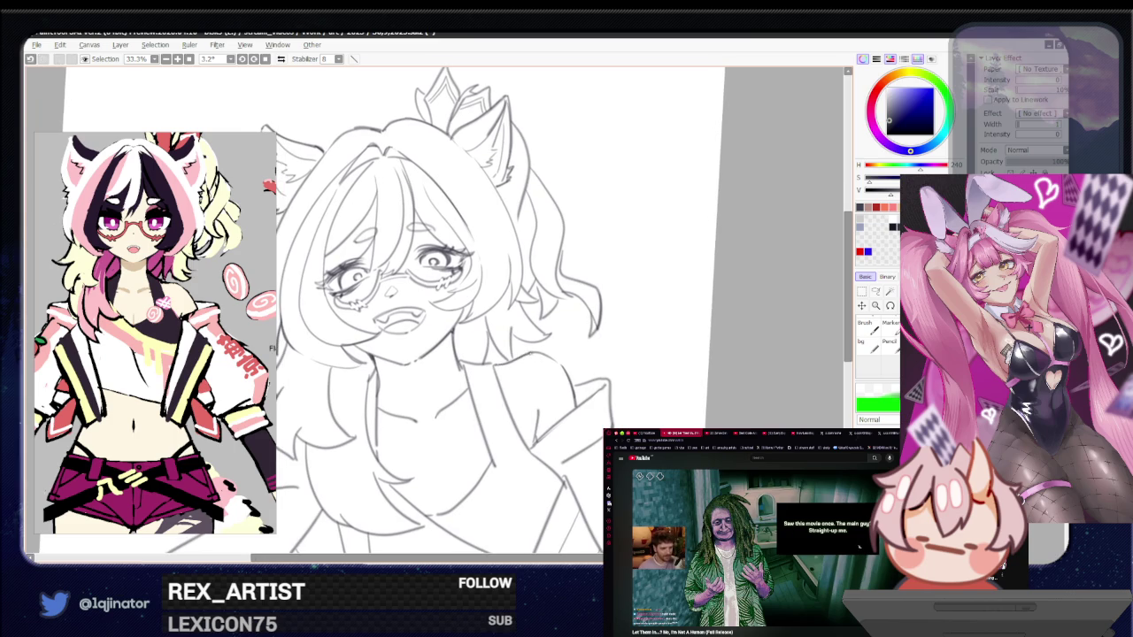
{"action": "key", "text": "minus"}
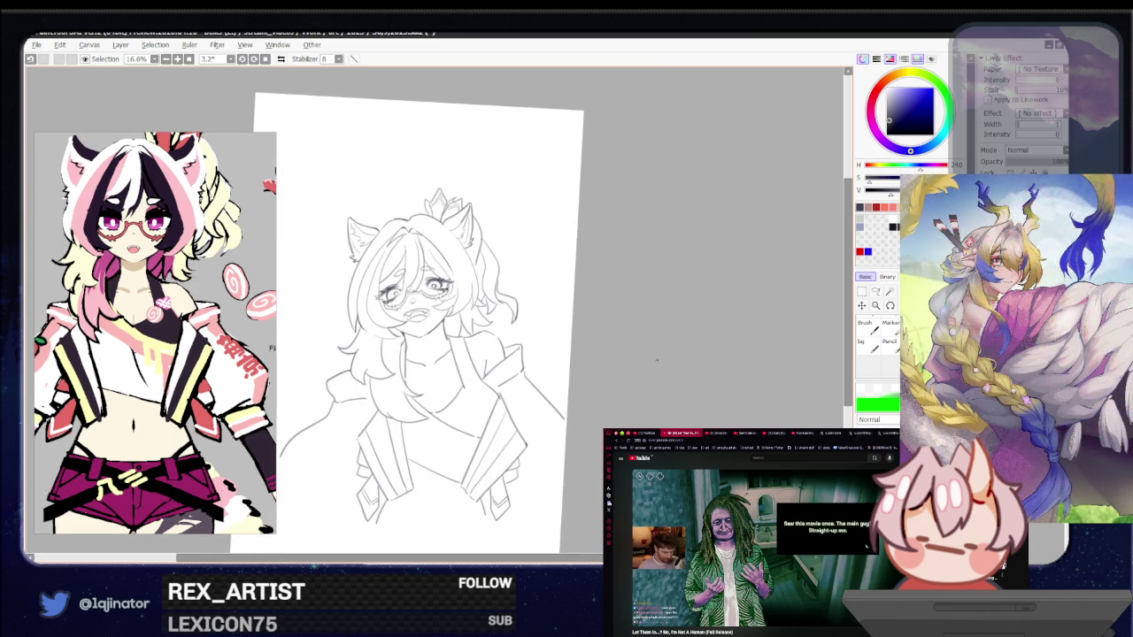
{"action": "left_click_drag", "start_coordinate": [637, 328], "coordinate": [606, 423]}
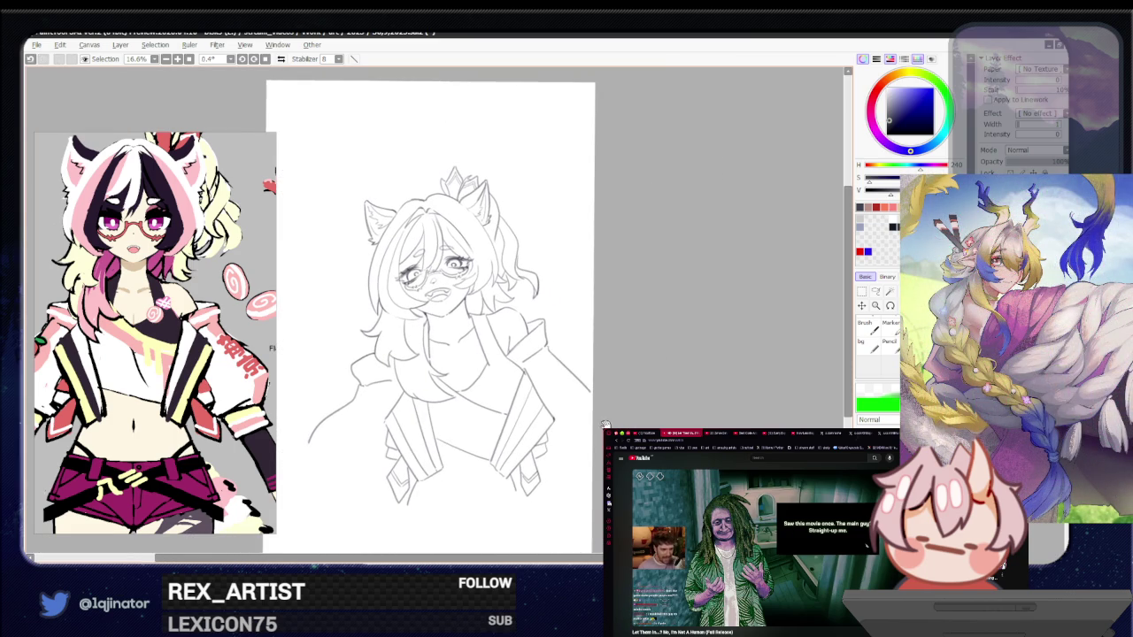
Try a small stroke at the mouth corner and undo it
{"action": "scroll", "coordinate": [575, 402], "scroll_direction": "up", "scroll_amount": 2}
{"action": "scroll", "coordinate": [575, 403], "scroll_direction": "up", "scroll_amount": 1}
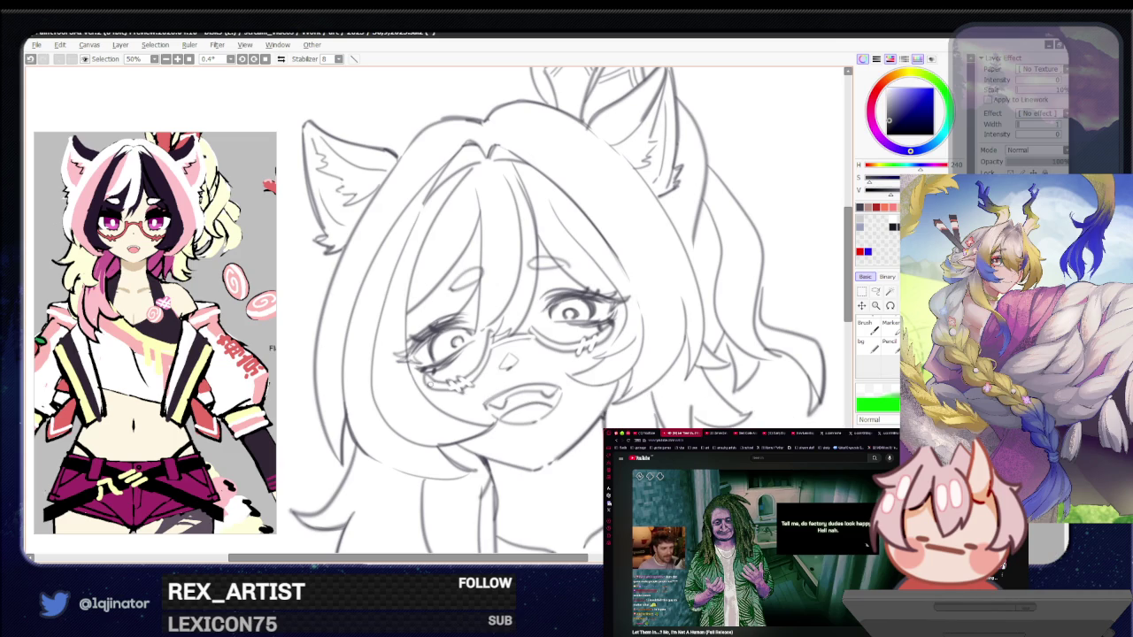
{"action": "left_click_drag", "start_coordinate": [434, 378], "coordinate": [450, 387]}
{"action": "key", "text": "ctrl+z"}
{"action": "key", "text": "ctrl+z"}
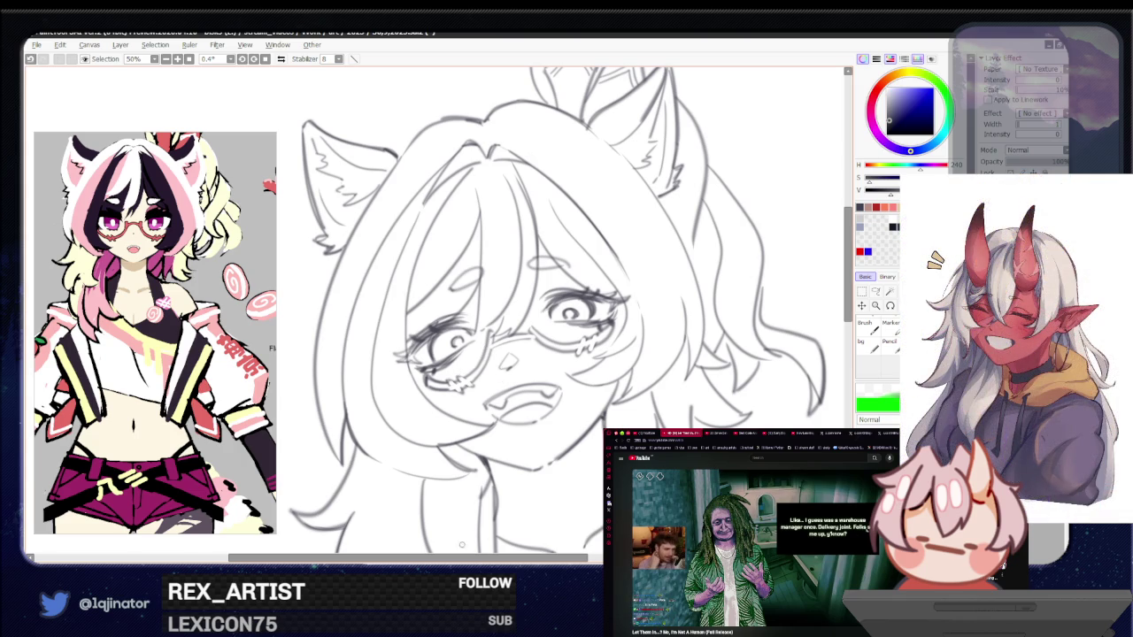
Remove the stray line running from the eye toward the mouth and darken the eye's pupil
{"action": "left_click_drag", "start_coordinate": [449, 390], "coordinate": [461, 452]}
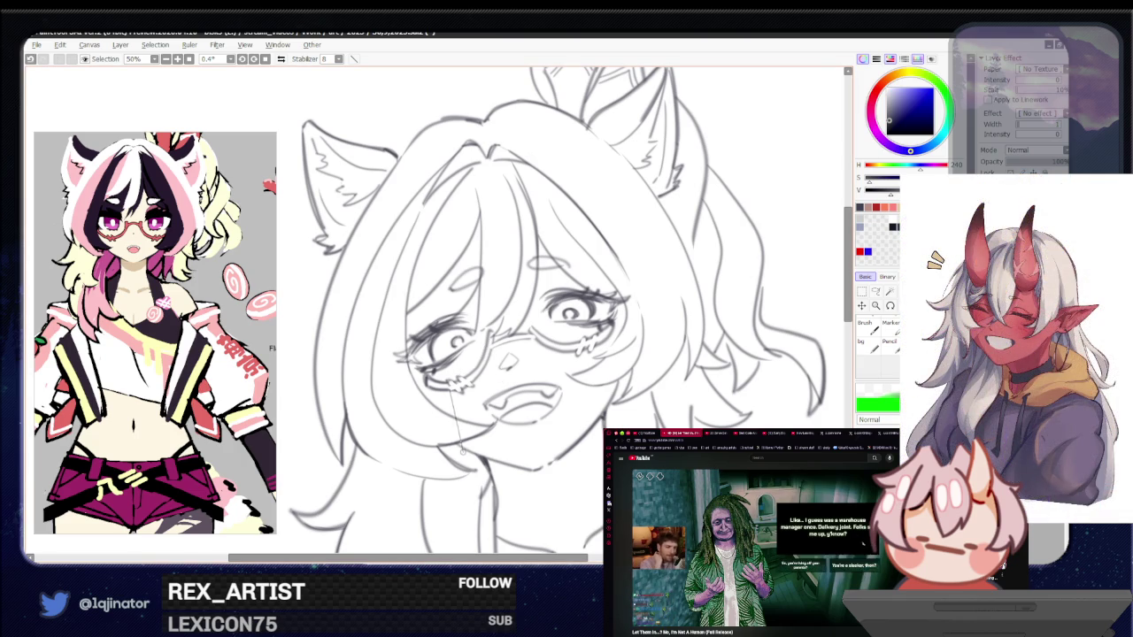
{"action": "scroll", "coordinate": [462, 451], "scroll_direction": "down", "scroll_amount": 3}
{"action": "scroll", "coordinate": [465, 398], "scroll_direction": "up", "scroll_amount": 2}
{"action": "scroll", "coordinate": [469, 354], "scroll_direction": "up", "scroll_amount": 2}
{"action": "key", "text": "ctrl+z"}
{"action": "left_click_drag", "start_coordinate": [468, 351], "coordinate": [462, 369]}
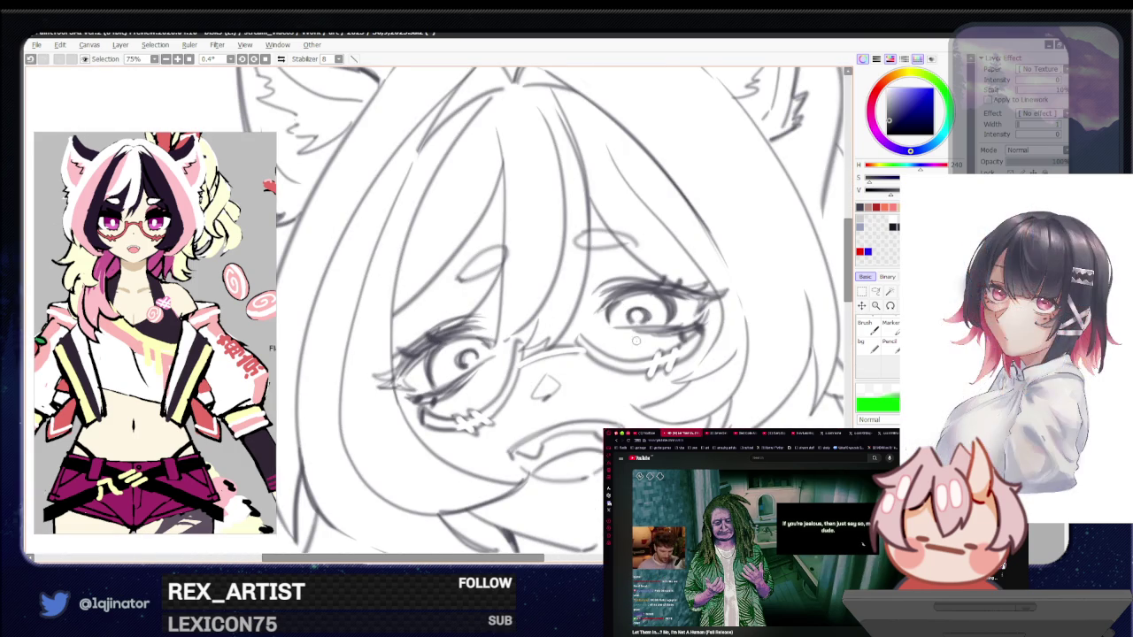
{"action": "scroll", "coordinate": [605, 341], "scroll_direction": "down", "scroll_amount": 2}
{"action": "scroll", "coordinate": [605, 341], "scroll_direction": "down", "scroll_amount": 2}
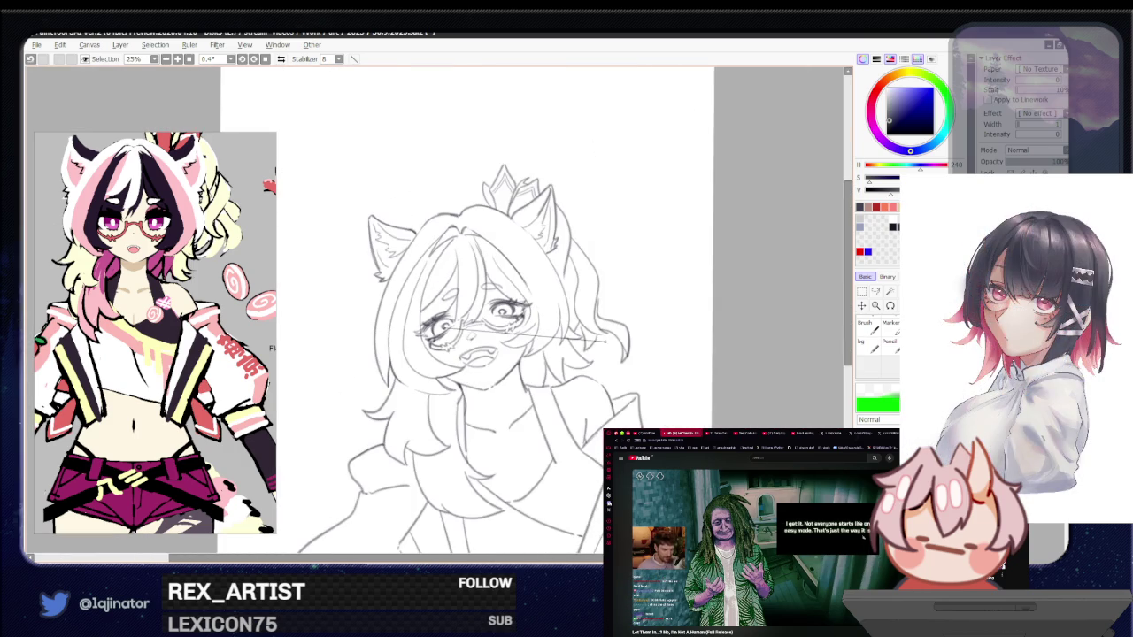
{"action": "mouse_move", "coordinate": [611, 345]}
{"action": "left_mouse_down"}
{"action": "mouse_move", "coordinate": [647, 388]}
{"action": "mouse_move", "coordinate": [637, 385]}
{"action": "left_mouse_up"}
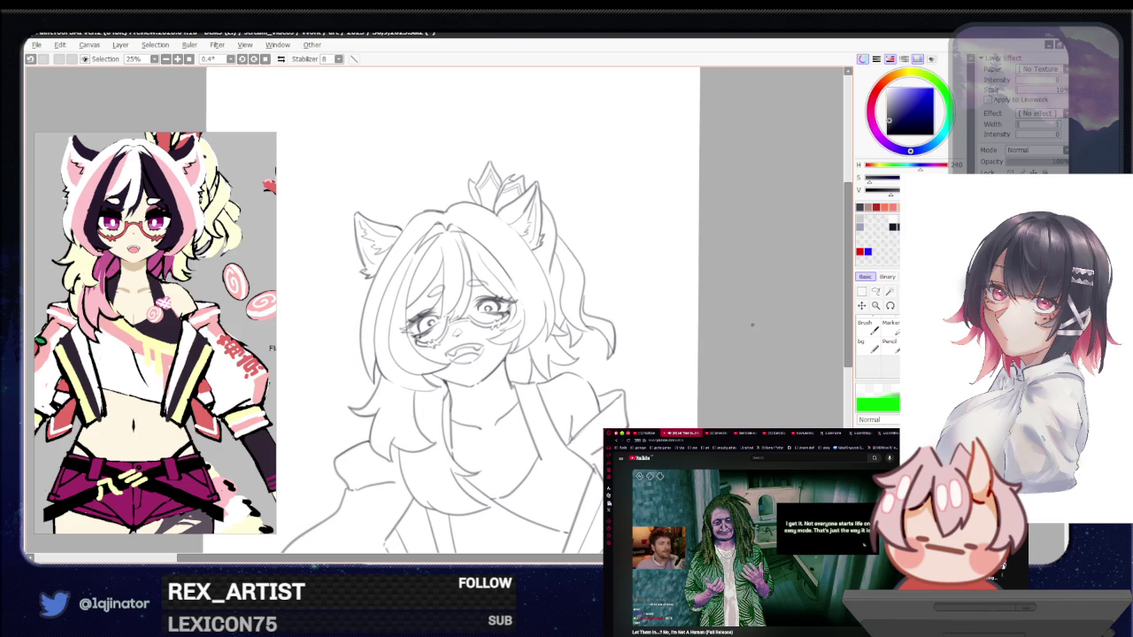
{"action": "scroll", "coordinate": [721, 329], "scroll_direction": "up", "scroll_amount": 2}
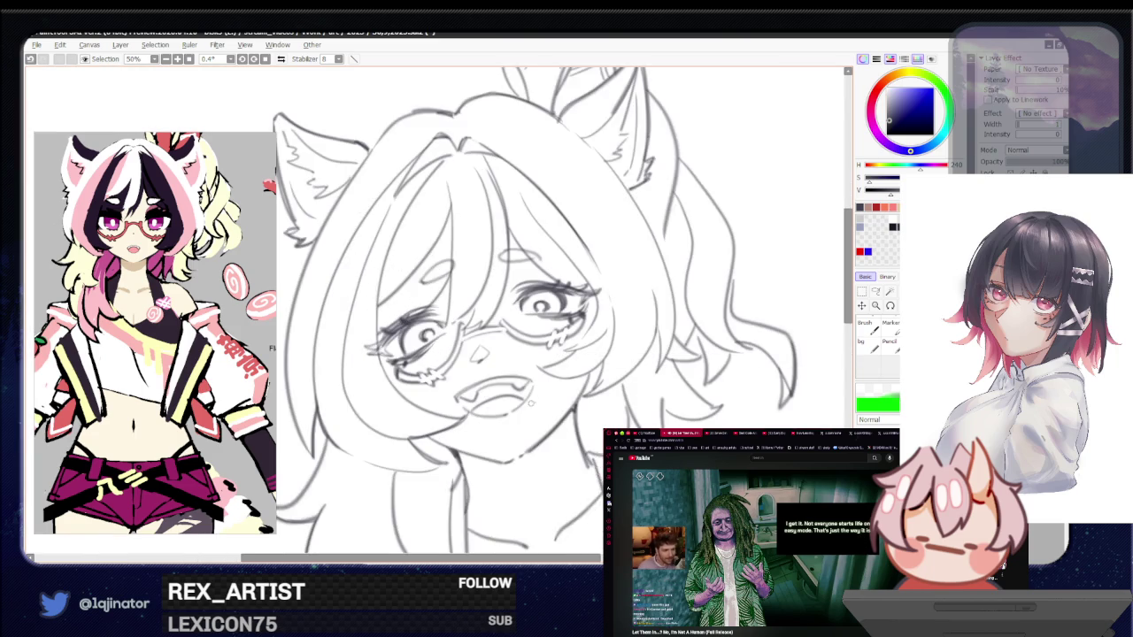
{"action": "left_click_drag", "start_coordinate": [587, 380], "coordinate": [582, 349]}
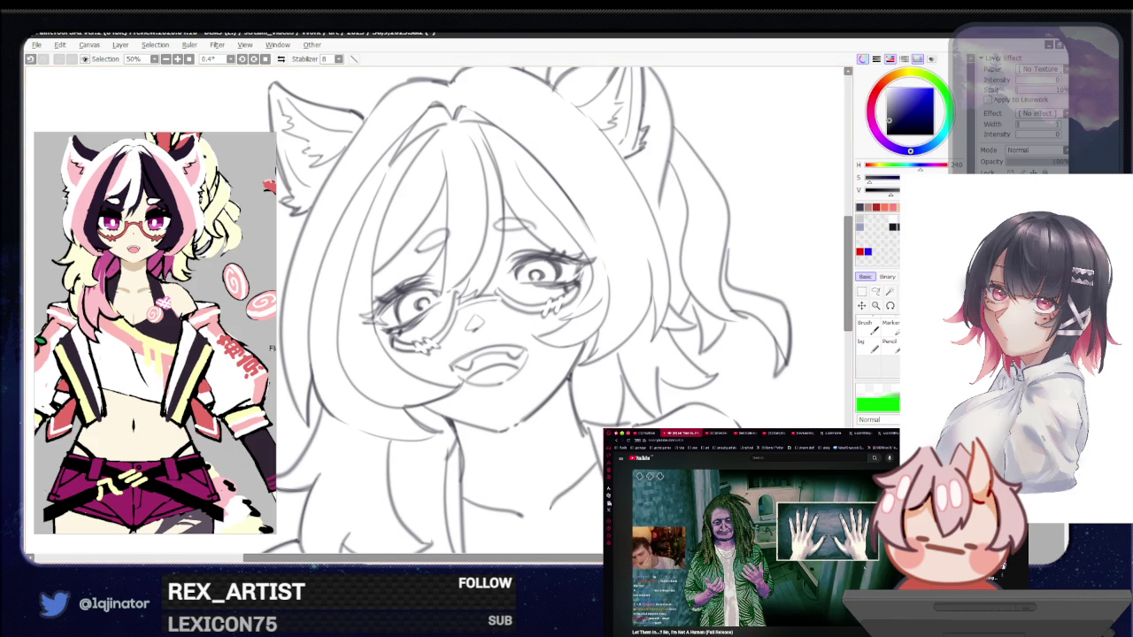
{"action": "scroll", "coordinate": [575, 443], "scroll_direction": "down", "scroll_amount": 2}
Draw a short pencil stroke beside the girl's left eye
{"action": "scroll", "coordinate": [705, 383], "scroll_direction": "down", "scroll_amount": 2}
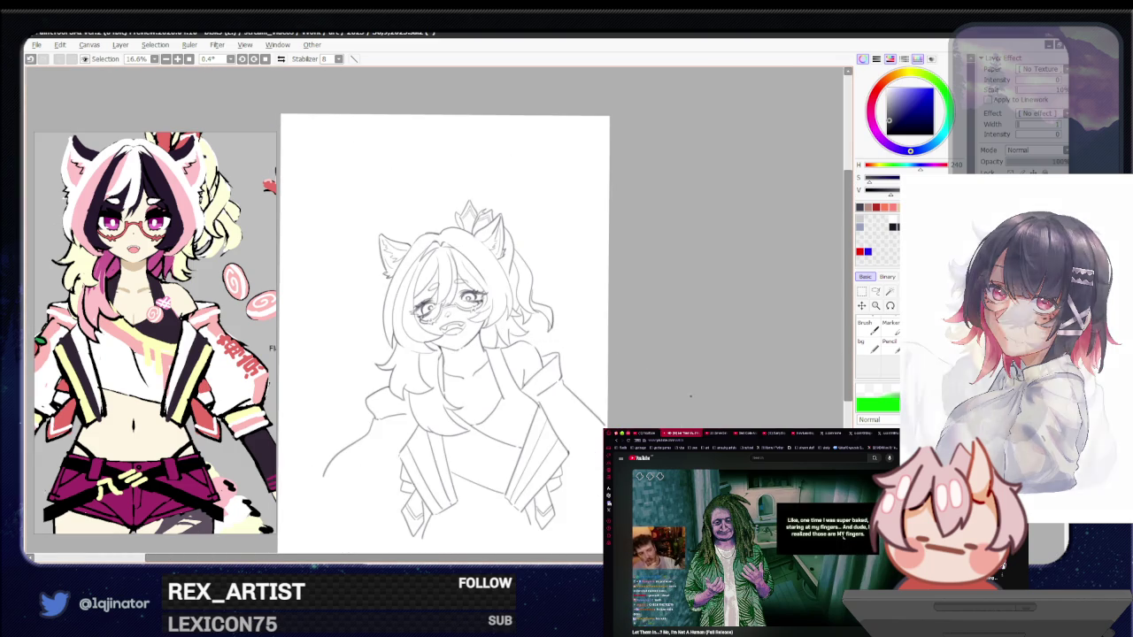
{"action": "scroll", "coordinate": [726, 330], "scroll_direction": "up", "scroll_amount": 2}
{"action": "scroll", "coordinate": [726, 330], "scroll_direction": "up", "scroll_amount": 1}
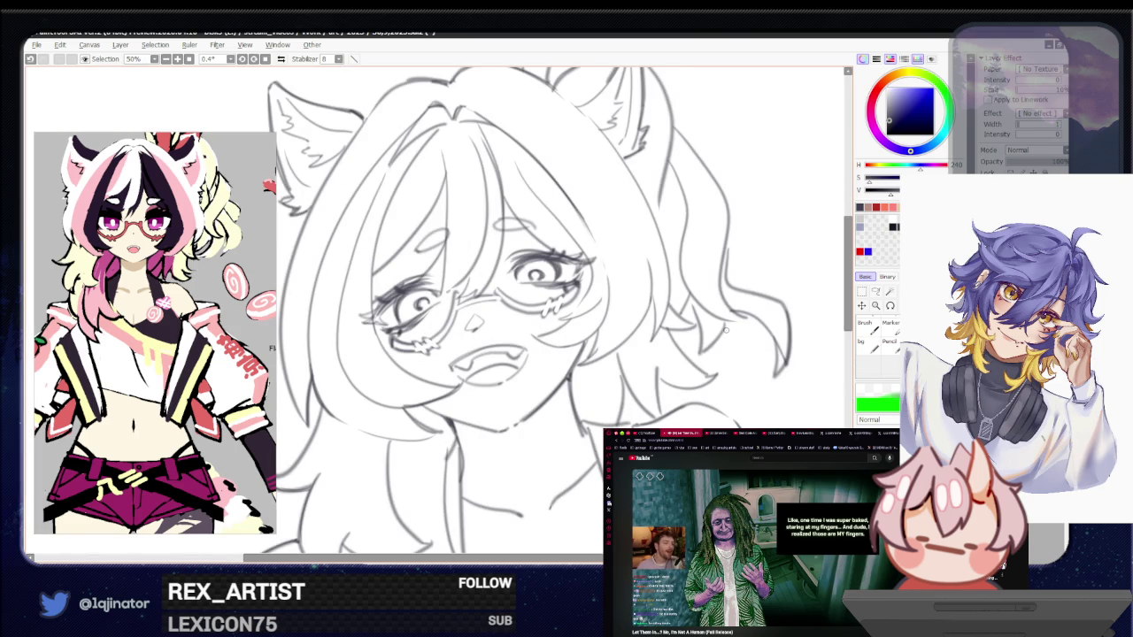
{"action": "left_click_drag", "start_coordinate": [490, 368], "coordinate": [486, 406]}
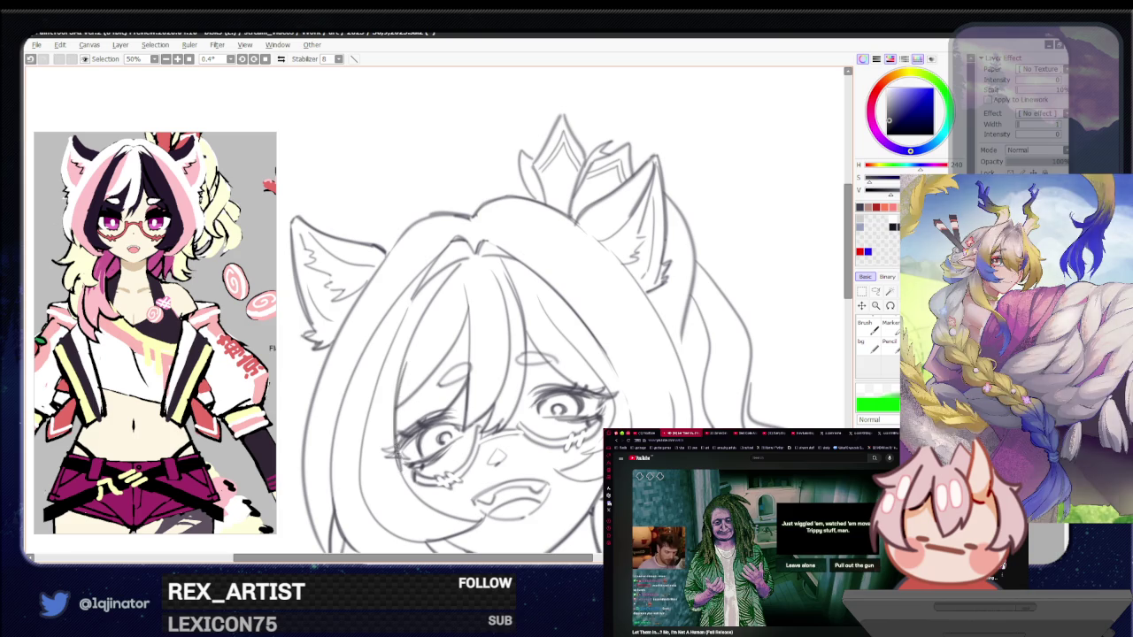
Compare the sketch with and without the left-eye stroke, keep it, and zoom out to 16.6%
{"action": "key", "text": "ctrl+z"}
{"action": "key", "text": "ctrl+y"}
{"action": "key", "text": "ctrl+z"}
{"action": "key", "text": "ctrl+y"}
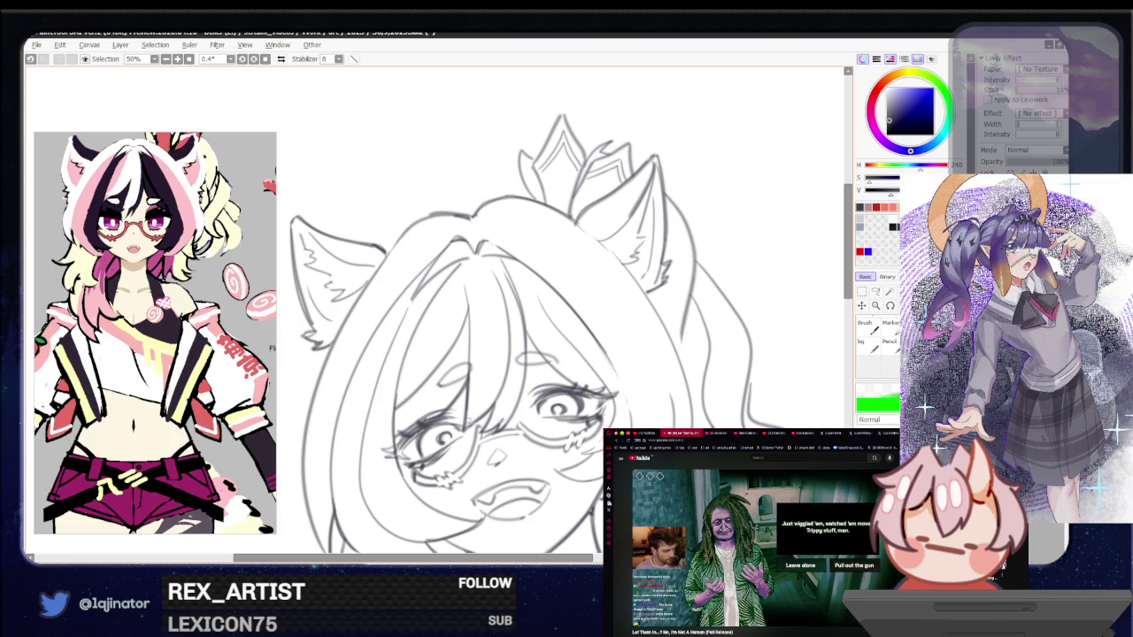
{"action": "scroll", "coordinate": [467, 421], "scroll_direction": "down", "scroll_amount": 1}
{"action": "scroll", "coordinate": [702, 371], "scroll_direction": "down", "scroll_amount": 2}
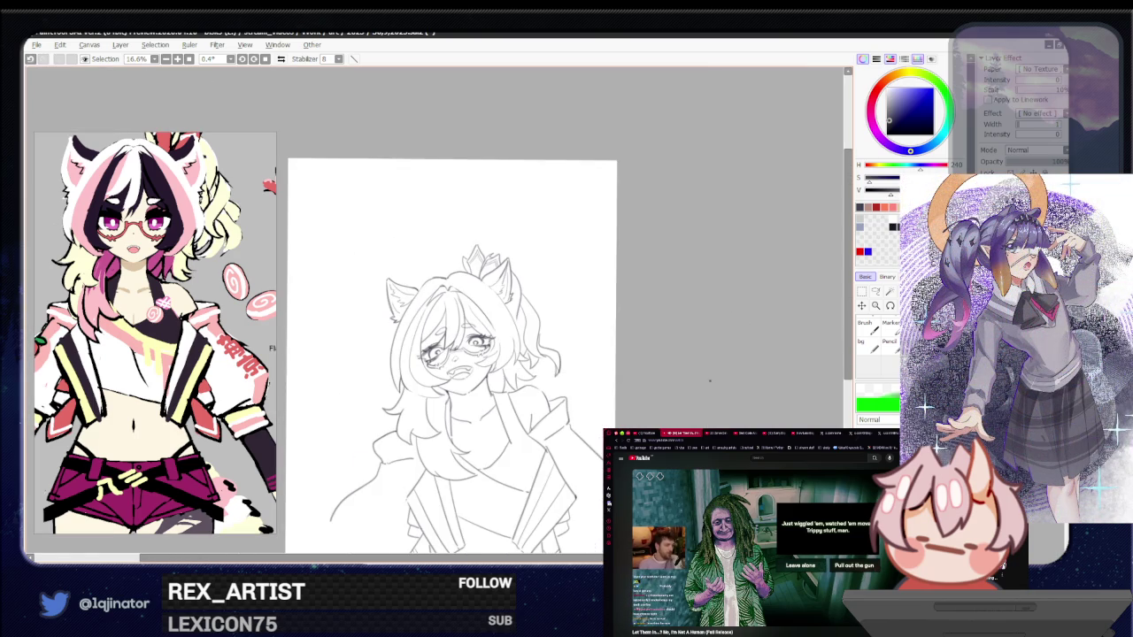
On a tilted canvas, hatch dark shading under the right eye, undoing one stray stroke by the mouth
{"action": "scroll", "coordinate": [682, 387], "scroll_direction": "up", "scroll_amount": 3}
{"action": "left_click_drag", "start_coordinate": [675, 410], "coordinate": [501, 386]}
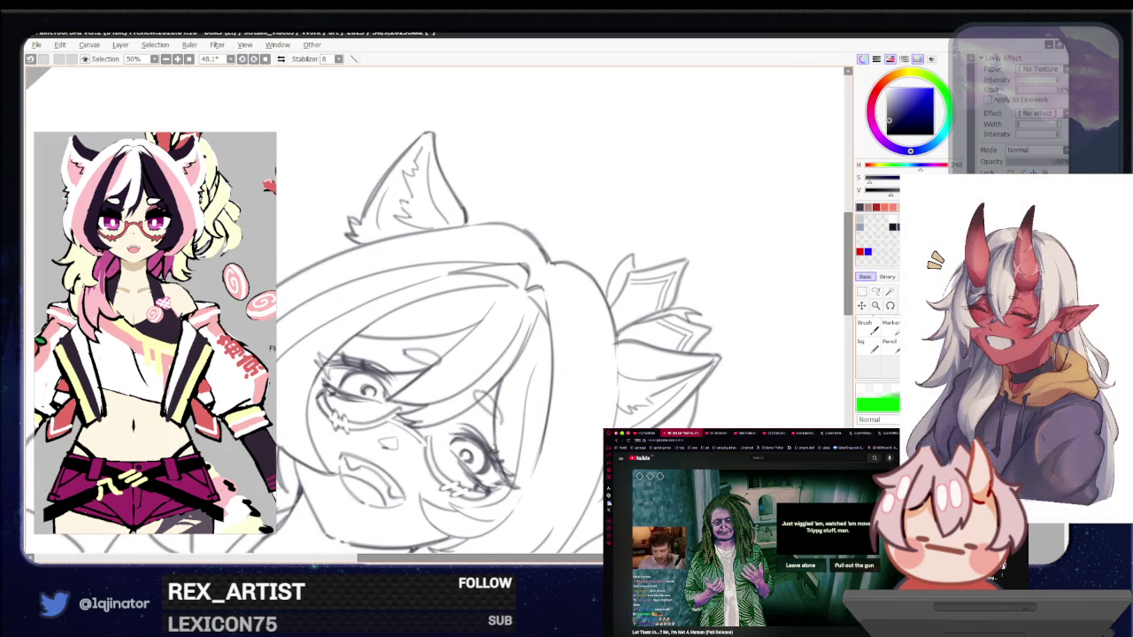
{"action": "left_click_drag", "start_coordinate": [497, 487], "coordinate": [568, 379]}
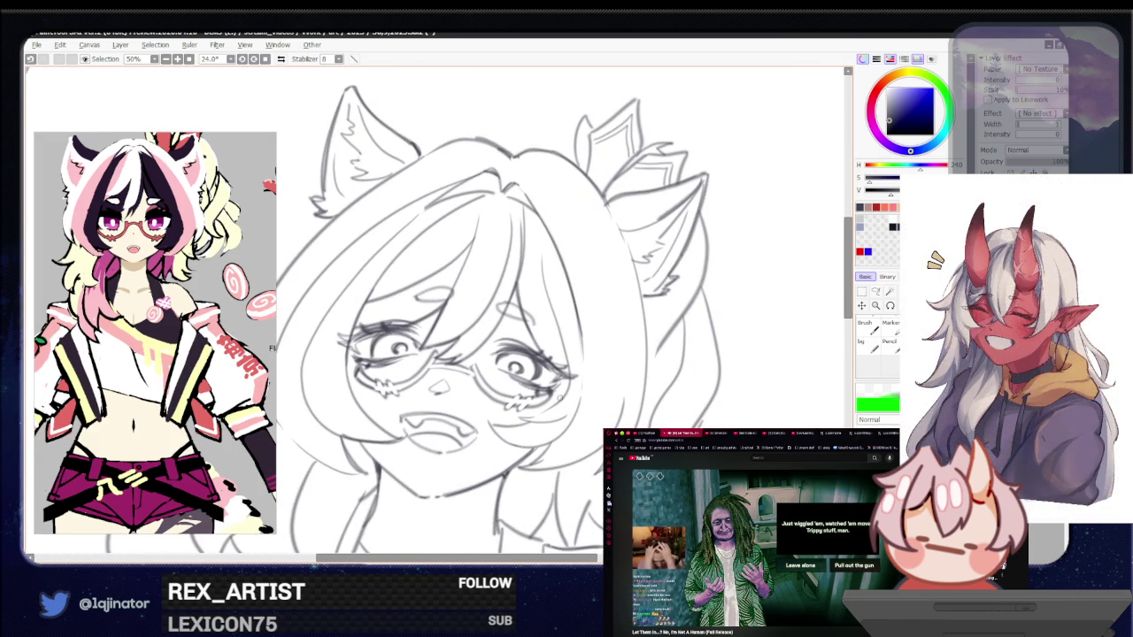
{"action": "left_click_drag", "start_coordinate": [567, 376], "coordinate": [528, 419]}
{"action": "mouse_move", "coordinate": [567, 381]}
{"action": "left_mouse_down"}
{"action": "mouse_move", "coordinate": [526, 422]}
{"action": "mouse_move", "coordinate": [485, 425]}
{"action": "mouse_move", "coordinate": [549, 435]}
{"action": "mouse_move", "coordinate": [529, 464]}
{"action": "left_mouse_up"}
{"action": "key", "text": "ctrl+z"}
{"action": "key", "text": "ctrl+z"}
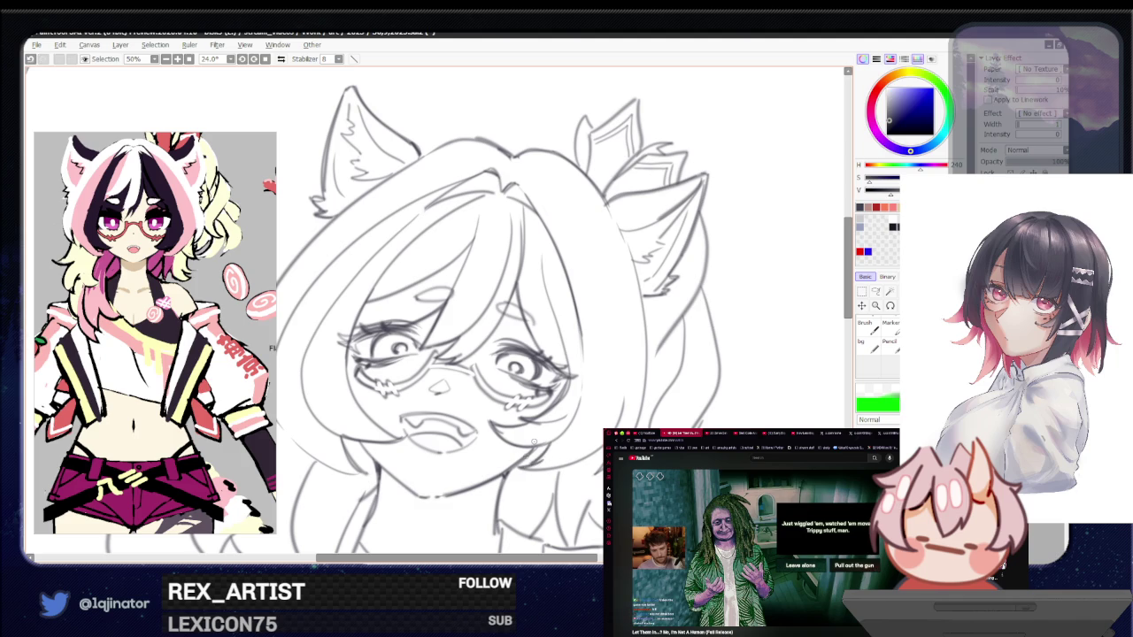
{"action": "key", "text": "minus"}
{"action": "key", "text": "minus"}
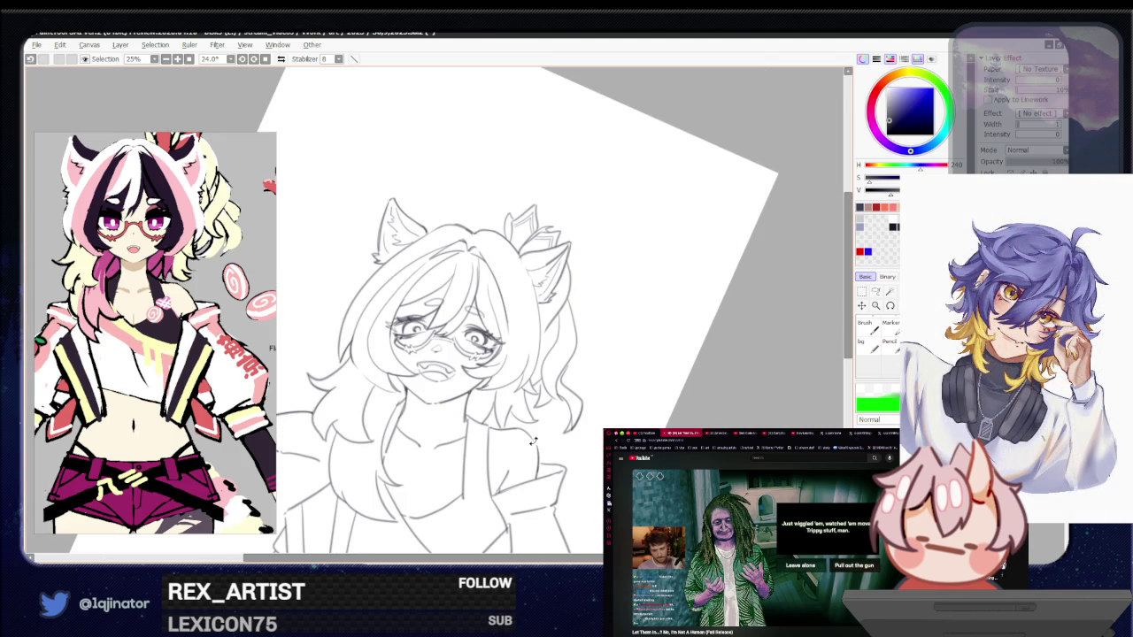
With the view straightened and zoomed to 33.3%, add jacket lines at the girl's left shoulder
{"action": "left_click_drag", "start_coordinate": [534, 441], "coordinate": [590, 401]}
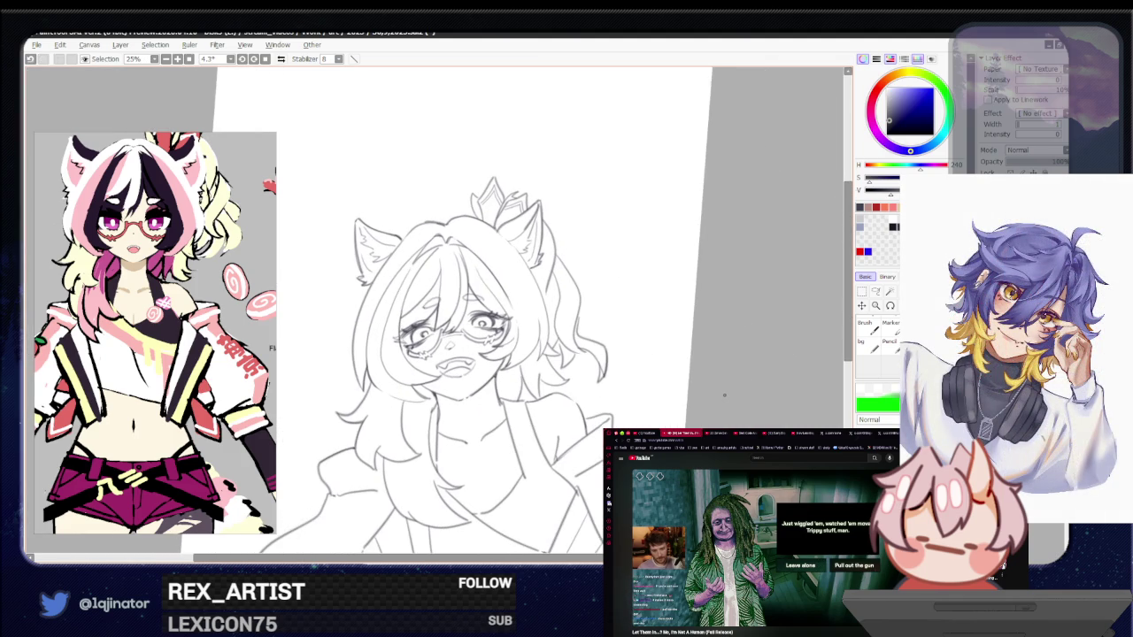
{"action": "left_click_drag", "start_coordinate": [524, 523], "coordinate": [550, 447]}
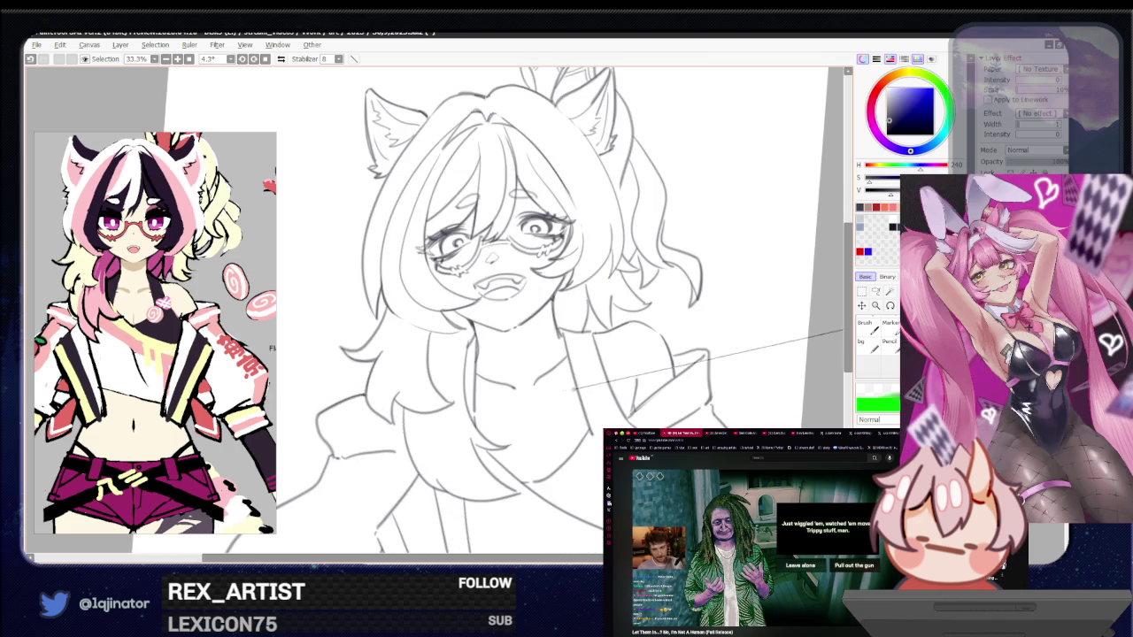
{"action": "scroll", "coordinate": [609, 382], "scroll_direction": "up", "scroll_amount": 2}
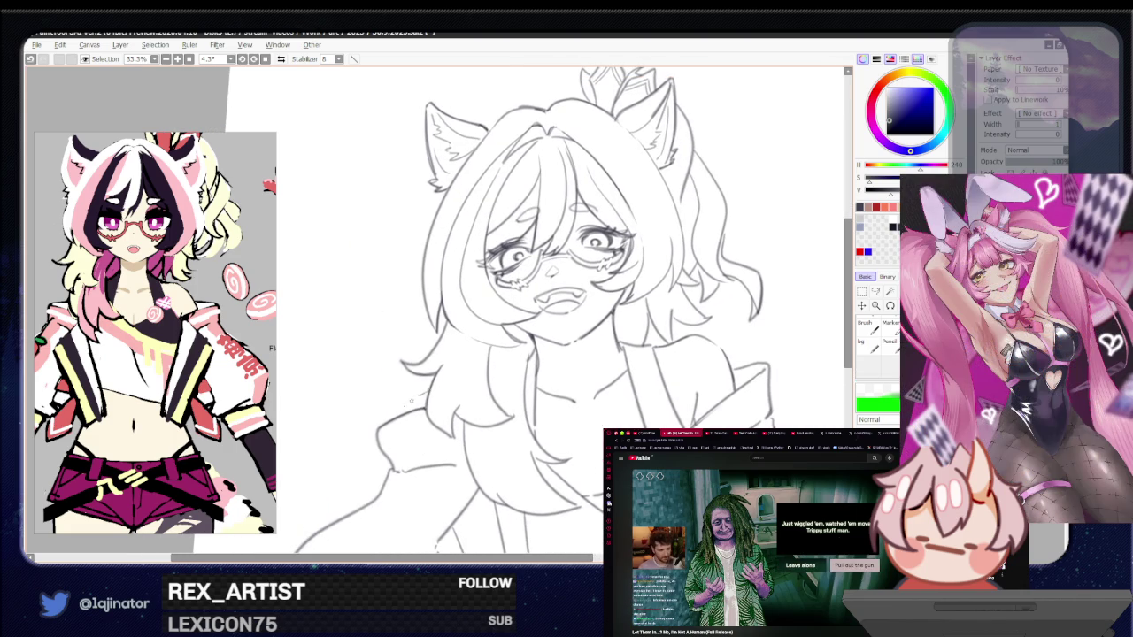
{"action": "left_click_drag", "start_coordinate": [423, 392], "coordinate": [381, 430]}
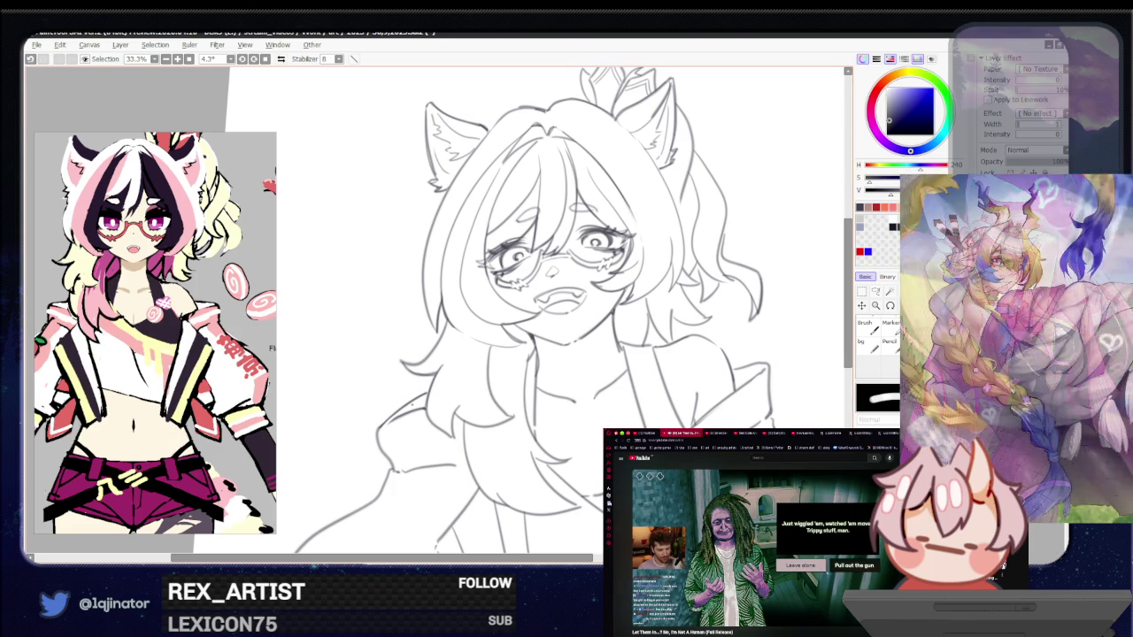
{"action": "scroll", "coordinate": [727, 391], "scroll_direction": "down", "scroll_amount": 2}
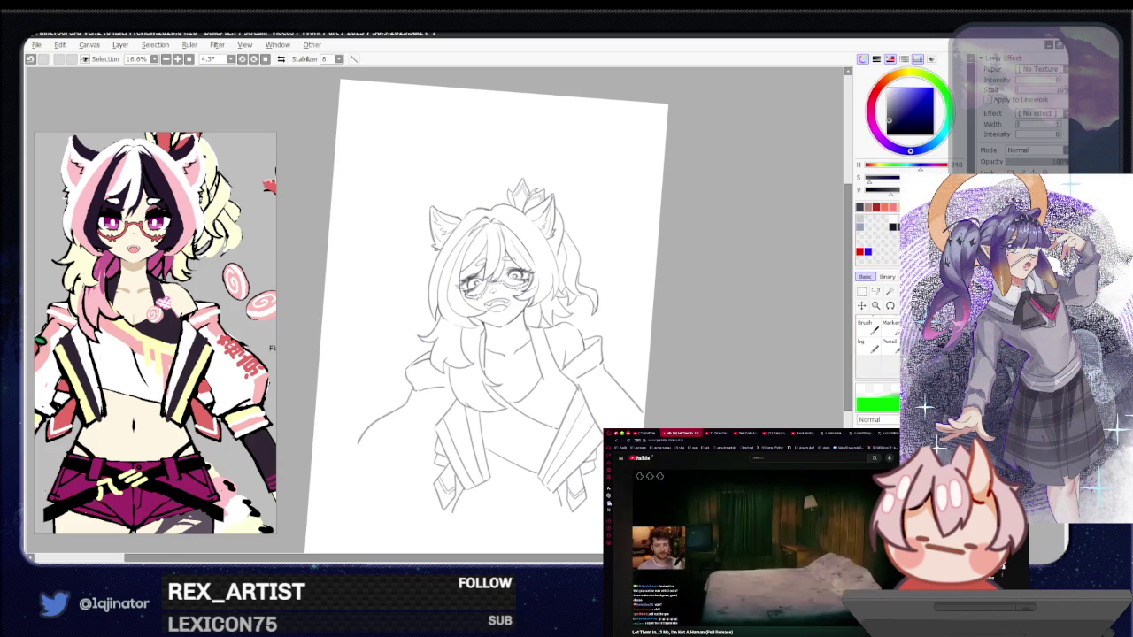
Swap to the blue colour and reset canvas rotation to 0°, viewing the sketch at 25%
{"action": "key", "text": "x"}
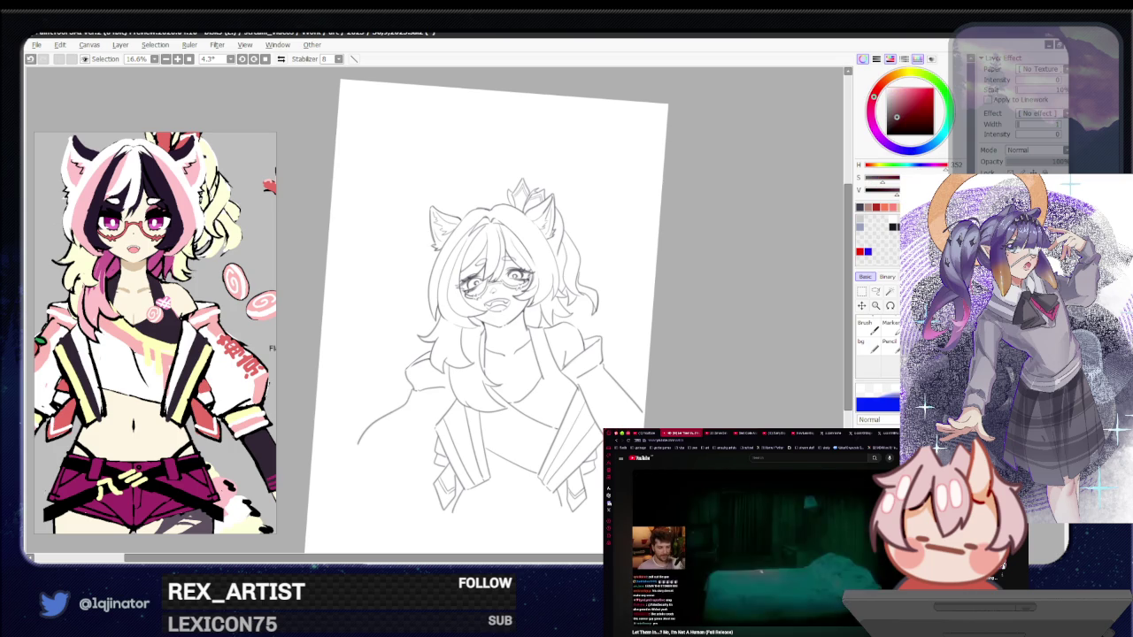
{"action": "key", "text": "Home"}
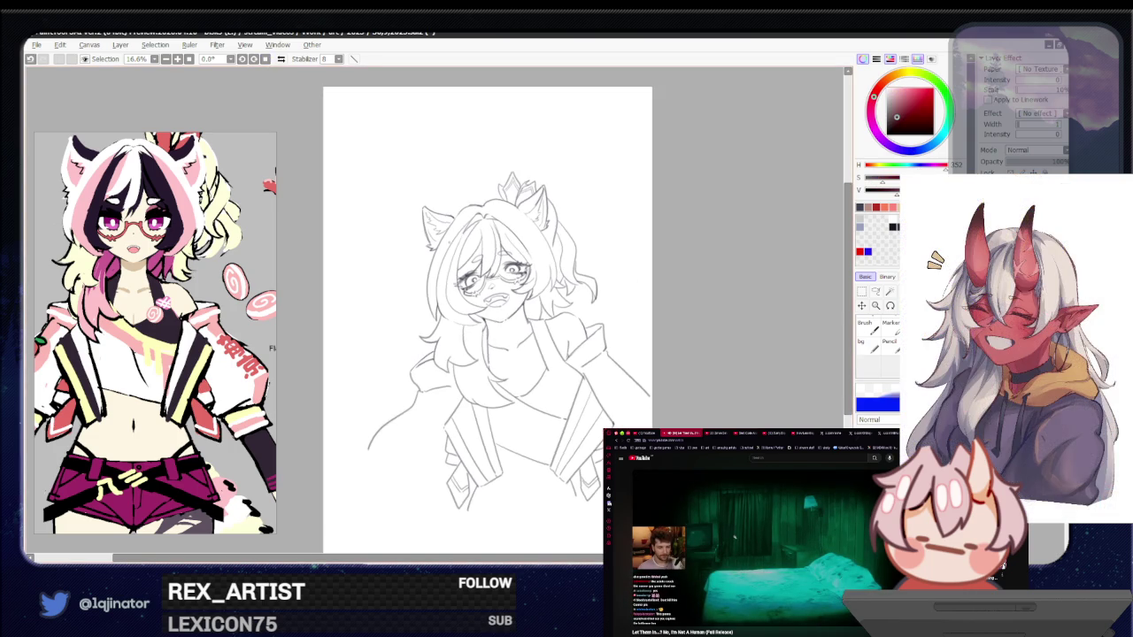
{"action": "key", "text": "ctrl+plus"}
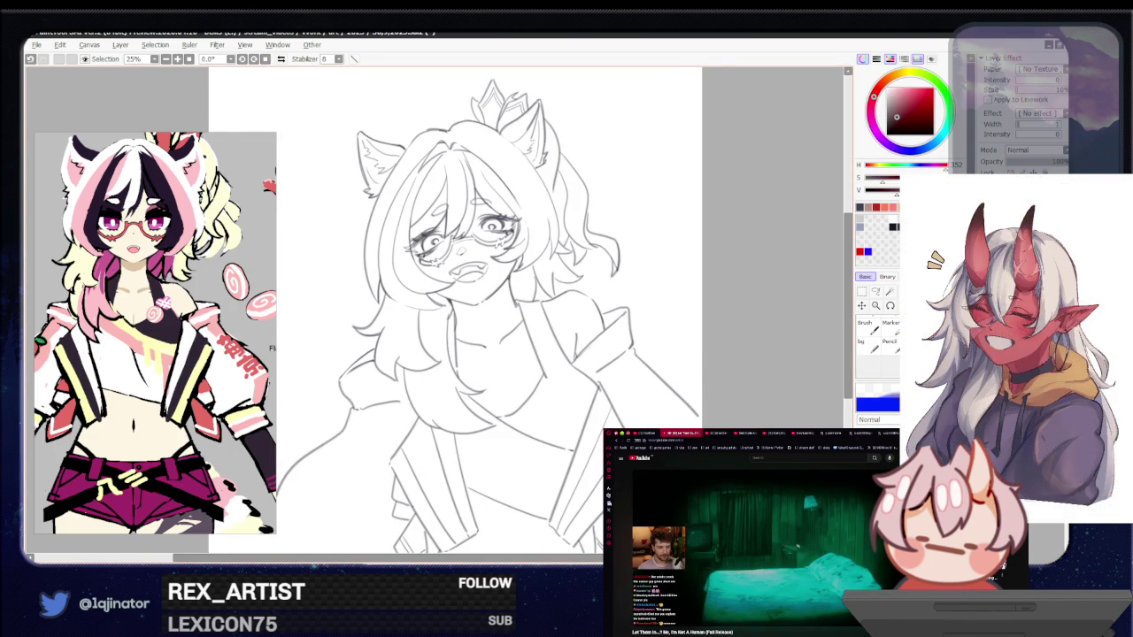
{"action": "left_click_drag", "start_coordinate": [469, 310], "coordinate": [491, 279]}
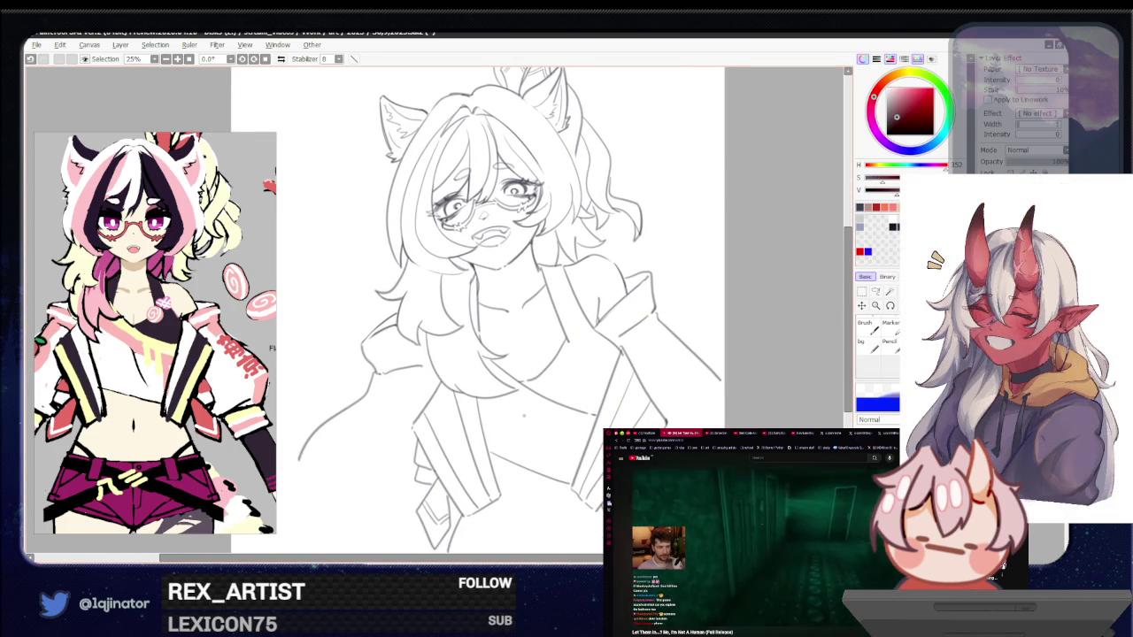
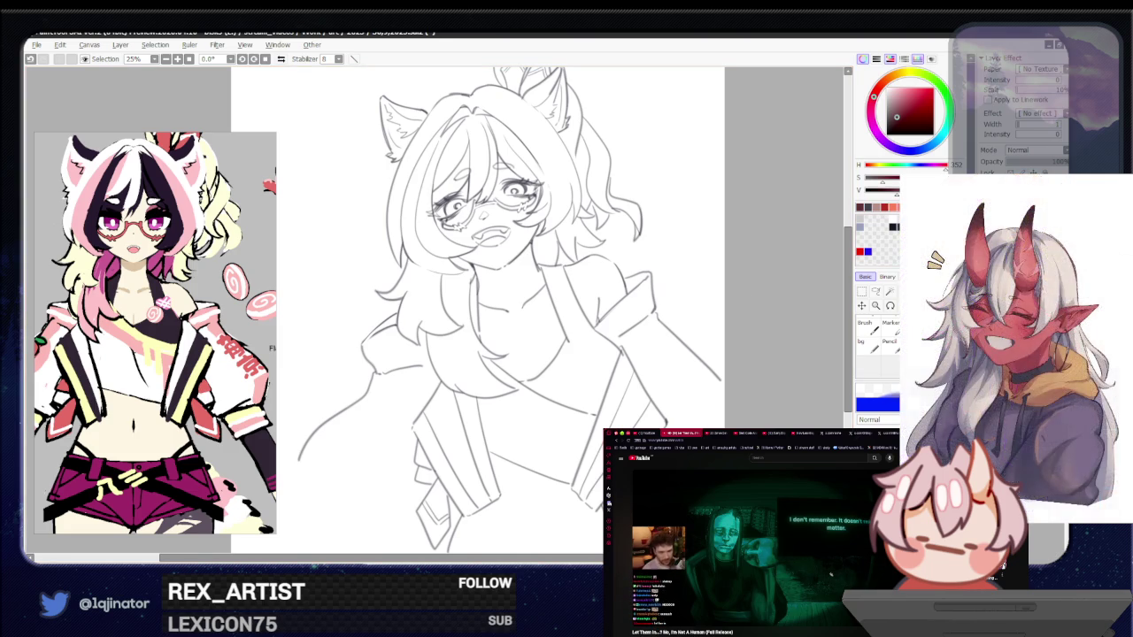
Lasso a thin freeform strip along the jacket's lower-left edge
{"action": "key", "text": "l"}
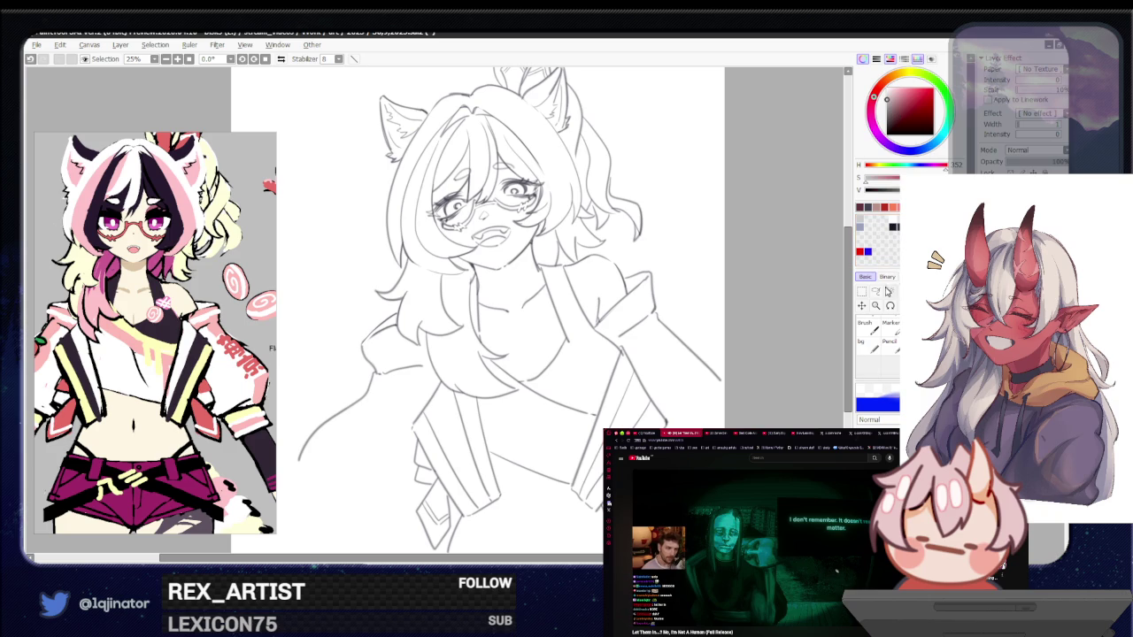
{"action": "left_click_drag", "start_coordinate": [713, 382], "coordinate": [712, 339]}
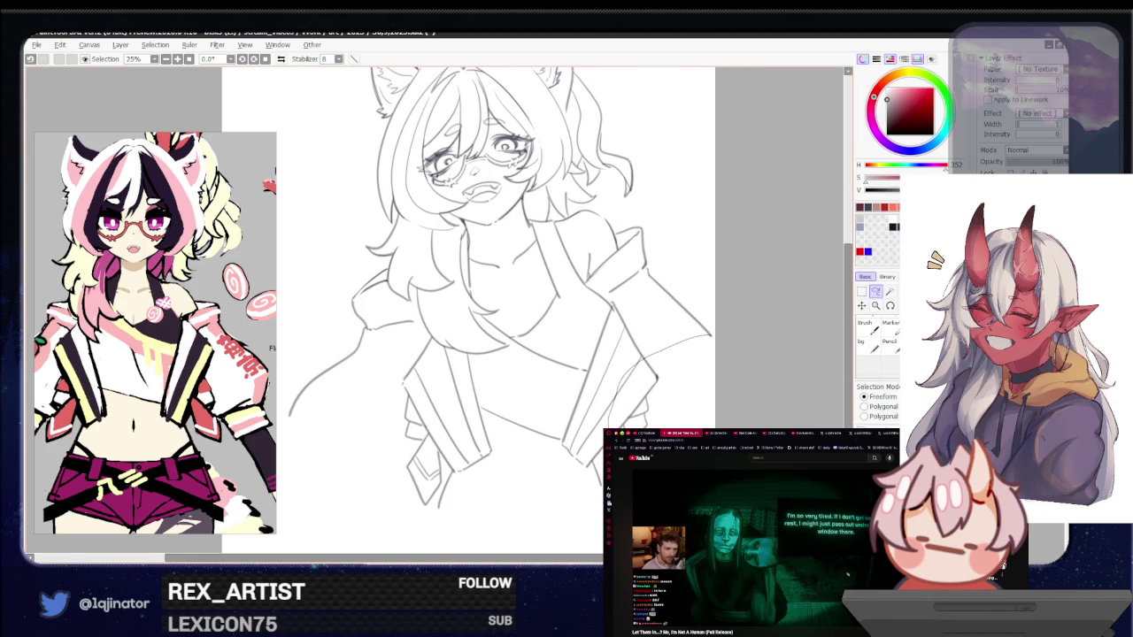
{"action": "scroll", "coordinate": [496, 437], "scroll_direction": "left", "scroll_amount": 2}
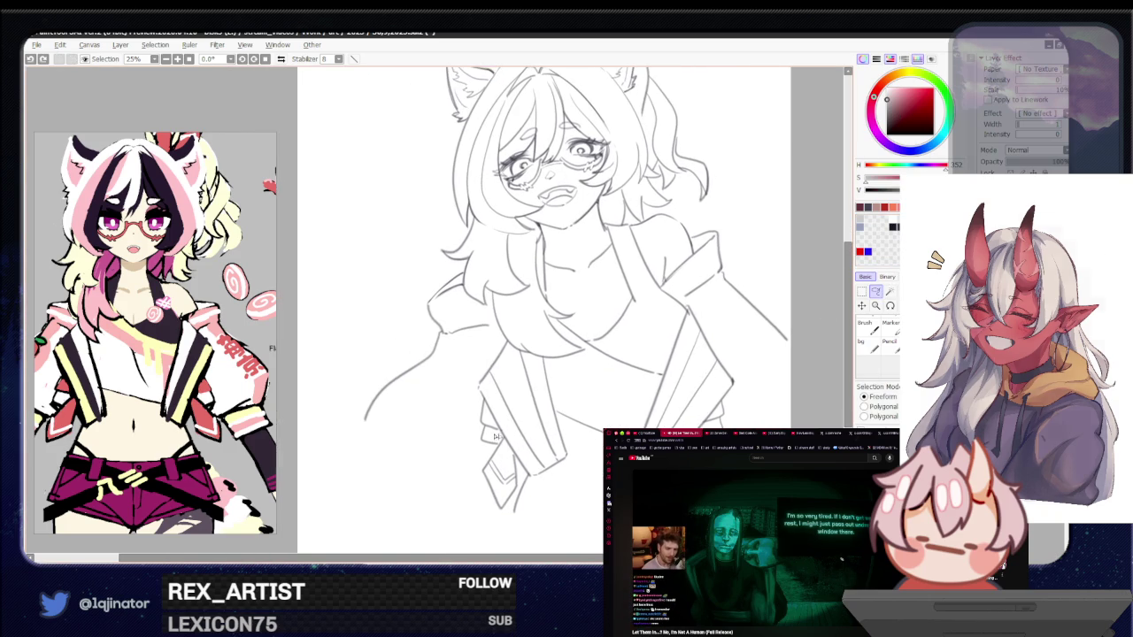
{"action": "left_click_drag", "start_coordinate": [365, 416], "coordinate": [508, 453]}
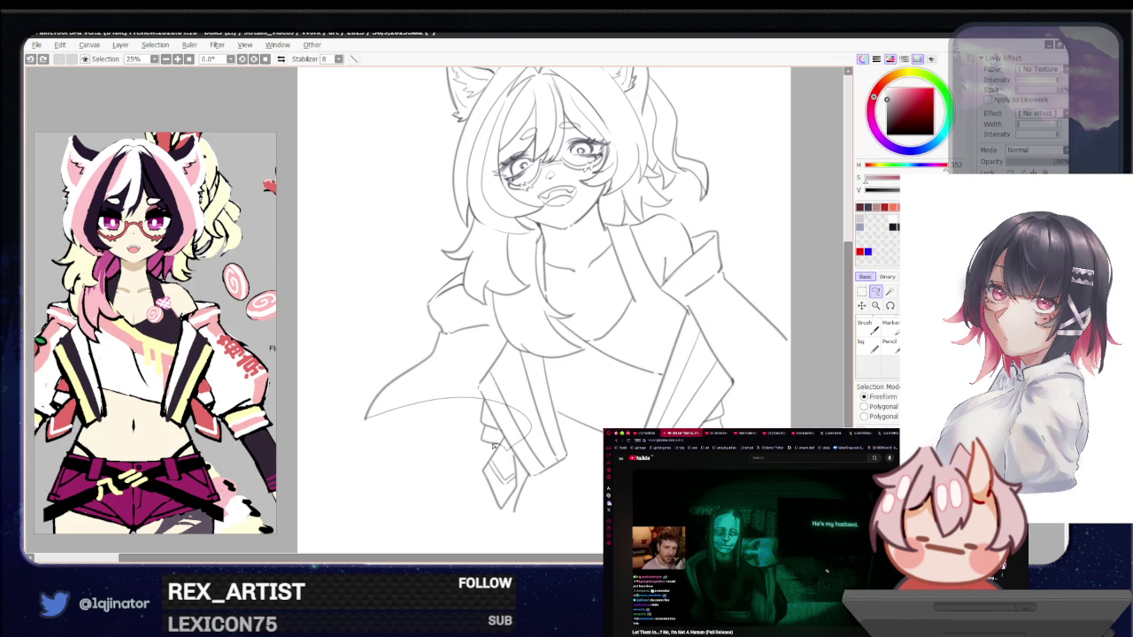
{"action": "left_click_drag", "start_coordinate": [480, 442], "coordinate": [479, 441]}
{"action": "scroll", "coordinate": [434, 421], "scroll_direction": "up", "scroll_amount": 1}
{"action": "scroll", "coordinate": [451, 425], "scroll_direction": "up", "scroll_amount": 1}
{"action": "scroll", "coordinate": [374, 452], "scroll_direction": "up", "scroll_amount": 1}
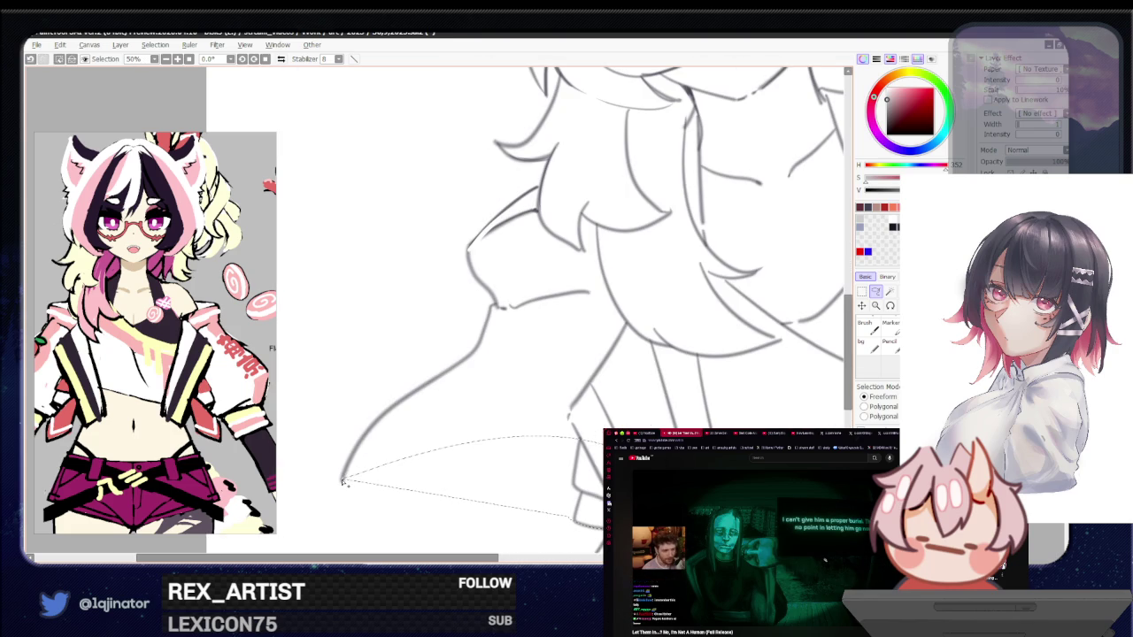
Lasso from the jacket bottom up around the left shoulder, zoomed in closer
{"action": "left_click_drag", "start_coordinate": [345, 482], "coordinate": [591, 465]}
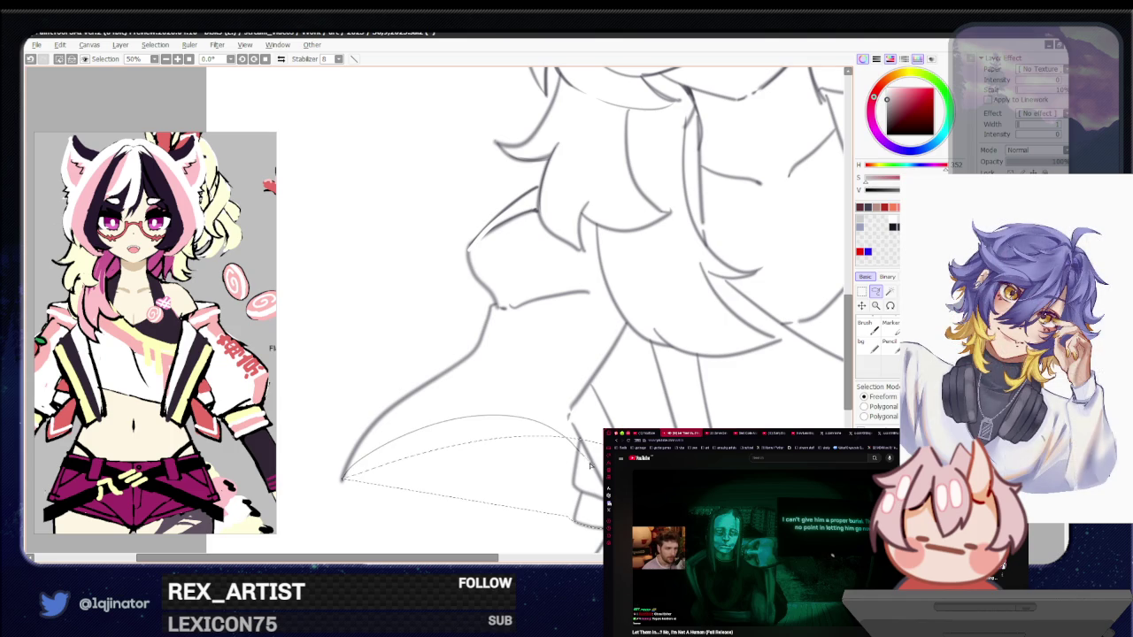
{"action": "left_click_drag", "start_coordinate": [598, 518], "coordinate": [575, 524]}
{"action": "mouse_move", "coordinate": [346, 478]}
{"action": "left_mouse_down"}
{"action": "mouse_move", "coordinate": [619, 193]}
{"action": "mouse_move", "coordinate": [723, 418]}
{"action": "left_mouse_up"}
{"action": "left_click_drag", "start_coordinate": [479, 280], "coordinate": [419, 422]}
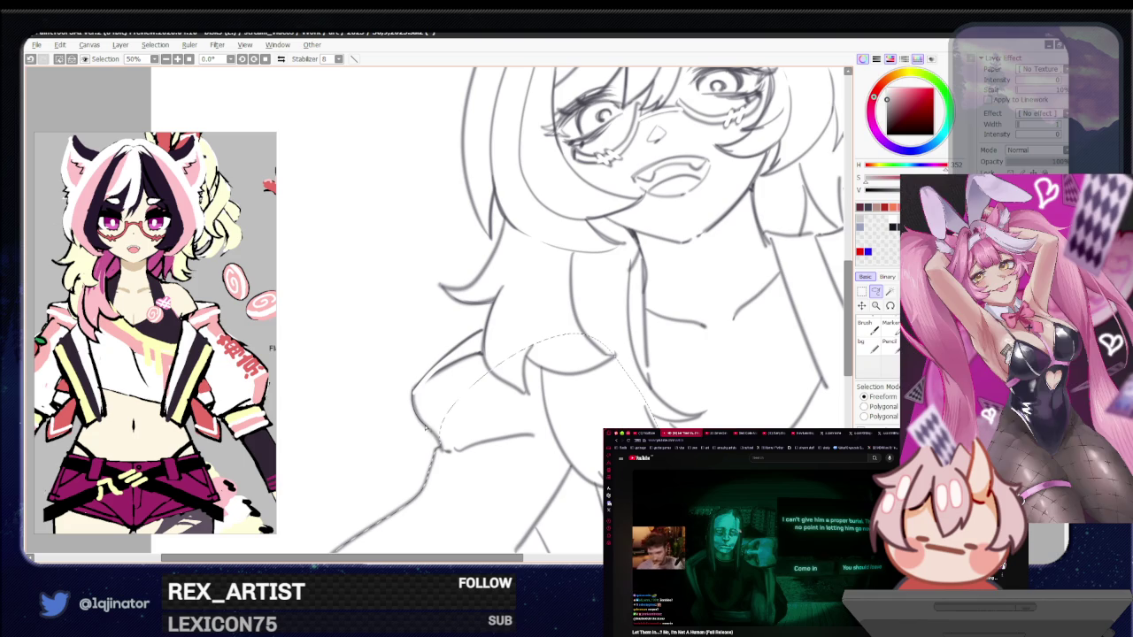
{"action": "left_click_drag", "start_coordinate": [425, 428], "coordinate": [486, 333]}
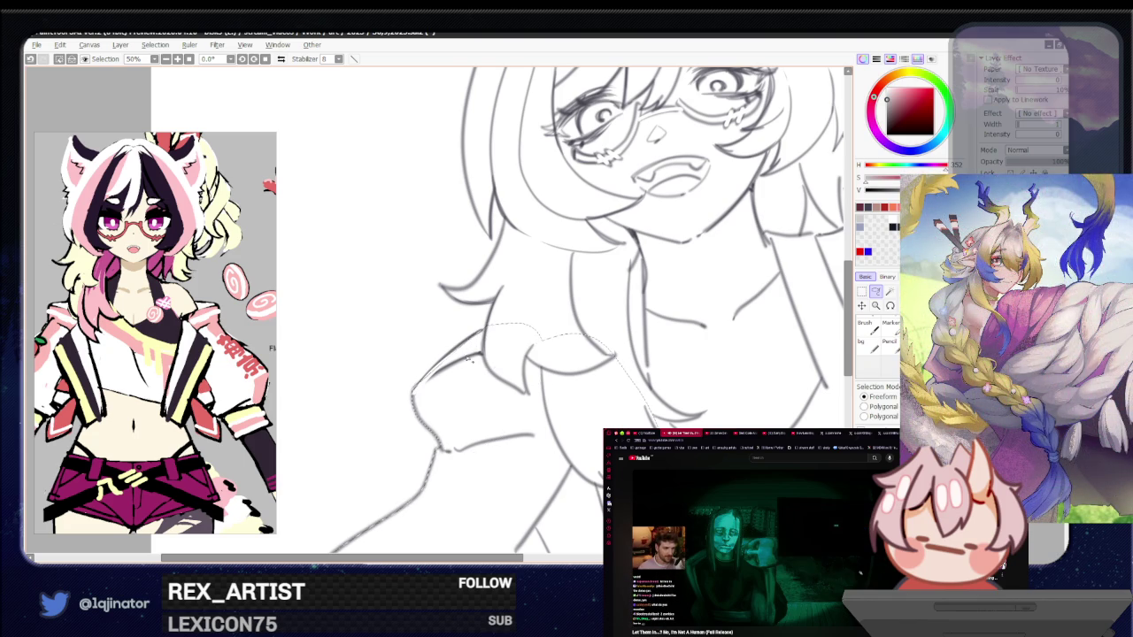
{"action": "key", "text": "ctrl+plus"}
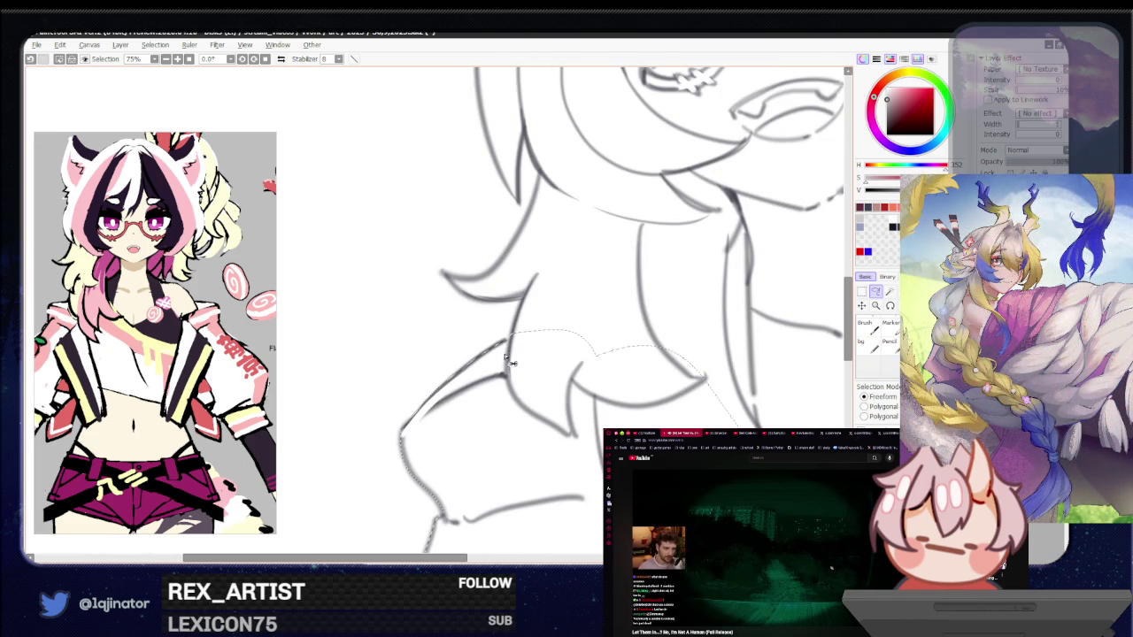
{"action": "mouse_move", "coordinate": [534, 335]}
{"action": "left_mouse_down"}
{"action": "mouse_move", "coordinate": [469, 383]}
{"action": "mouse_move", "coordinate": [543, 509]}
{"action": "left_mouse_up"}
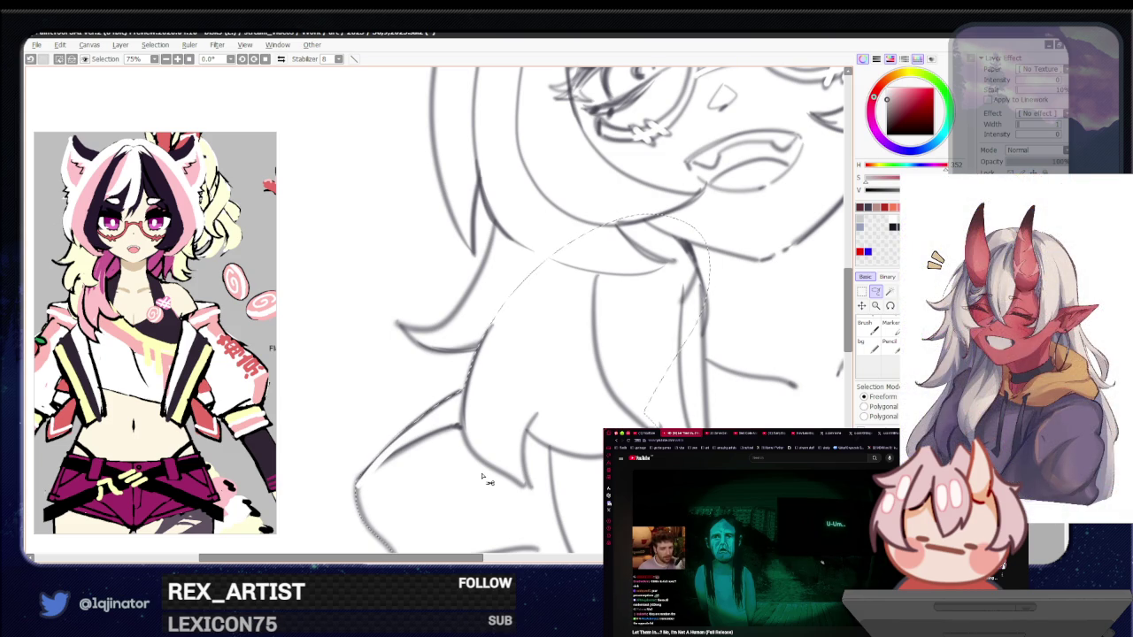
Continue the lasso along the neck and up the hair over the face
{"action": "mouse_move", "coordinate": [481, 478]}
{"action": "left_mouse_down"}
{"action": "mouse_move", "coordinate": [555, 407]}
{"action": "mouse_move", "coordinate": [443, 323]}
{"action": "left_mouse_up"}
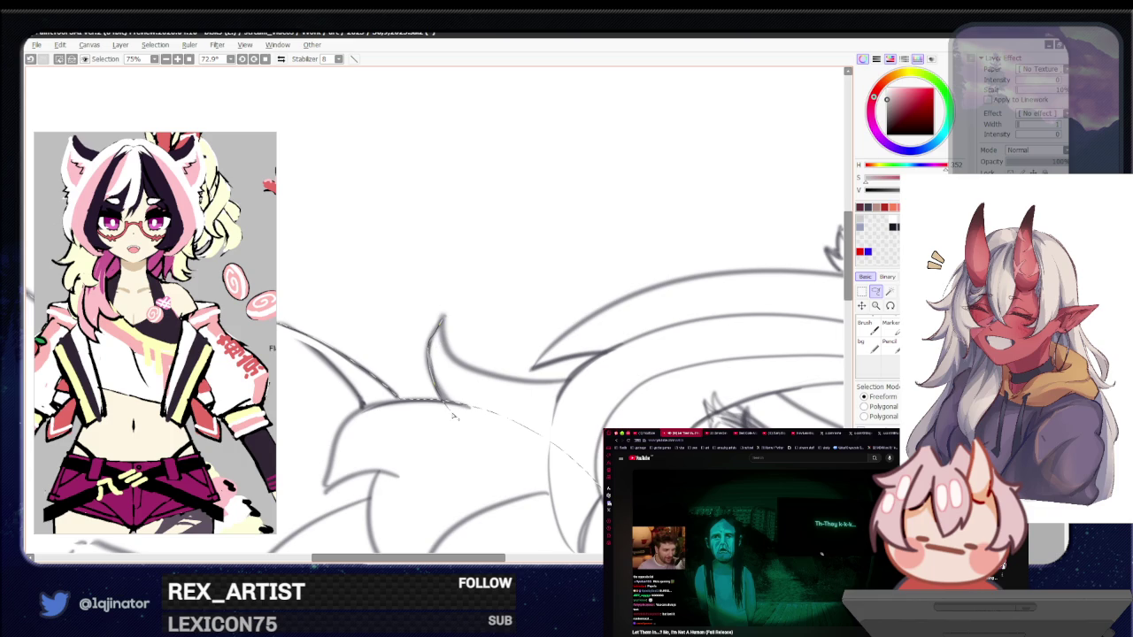
{"action": "scroll", "coordinate": [429, 343], "scroll_direction": "up", "scroll_amount": 1}
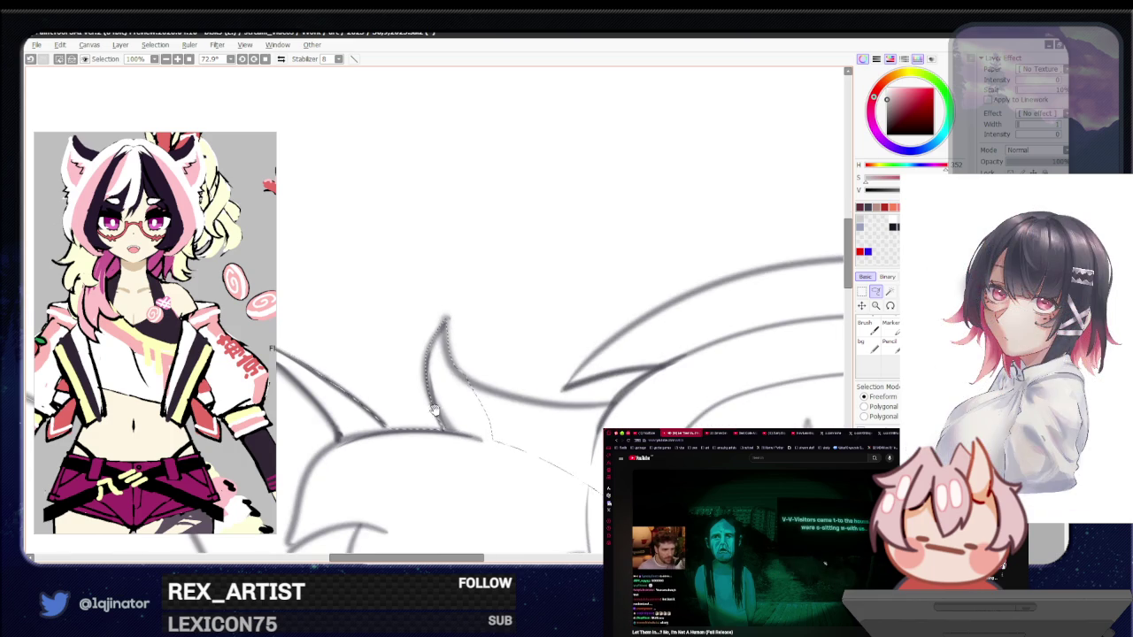
{"action": "left_click_drag", "start_coordinate": [447, 324], "coordinate": [436, 429]}
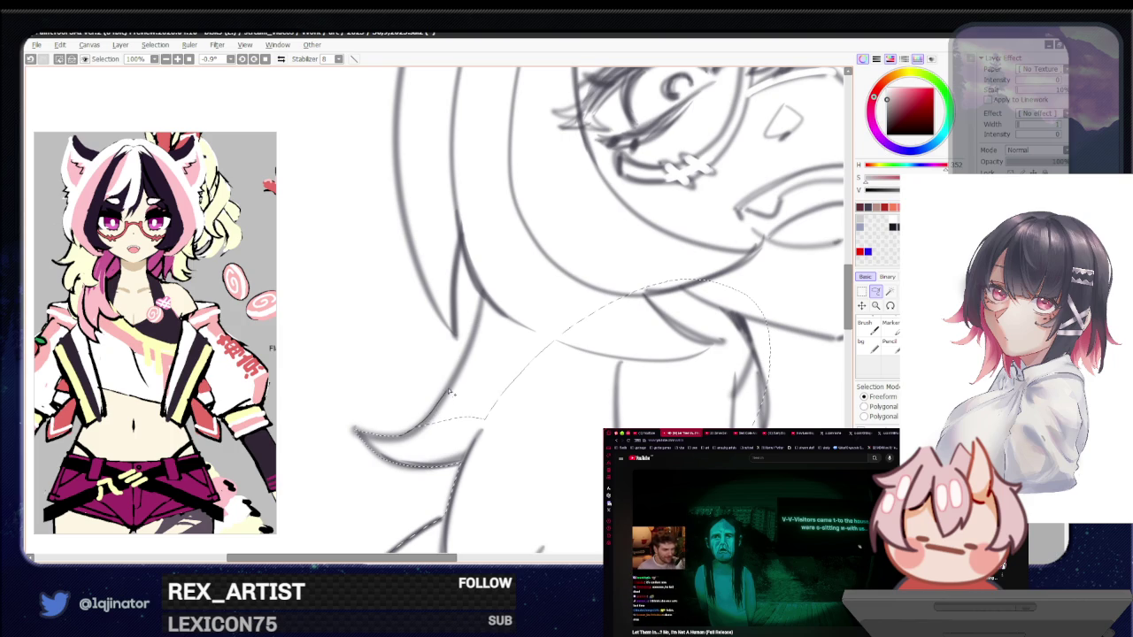
{"action": "left_click_drag", "start_coordinate": [467, 365], "coordinate": [483, 301]}
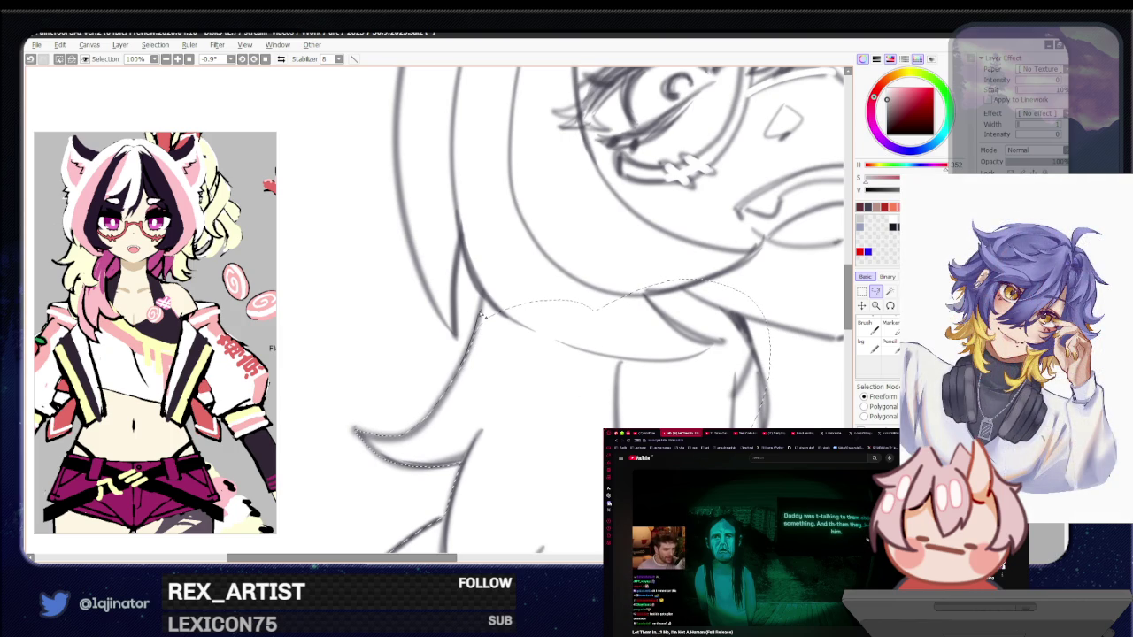
{"action": "left_click_drag", "start_coordinate": [474, 270], "coordinate": [750, 229]}
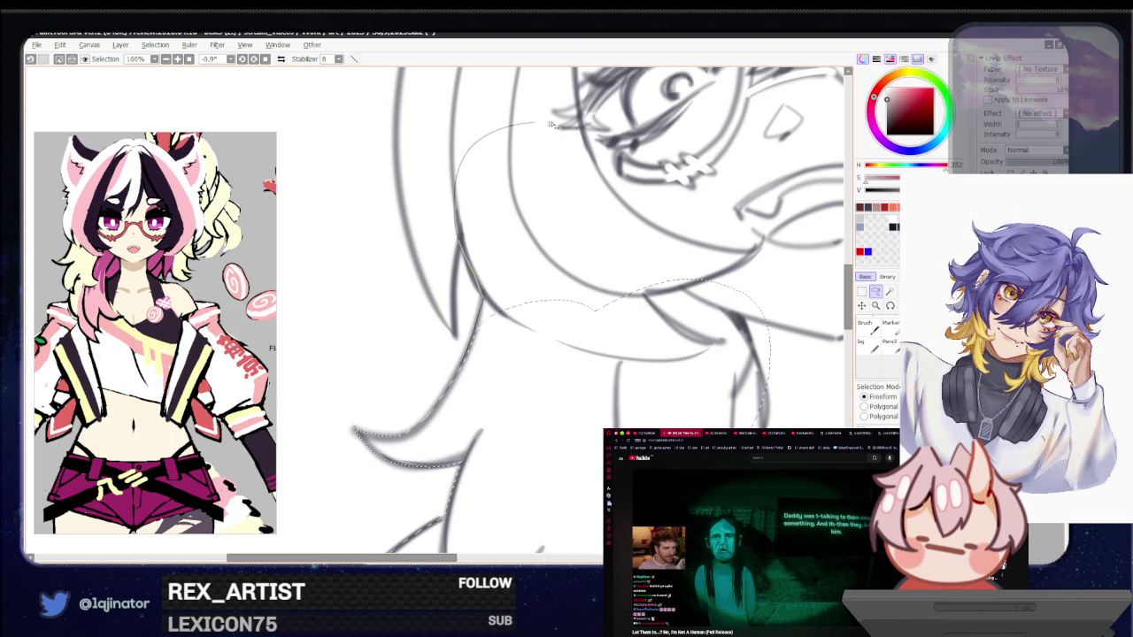
{"action": "scroll", "coordinate": [544, 316], "scroll_direction": "up", "scroll_amount": 3}
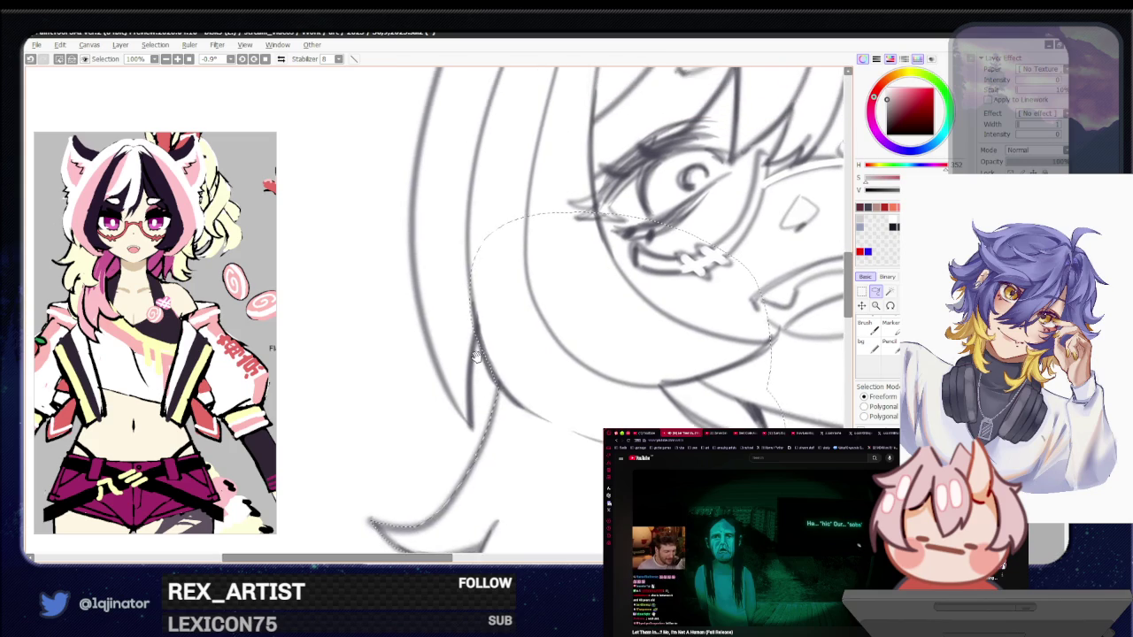
{"action": "scroll", "coordinate": [469, 341], "scroll_direction": "up", "scroll_amount": 1}
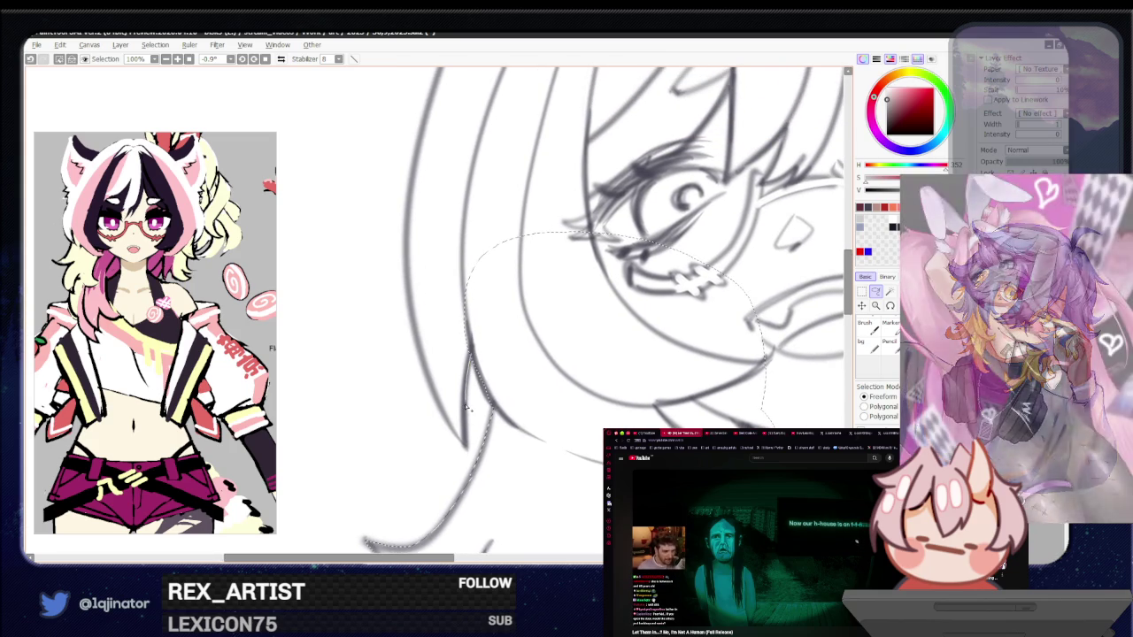
Extend the lasso along the hair strands and close it near the ear
{"action": "mouse_move", "coordinate": [466, 446]}
{"action": "left_mouse_down"}
{"action": "mouse_move", "coordinate": [435, 405]}
{"action": "mouse_move", "coordinate": [480, 326]}
{"action": "mouse_move", "coordinate": [394, 420]}
{"action": "mouse_move", "coordinate": [361, 438]}
{"action": "left_mouse_up"}
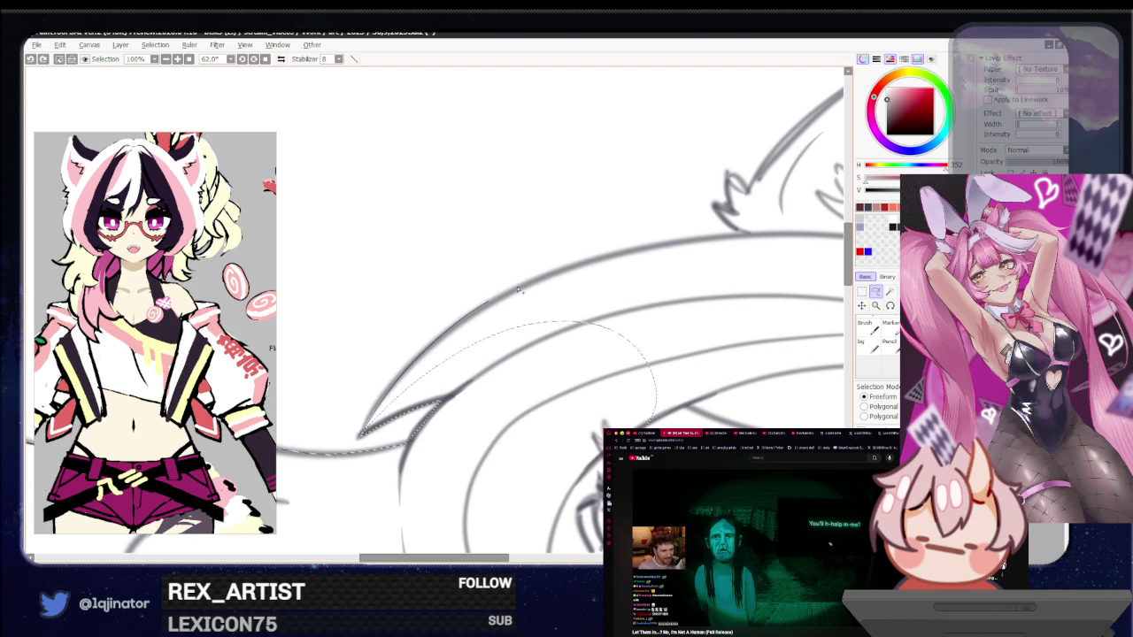
{"action": "mouse_move", "coordinate": [579, 331]}
{"action": "left_mouse_down"}
{"action": "mouse_move", "coordinate": [407, 412]}
{"action": "mouse_move", "coordinate": [493, 374]}
{"action": "left_mouse_up"}
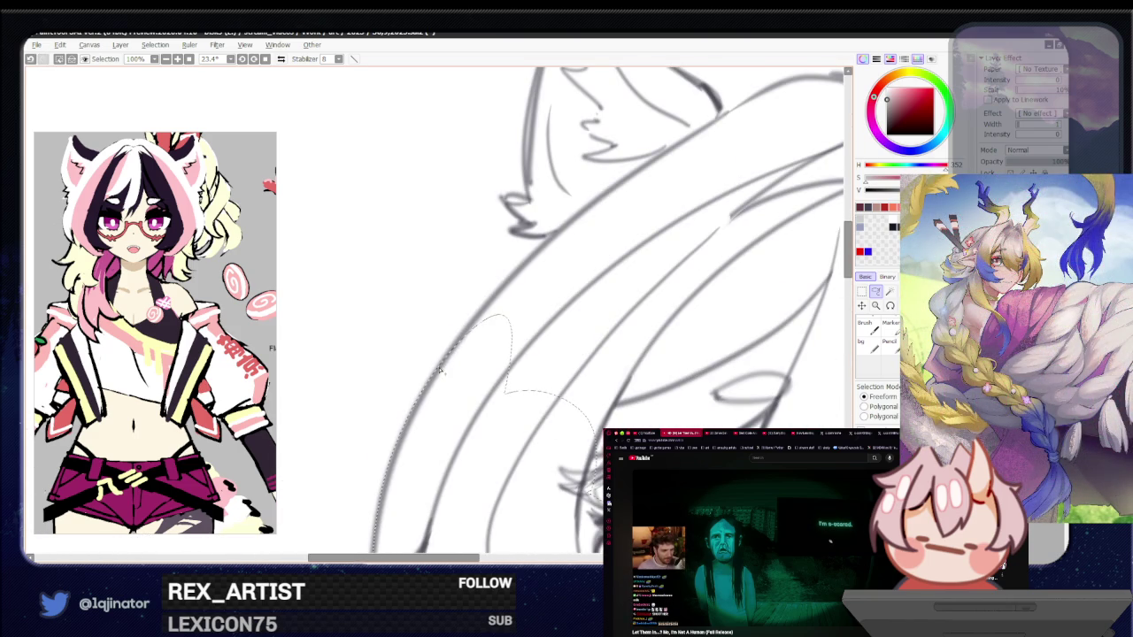
{"action": "left_click_drag", "start_coordinate": [614, 287], "coordinate": [613, 370]}
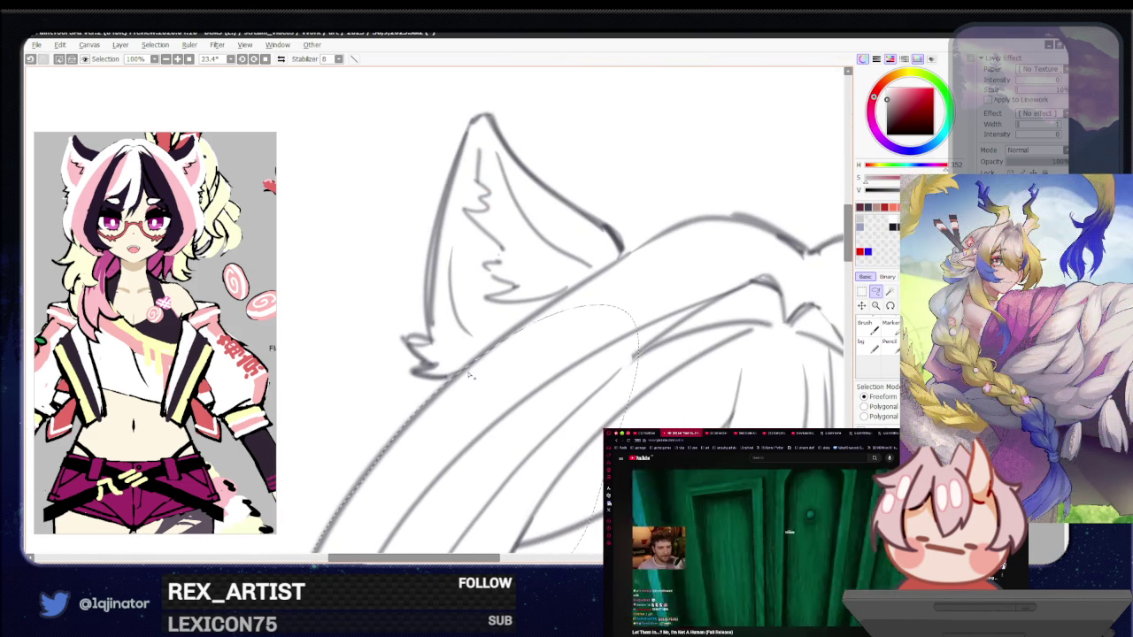
{"action": "scroll", "coordinate": [613, 370], "scroll_direction": "down", "scroll_amount": 3}
{"action": "scroll", "coordinate": [567, 354], "scroll_direction": "up", "scroll_amount": 2}
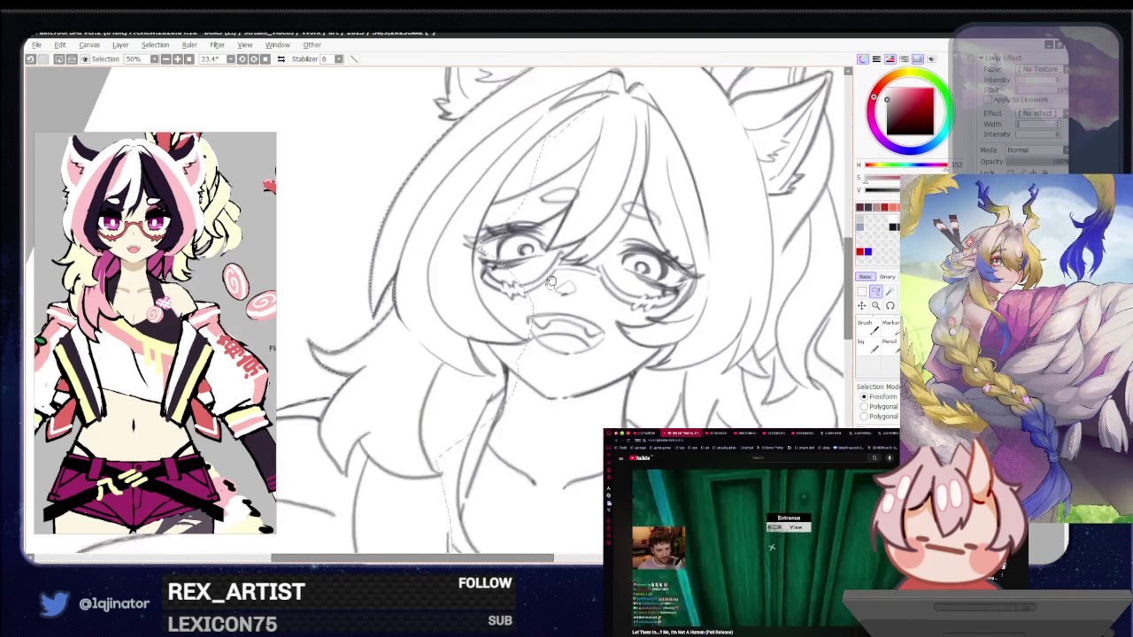
{"action": "left_click_drag", "start_coordinate": [566, 354], "coordinate": [509, 472]}
Zoom to 75% and extend the lasso up along the left sleeve
{"action": "scroll", "coordinate": [509, 472], "scroll_direction": "down", "scroll_amount": 2}
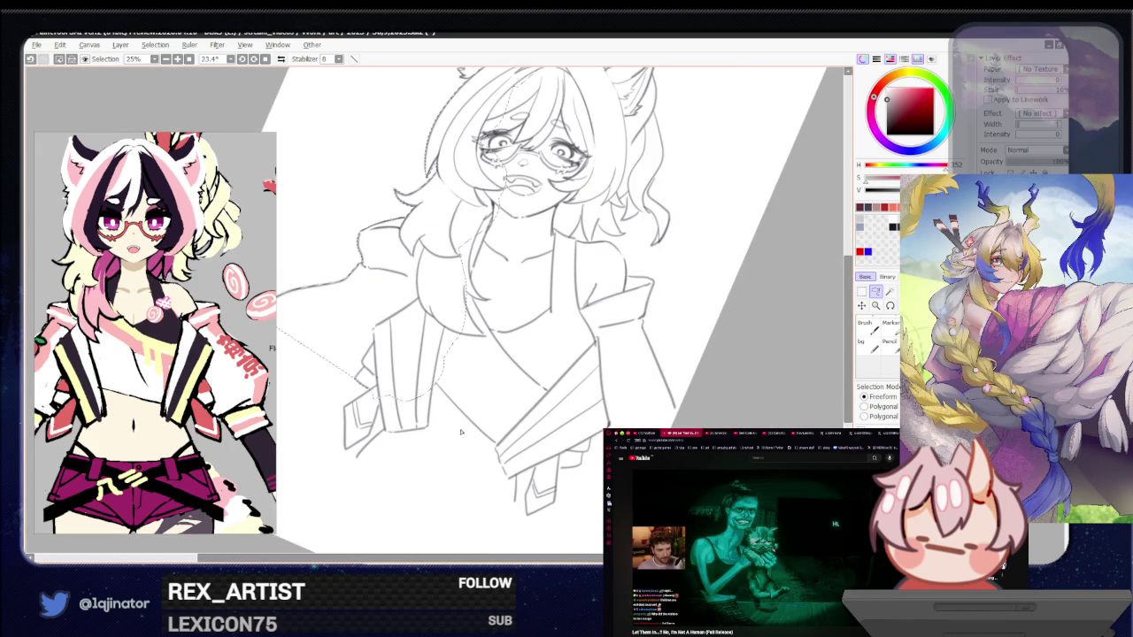
{"action": "mouse_move", "coordinate": [363, 427]}
{"action": "left_mouse_down"}
{"action": "mouse_move", "coordinate": [454, 382]}
{"action": "mouse_move", "coordinate": [478, 432]}
{"action": "left_mouse_up"}
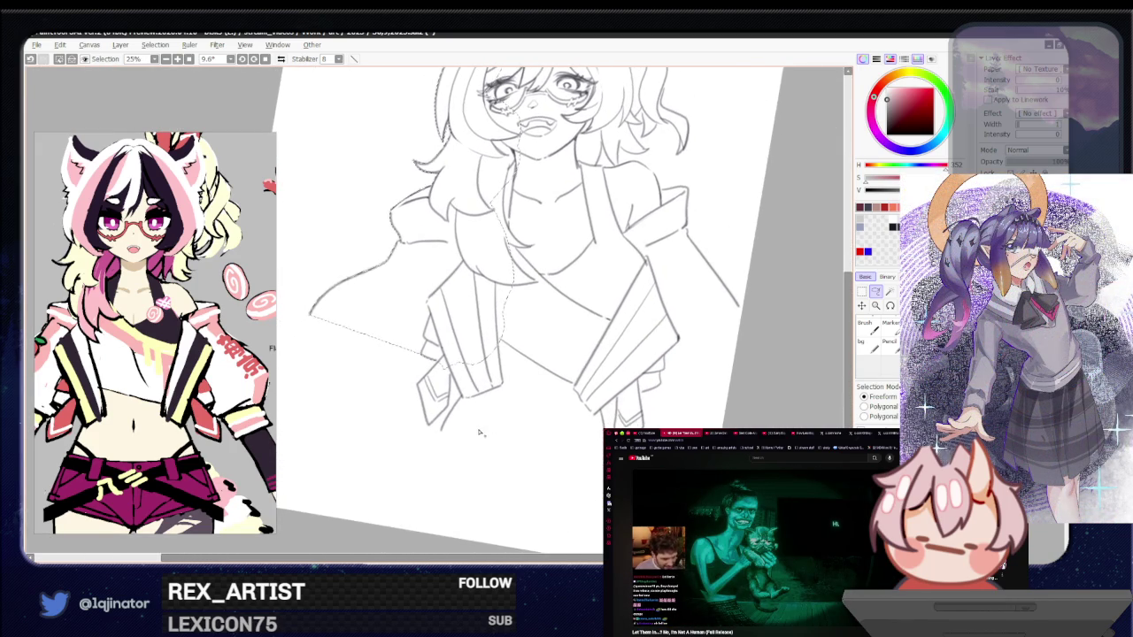
{"action": "scroll", "coordinate": [479, 432], "scroll_direction": "up", "scroll_amount": 4}
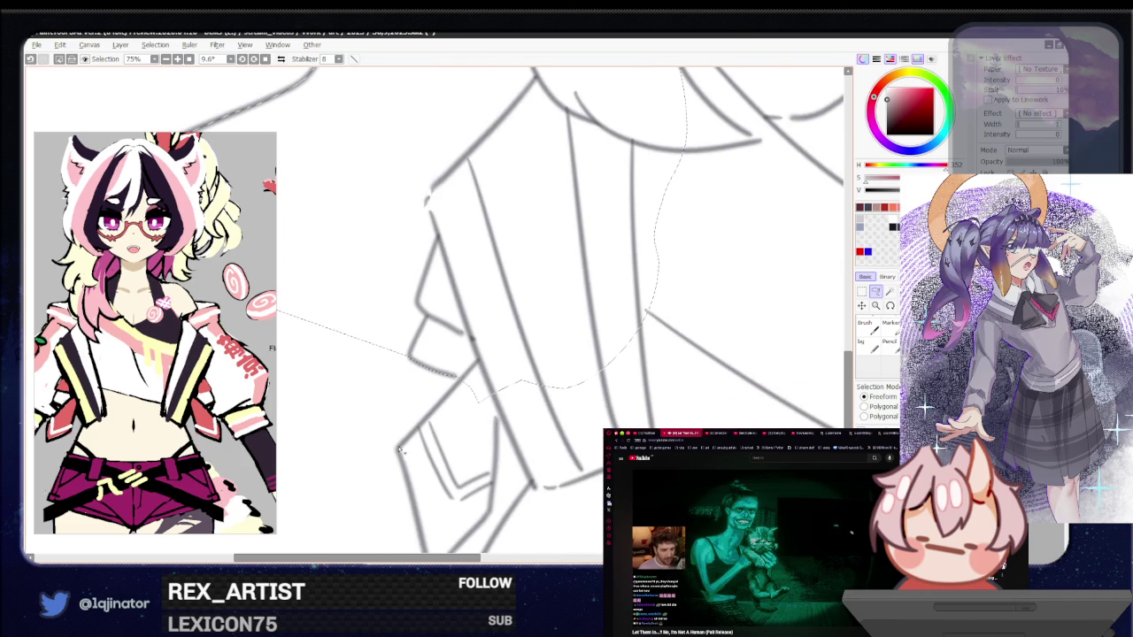
{"action": "scroll", "coordinate": [443, 385], "scroll_direction": "down", "scroll_amount": 2}
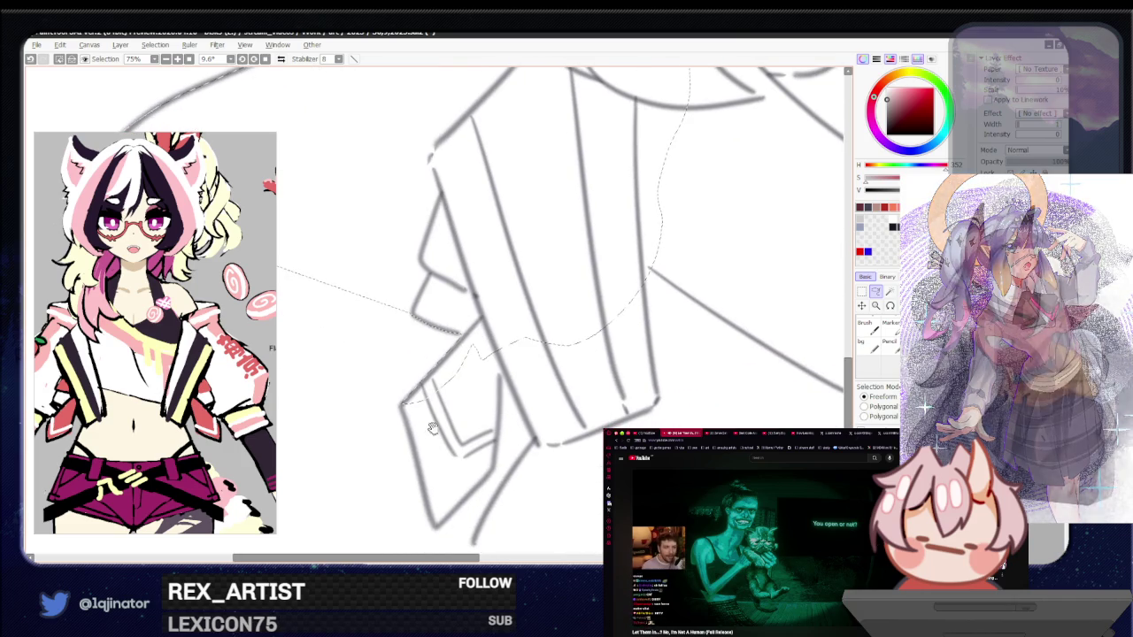
{"action": "mouse_move", "coordinate": [457, 370]}
{"action": "left_mouse_down"}
{"action": "mouse_move", "coordinate": [466, 341]}
{"action": "mouse_move", "coordinate": [475, 347]}
{"action": "left_mouse_up"}
{"action": "scroll", "coordinate": [475, 397], "scroll_direction": "down", "scroll_amount": 3}
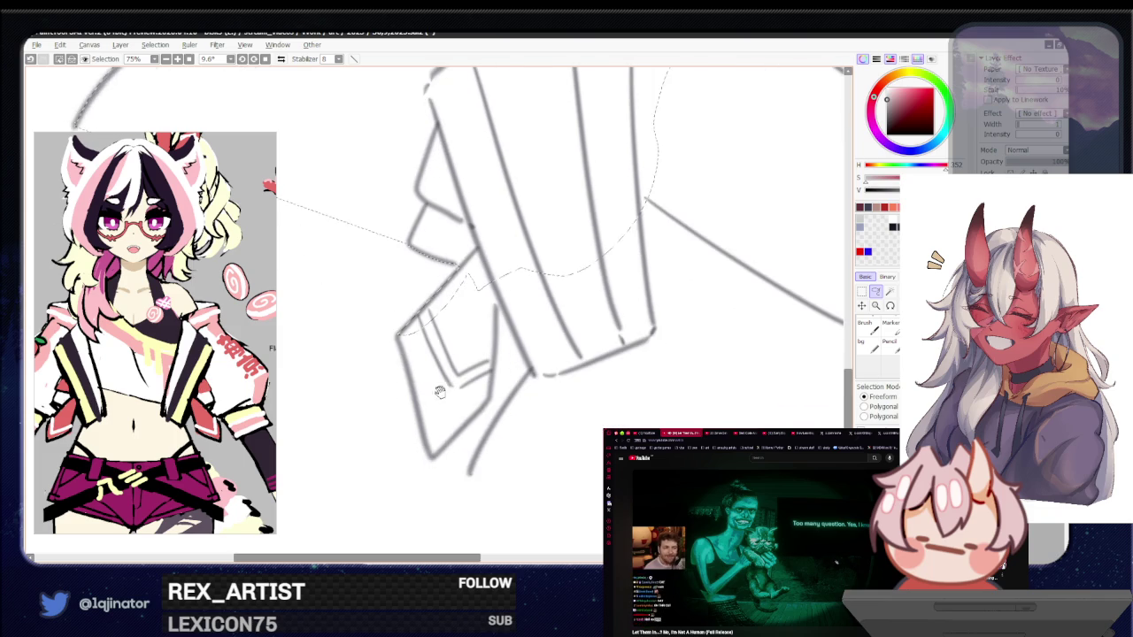
Continue the lasso over the sleeve folds and down around the cuff
{"action": "mouse_move", "coordinate": [435, 367]}
{"action": "left_mouse_down"}
{"action": "mouse_move", "coordinate": [399, 348]}
{"action": "mouse_move", "coordinate": [423, 406]}
{"action": "left_mouse_up"}
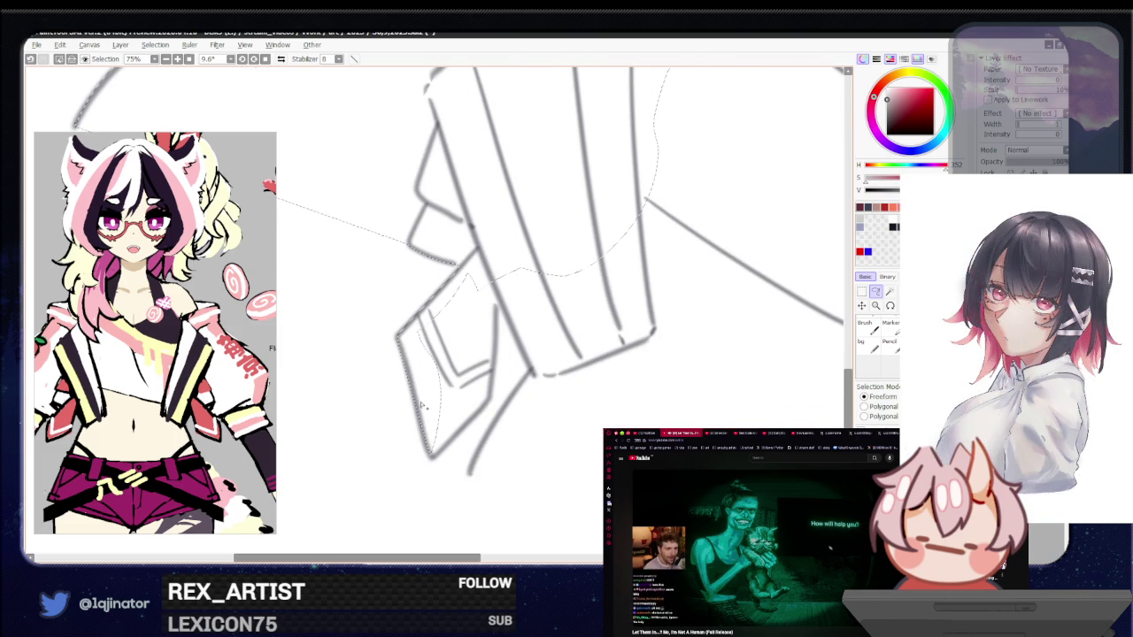
{"action": "left_click_drag", "start_coordinate": [434, 454], "coordinate": [436, 460]}
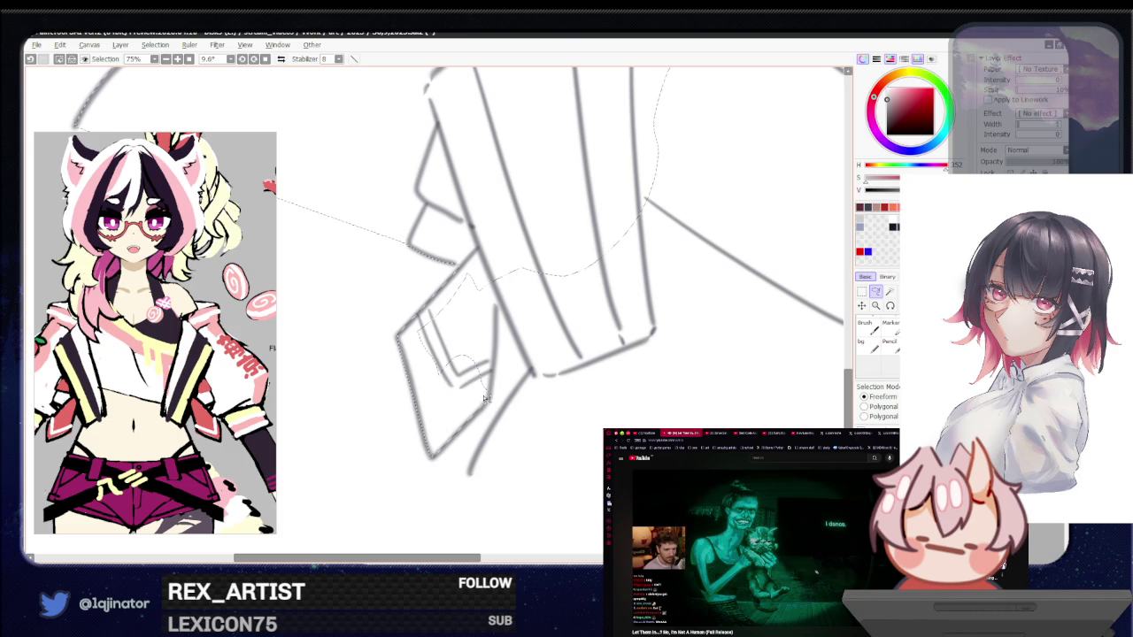
{"action": "left_click_drag", "start_coordinate": [474, 384], "coordinate": [489, 398]}
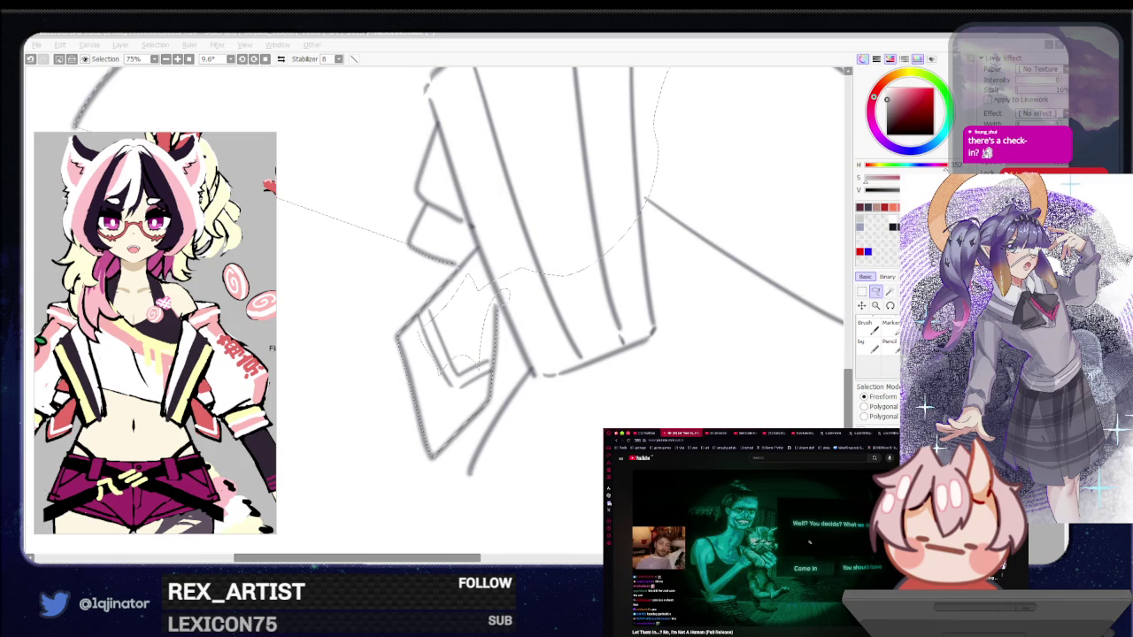
{"action": "left_click", "coordinate": [536, 556]}
{"action": "scroll", "coordinate": [507, 323], "scroll_direction": "up", "scroll_amount": 2}
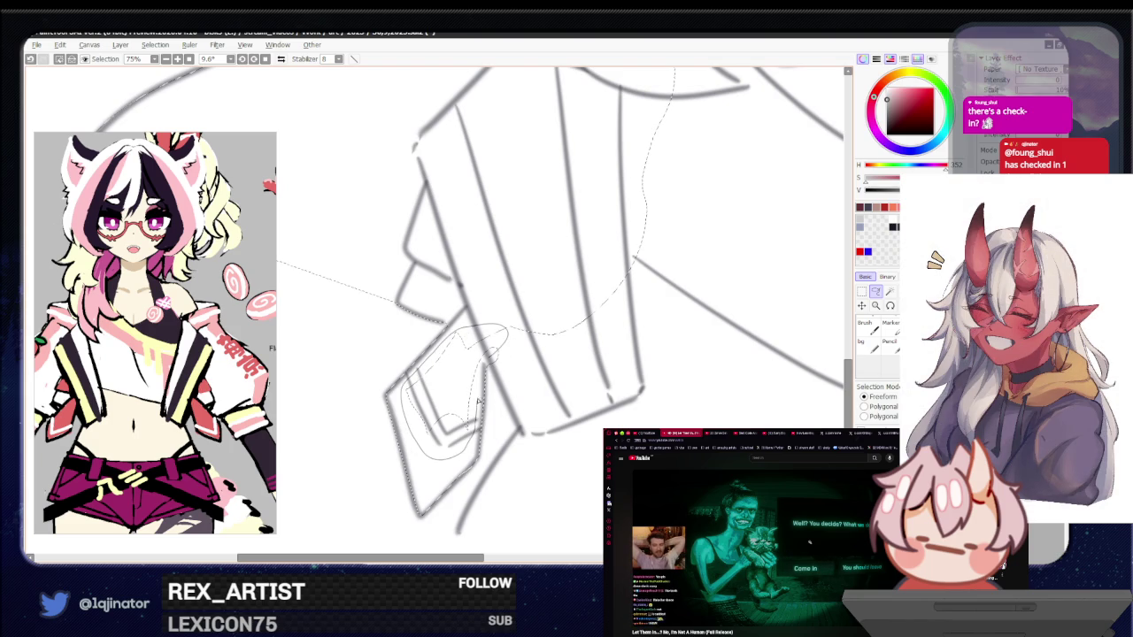
{"action": "left_click_drag", "start_coordinate": [587, 392], "coordinate": [523, 398]}
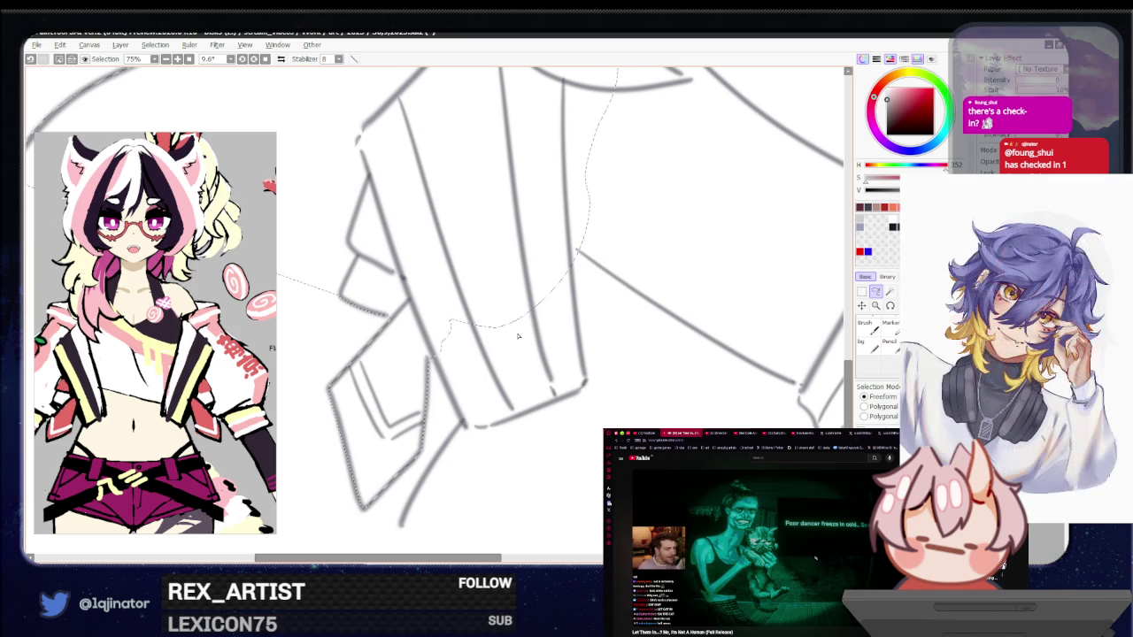
{"action": "scroll", "coordinate": [582, 340], "scroll_direction": "down", "scroll_amount": 3}
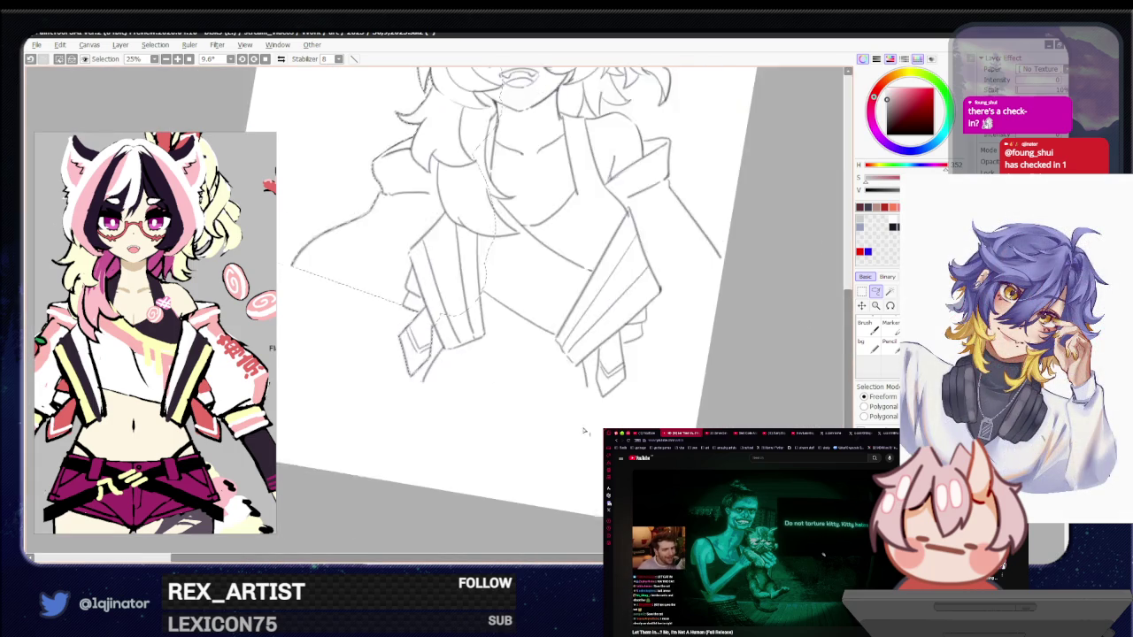
Lasso around the jacket fold running down the sleeve
{"action": "scroll", "coordinate": [582, 339], "scroll_direction": "down", "scroll_amount": 2}
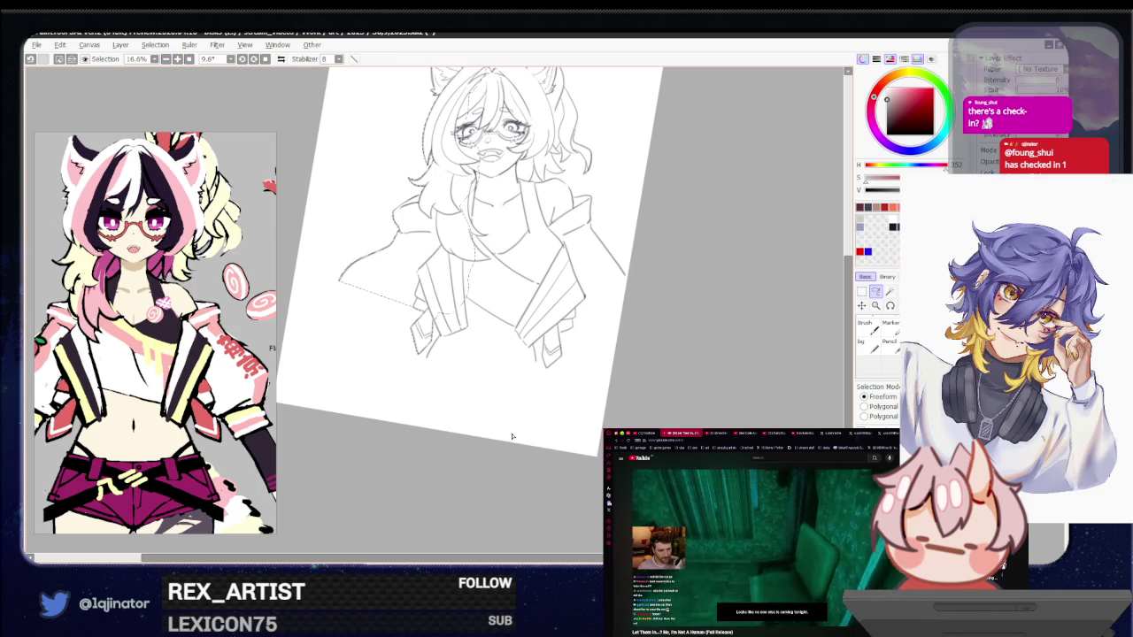
{"action": "scroll", "coordinate": [513, 438], "scroll_direction": "up", "scroll_amount": 2}
{"action": "scroll", "coordinate": [514, 434], "scroll_direction": "up", "scroll_amount": 1}
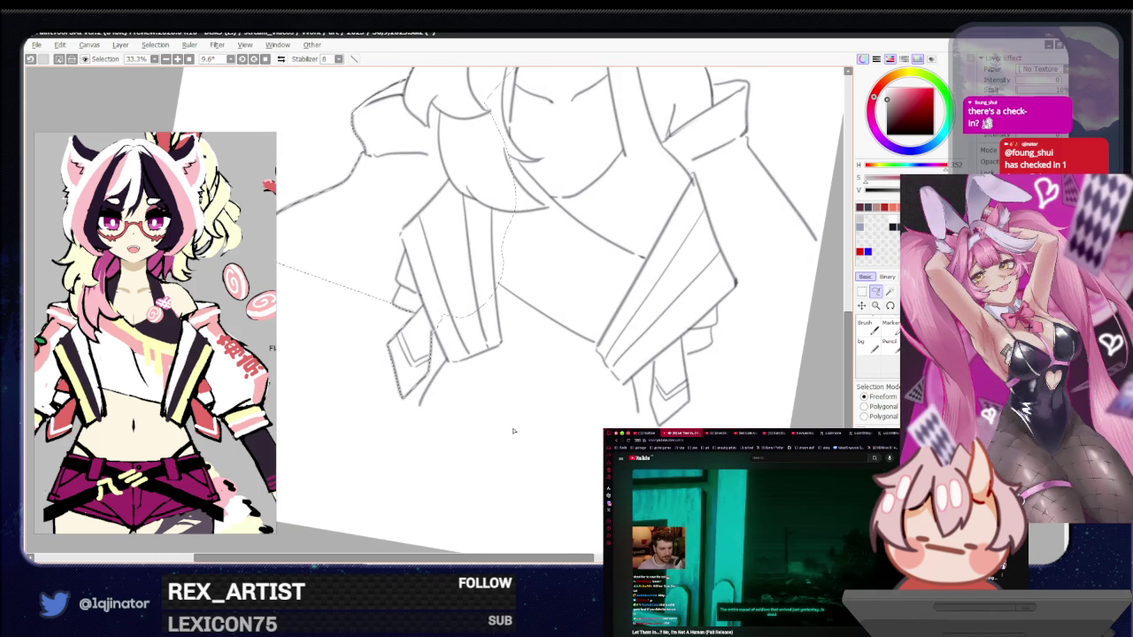
{"action": "scroll", "coordinate": [514, 431], "scroll_direction": "up", "scroll_amount": 1}
{"action": "scroll", "coordinate": [393, 393], "scroll_direction": "up", "scroll_amount": 1}
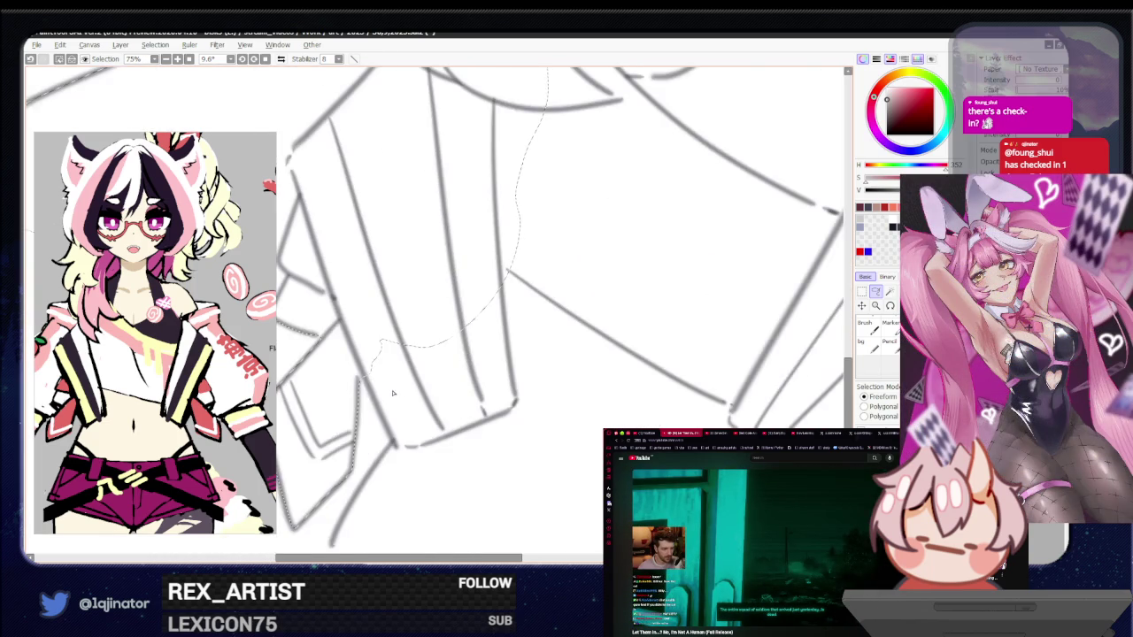
{"action": "left_click_drag", "start_coordinate": [393, 445], "coordinate": [398, 410]}
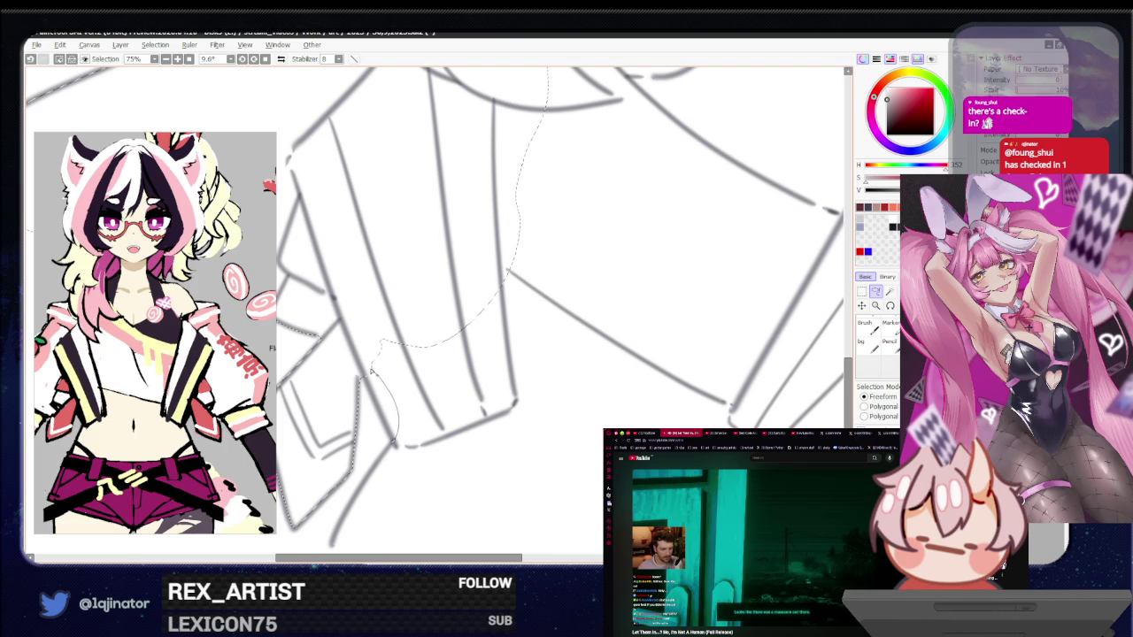
{"action": "left_click_drag", "start_coordinate": [364, 376], "coordinate": [375, 470]}
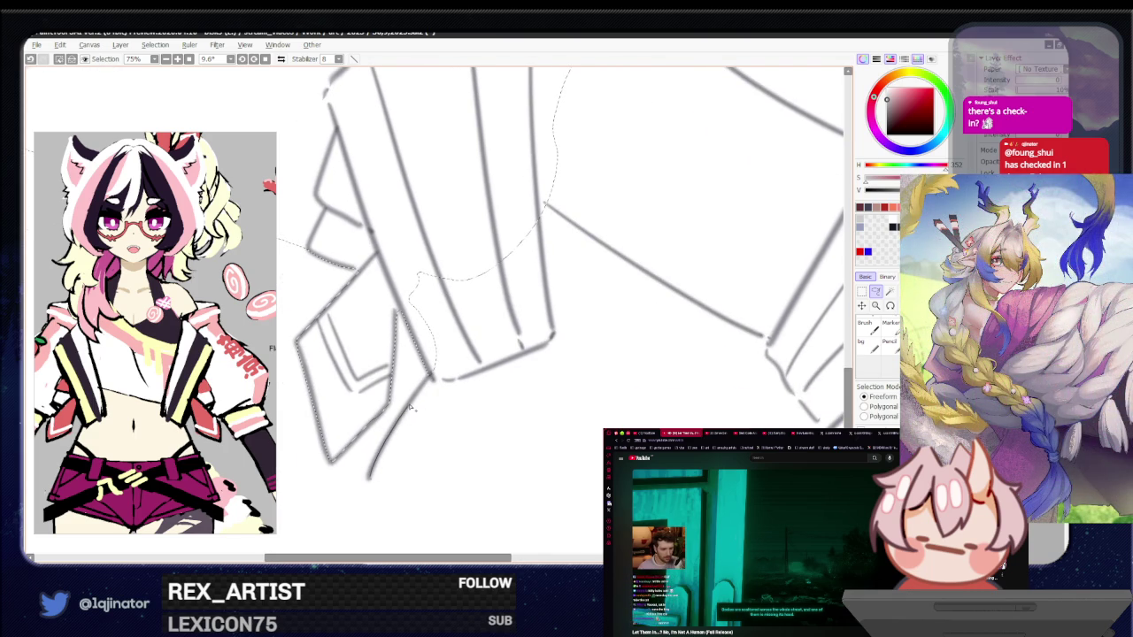
{"action": "left_click_drag", "start_coordinate": [429, 382], "coordinate": [520, 206]}
{"action": "mouse_move", "coordinate": [611, 193]}
{"action": "left_mouse_down"}
{"action": "mouse_move", "coordinate": [767, 406]}
{"action": "mouse_move", "coordinate": [535, 373]}
{"action": "mouse_move", "coordinate": [733, 418]}
{"action": "left_mouse_up"}
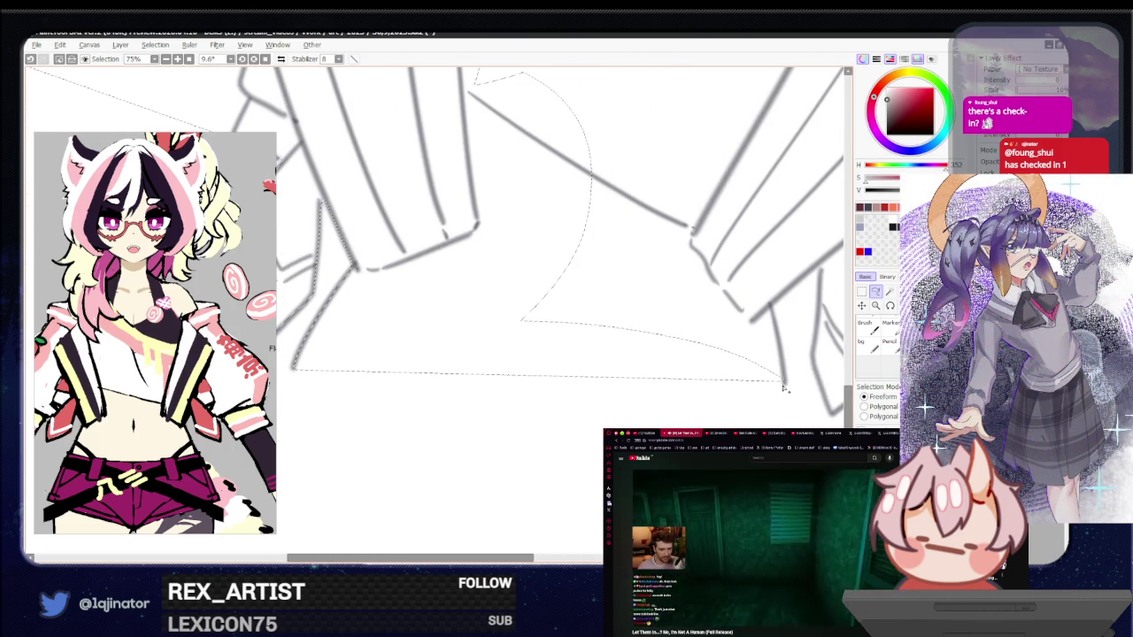
{"action": "left_click_drag", "start_coordinate": [442, 347], "coordinate": [478, 339]}
Trace a closed selection up and around the arm area
{"action": "left_click_drag", "start_coordinate": [771, 382], "coordinate": [500, 421]}
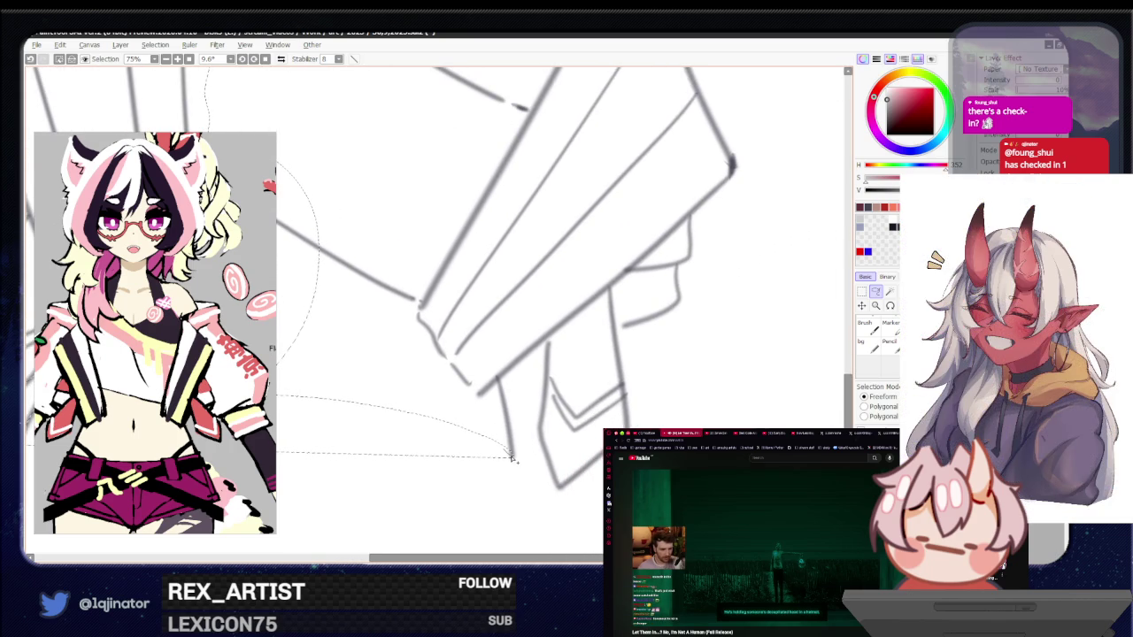
{"action": "left_click_drag", "start_coordinate": [511, 458], "coordinate": [507, 414]}
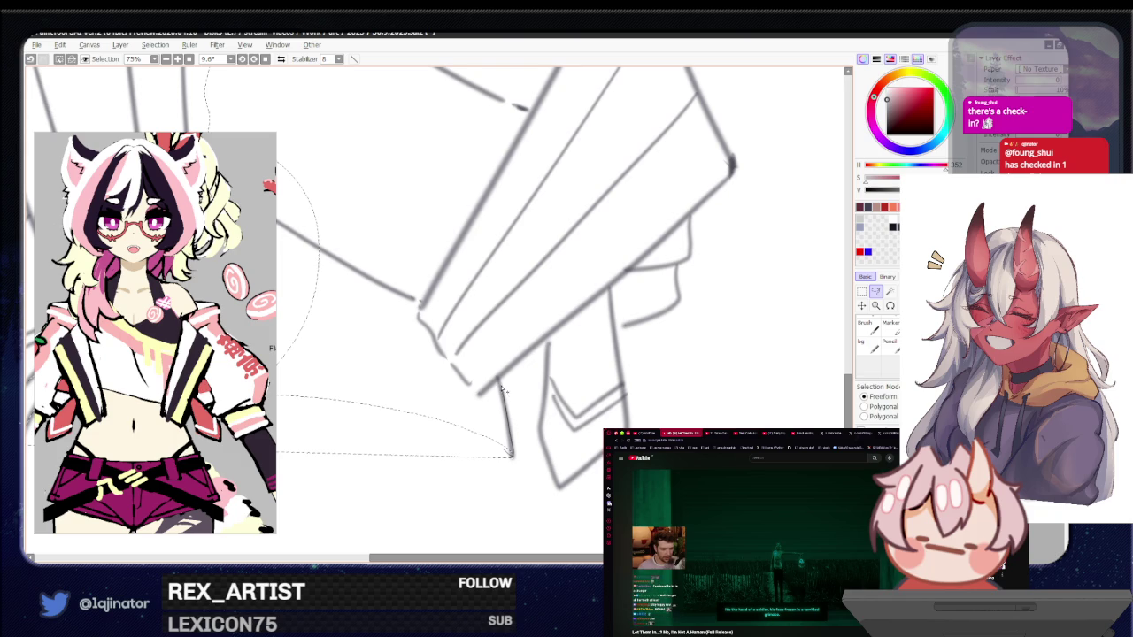
{"action": "mouse_move", "coordinate": [502, 381]}
{"action": "left_mouse_down"}
{"action": "mouse_move", "coordinate": [543, 347]}
{"action": "mouse_move", "coordinate": [551, 373]}
{"action": "left_mouse_up"}
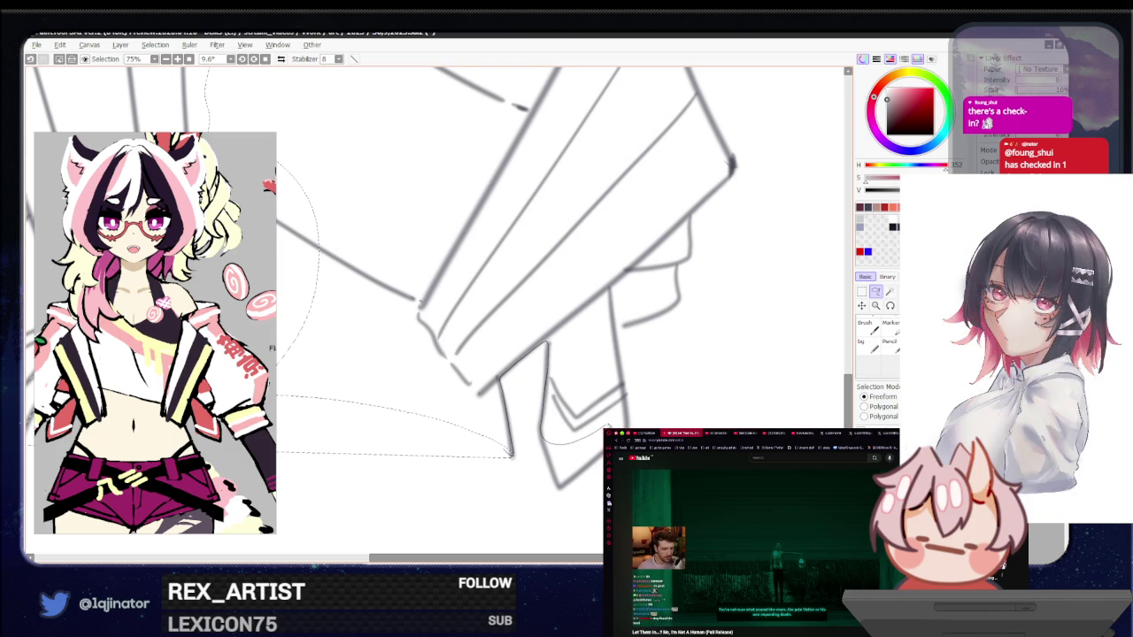
{"action": "left_click_drag", "start_coordinate": [510, 307], "coordinate": [505, 433]}
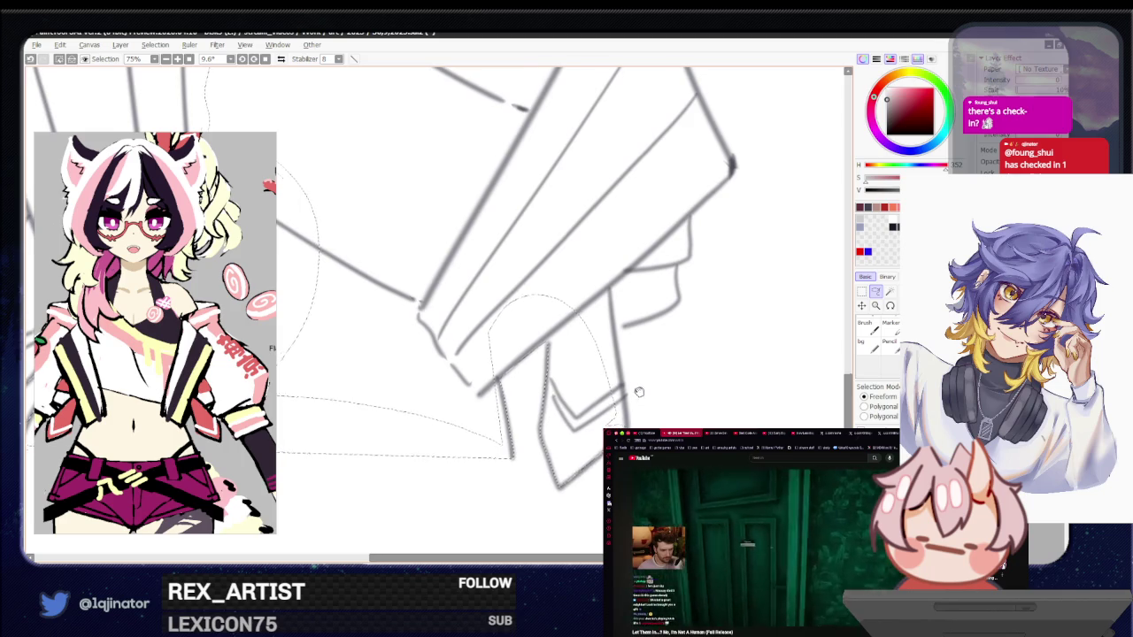
{"action": "left_click_drag", "start_coordinate": [580, 409], "coordinate": [526, 440]}
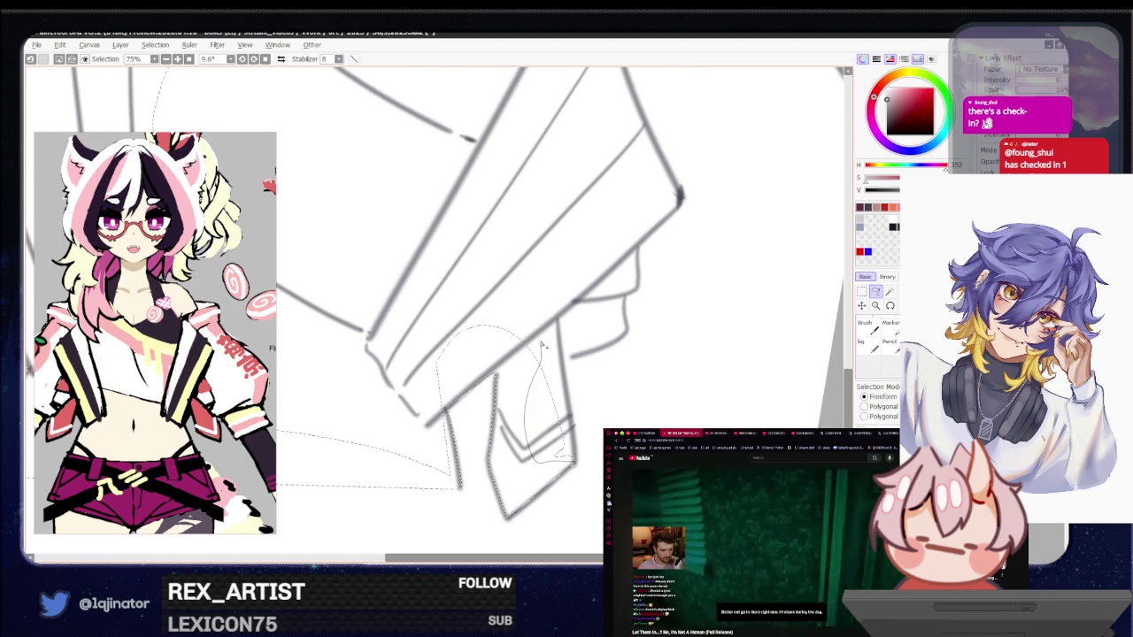
Add a rounded selection around the sleeve cuff stroke
{"action": "left_click_drag", "start_coordinate": [584, 352], "coordinate": [527, 410]}
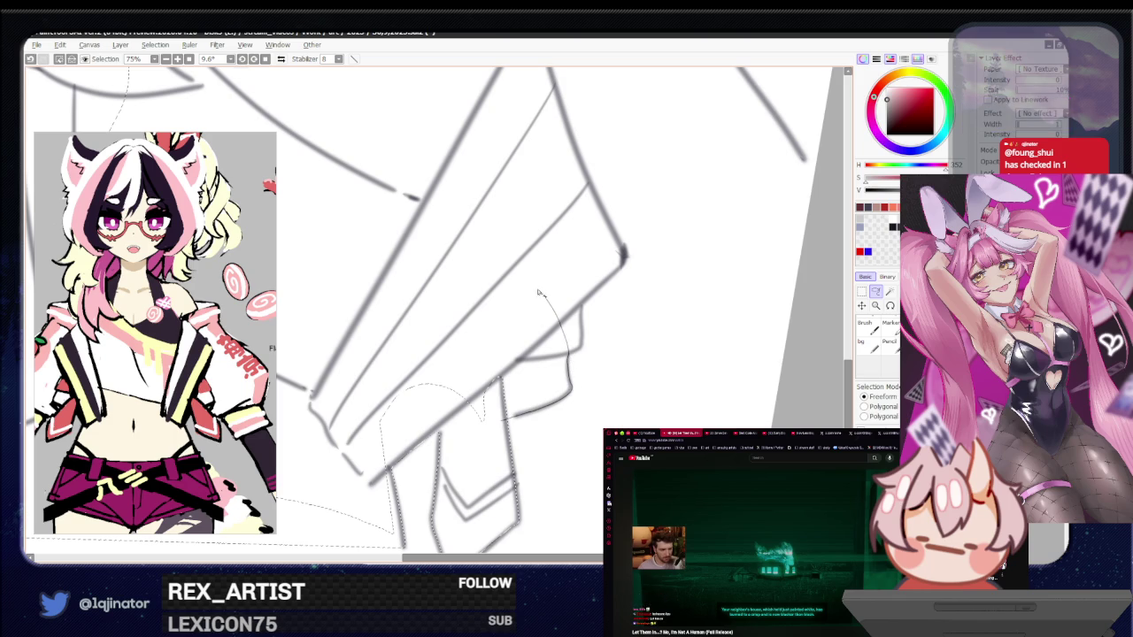
{"action": "mouse_move", "coordinate": [468, 431]}
{"action": "left_mouse_down"}
{"action": "mouse_move", "coordinate": [514, 372]}
{"action": "mouse_move", "coordinate": [505, 398]}
{"action": "mouse_move", "coordinate": [571, 373]}
{"action": "left_mouse_up"}
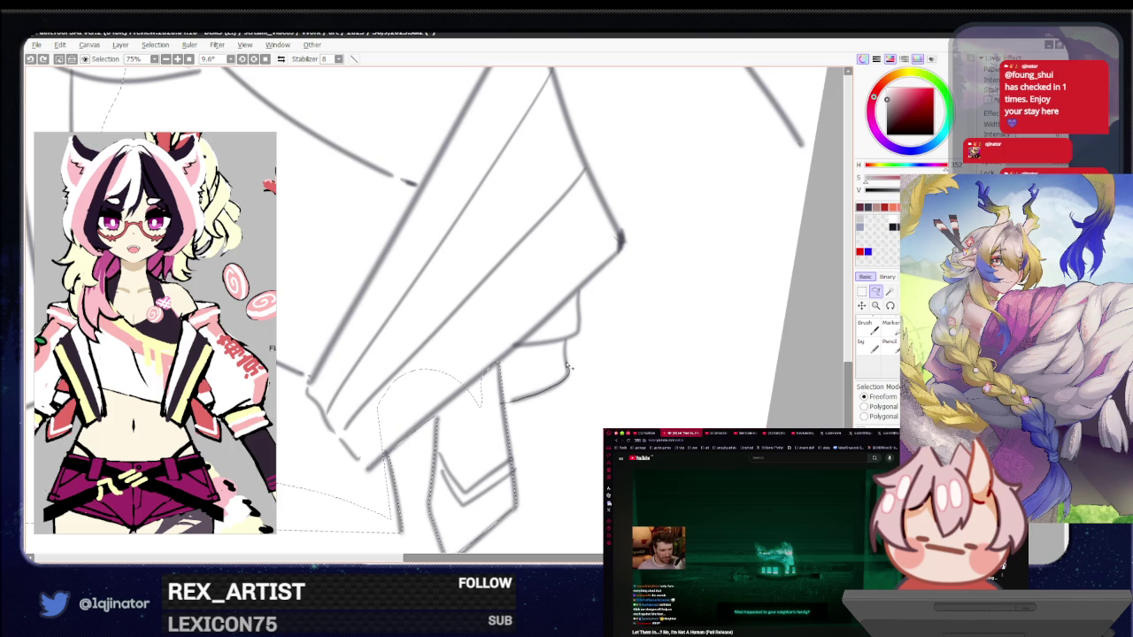
{"action": "left_click_drag", "start_coordinate": [568, 365], "coordinate": [470, 435]}
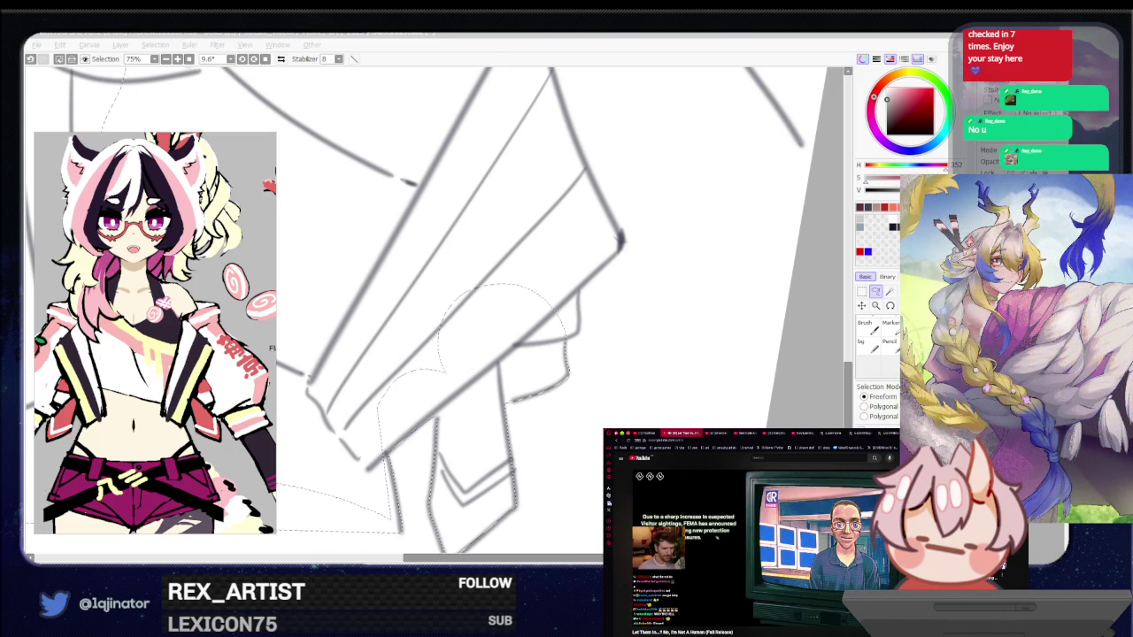
{"action": "left_click", "coordinate": [797, 392]}
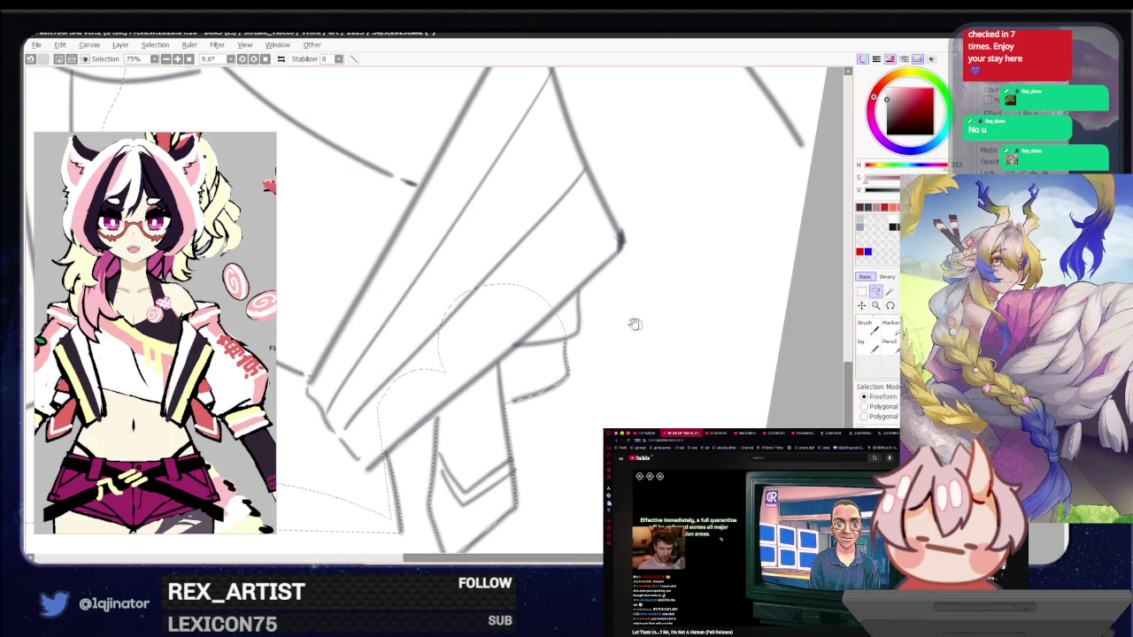
{"action": "left_click_drag", "start_coordinate": [388, 457], "coordinate": [436, 416]}
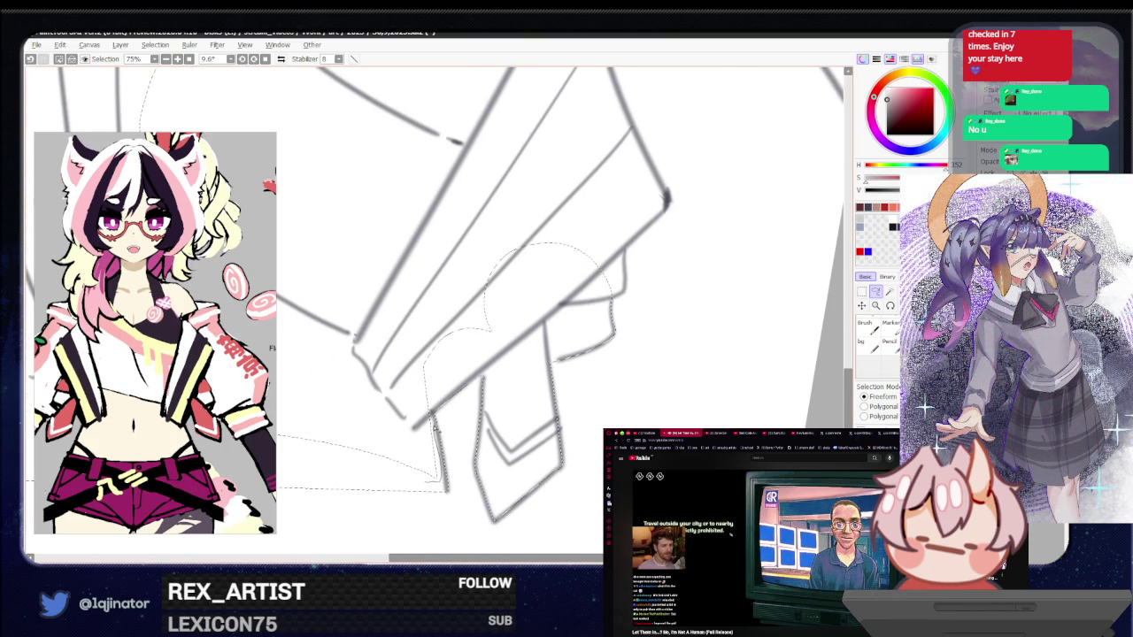
{"action": "left_click_drag", "start_coordinate": [535, 276], "coordinate": [323, 249]}
{"action": "left_click_drag", "start_coordinate": [302, 455], "coordinate": [304, 454]}
{"action": "left_click_drag", "start_coordinate": [581, 316], "coordinate": [482, 389]}
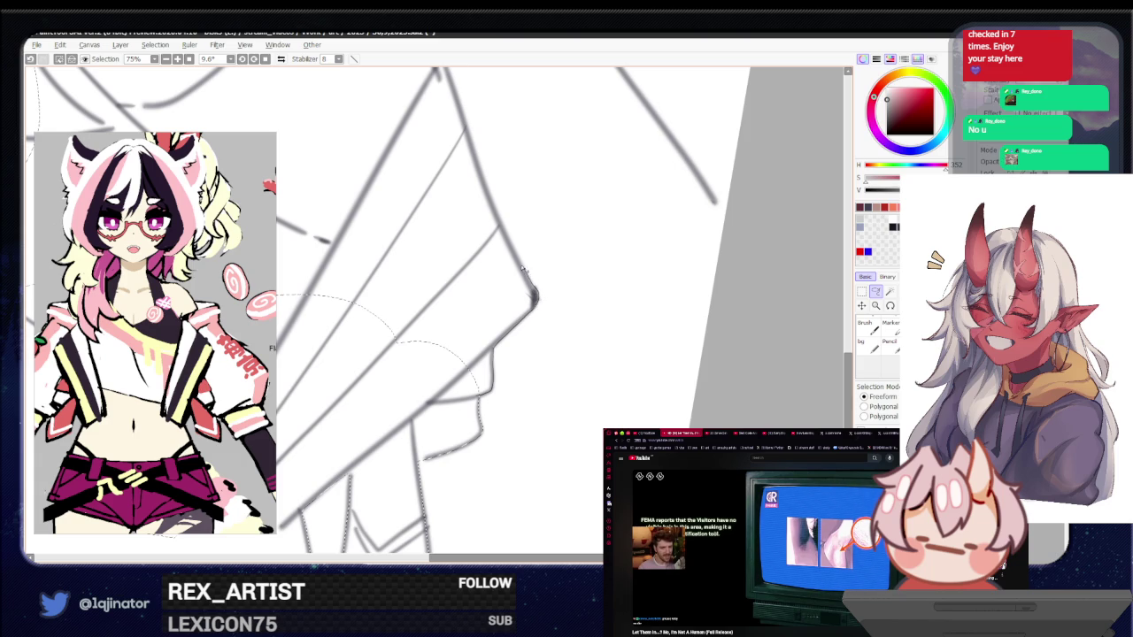
Mirror the view horizontally and trace a closed selection along the jacket shoulder
{"action": "key", "text": "h"}
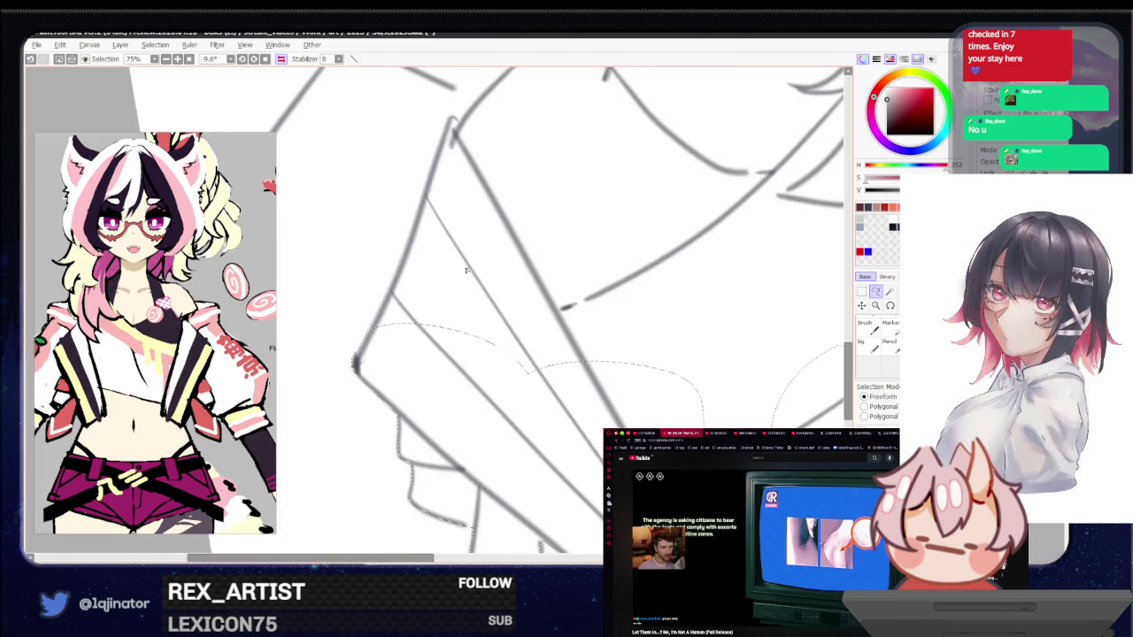
{"action": "left_click_drag", "start_coordinate": [490, 339], "coordinate": [434, 421]}
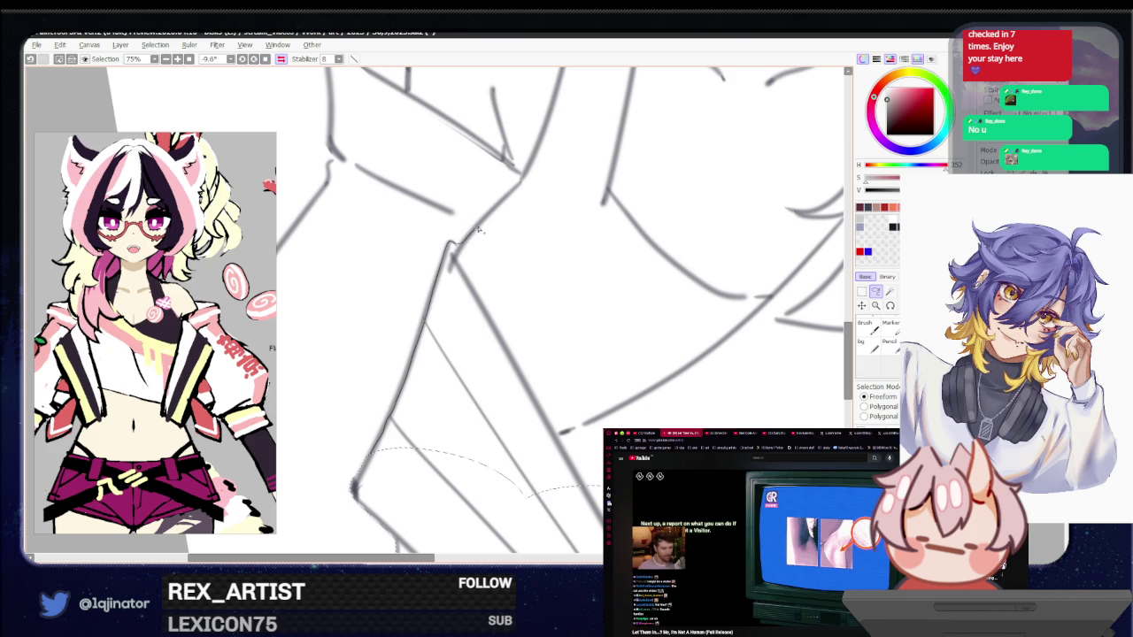
{"action": "left_click_drag", "start_coordinate": [618, 286], "coordinate": [567, 372]}
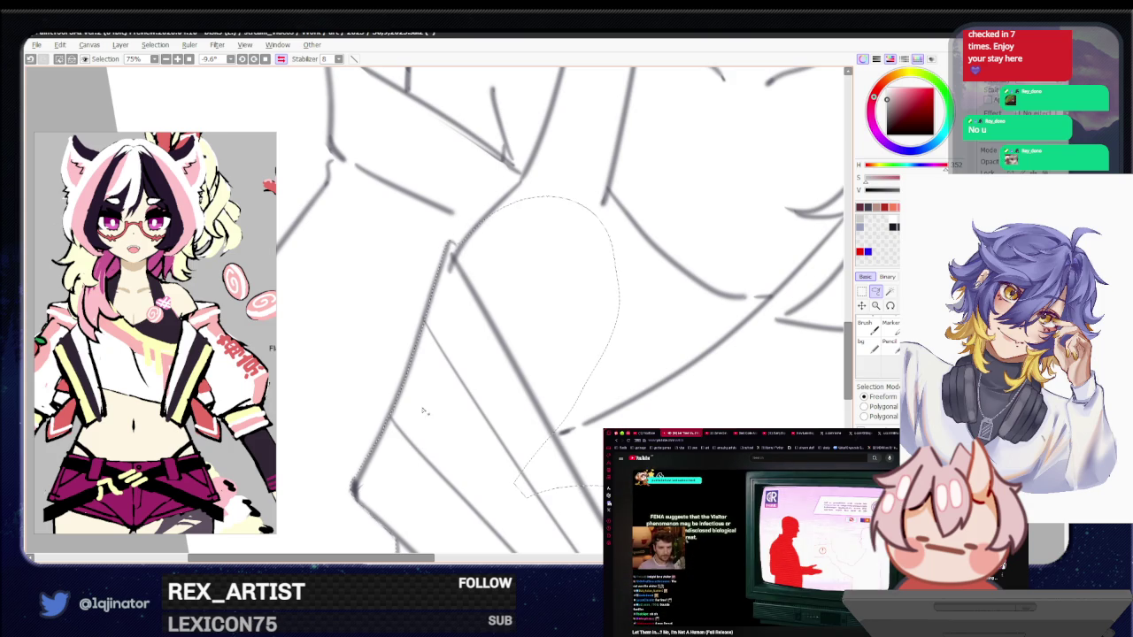
{"action": "scroll", "coordinate": [508, 340], "scroll_direction": "down", "scroll_amount": 2}
{"action": "scroll", "coordinate": [508, 340], "scroll_direction": "down", "scroll_amount": 2}
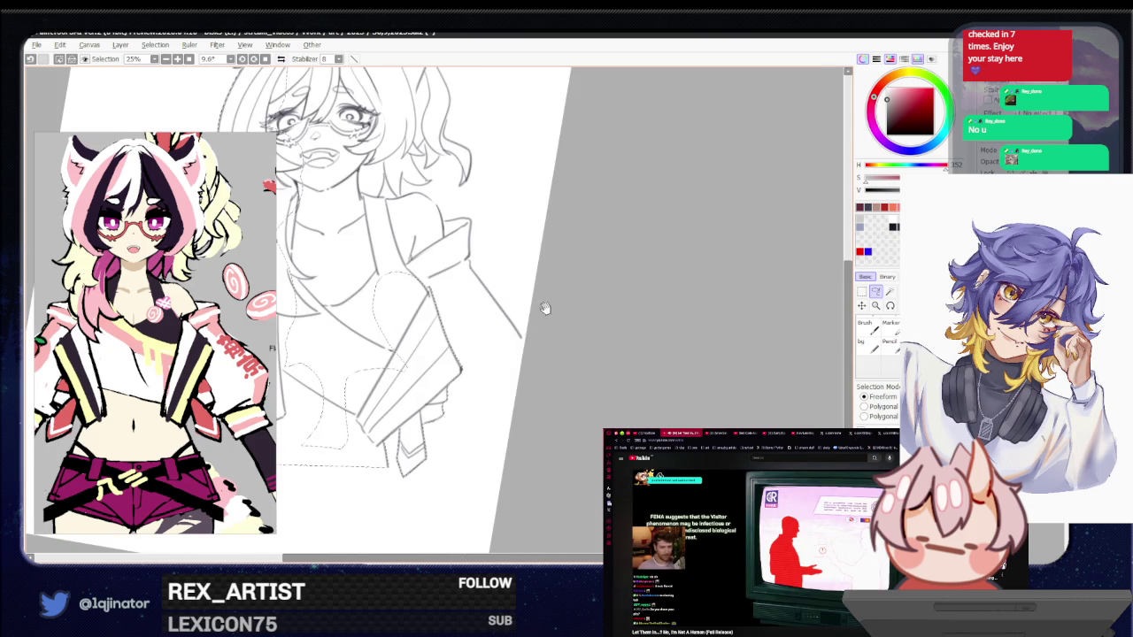
{"action": "scroll", "coordinate": [598, 358], "scroll_direction": "up", "scroll_amount": 1}
{"action": "scroll", "coordinate": [593, 347], "scroll_direction": "up", "scroll_amount": 1}
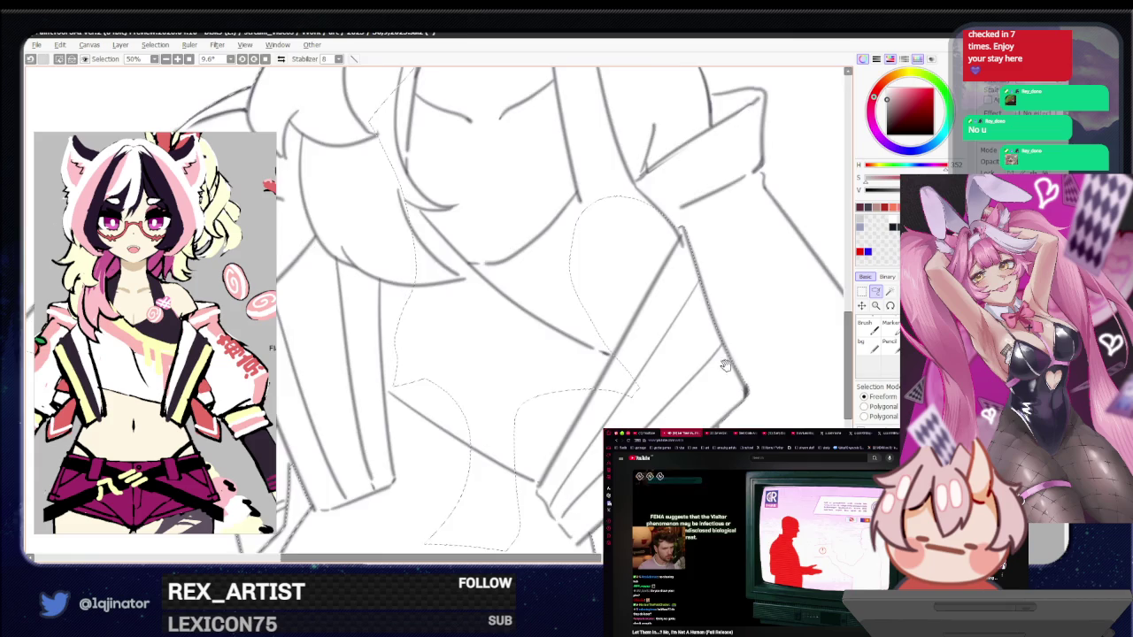
{"action": "scroll", "coordinate": [591, 340], "scroll_direction": "up", "scroll_amount": 1}
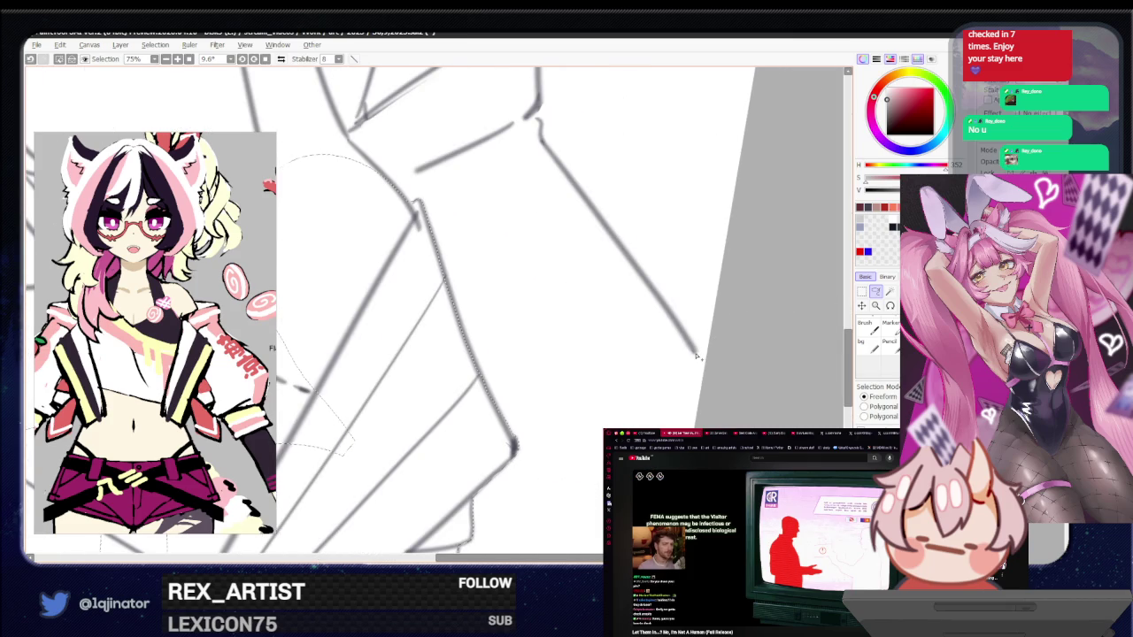
{"action": "mouse_move", "coordinate": [470, 406]}
{"action": "left_mouse_down"}
{"action": "mouse_move", "coordinate": [498, 460]}
{"action": "mouse_move", "coordinate": [522, 456]}
{"action": "left_mouse_up"}
{"action": "mouse_move", "coordinate": [675, 354]}
{"action": "left_mouse_down"}
{"action": "mouse_move", "coordinate": [689, 388]}
{"action": "mouse_move", "coordinate": [567, 197]}
{"action": "left_mouse_up"}
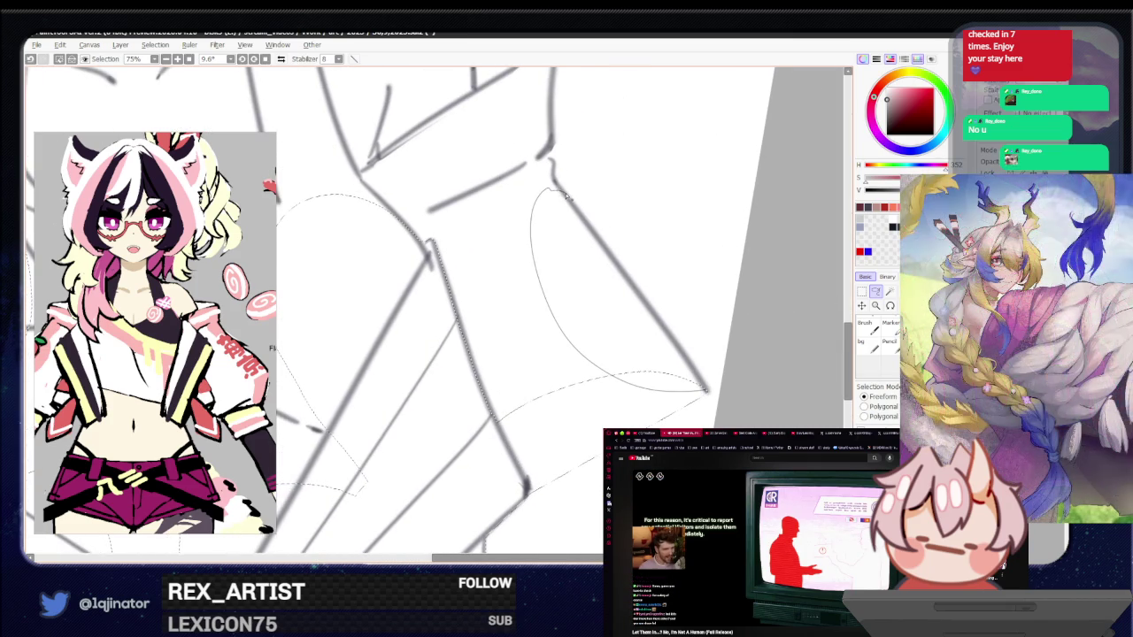
Select up the jacket edge and around the sleeve's curve and lower edge
{"action": "left_click_drag", "start_coordinate": [655, 306], "coordinate": [523, 416]}
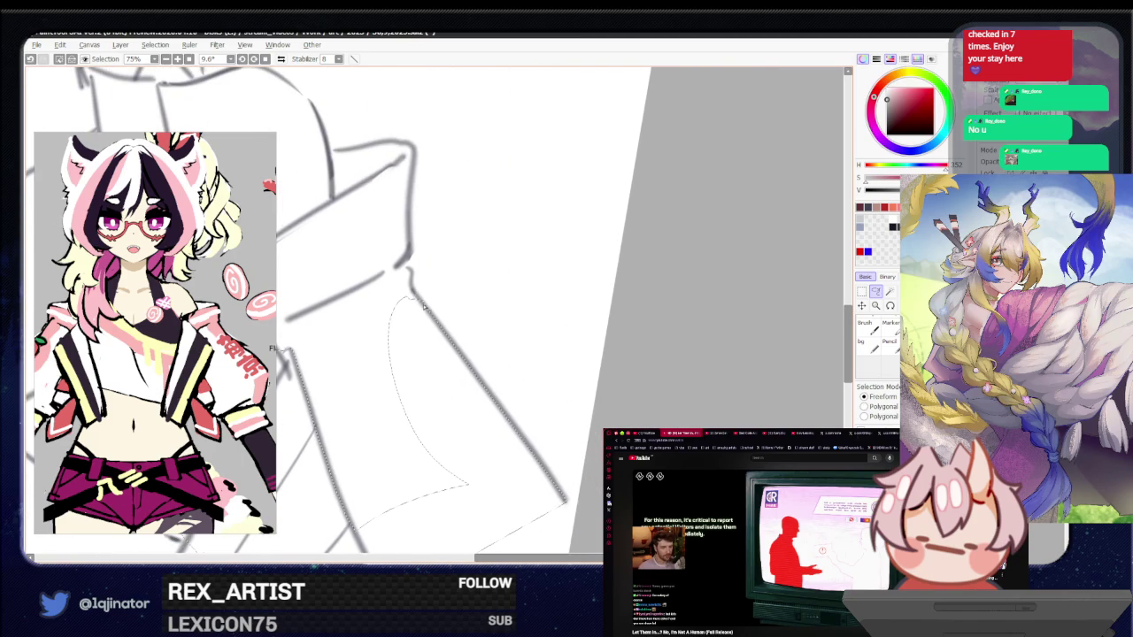
{"action": "mouse_move", "coordinate": [424, 307]}
{"action": "left_mouse_down"}
{"action": "mouse_move", "coordinate": [417, 152]}
{"action": "mouse_move", "coordinate": [386, 144]}
{"action": "left_mouse_up"}
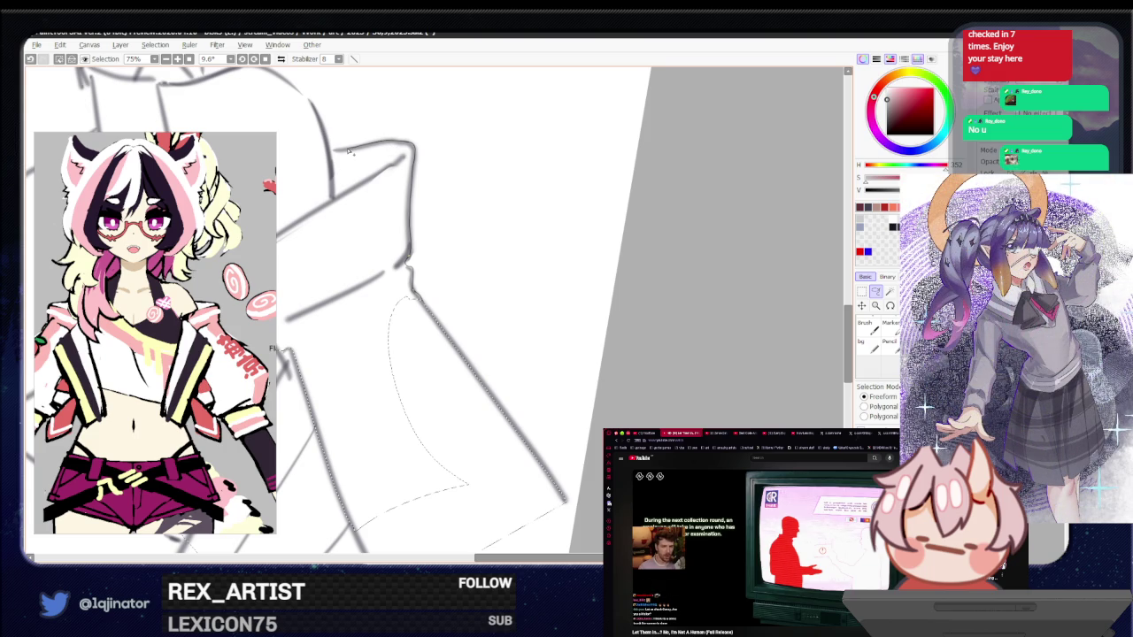
{"action": "left_click_drag", "start_coordinate": [330, 152], "coordinate": [293, 256]}
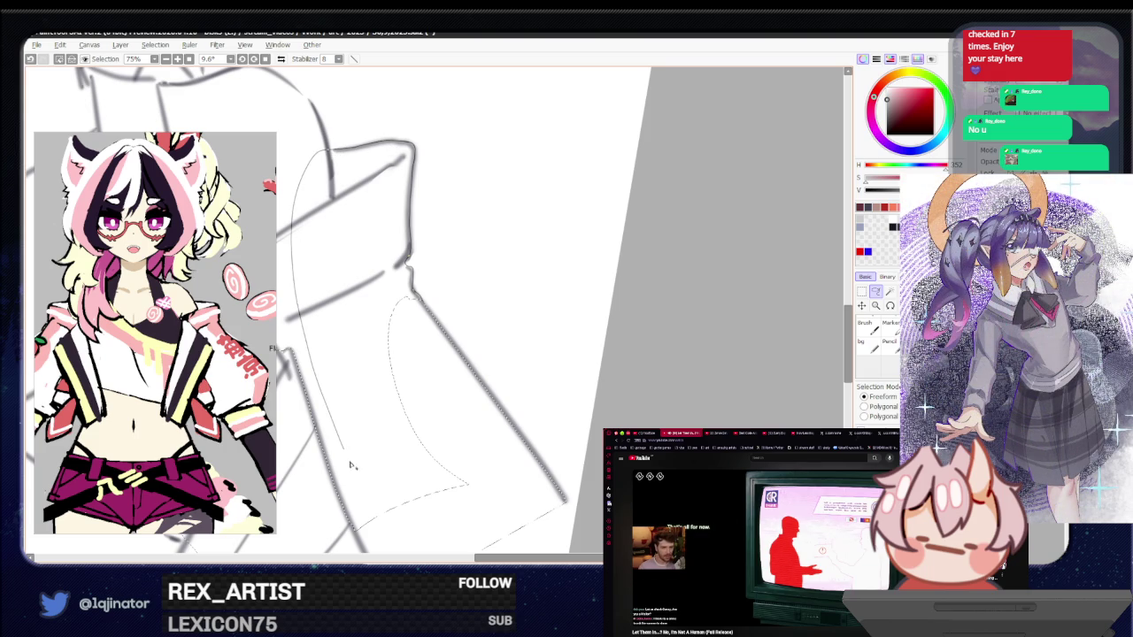
{"action": "left_click_drag", "start_coordinate": [351, 466], "coordinate": [448, 526]}
{"action": "left_click_drag", "start_coordinate": [490, 464], "coordinate": [486, 460]}
{"action": "scroll", "coordinate": [491, 416], "scroll_direction": "down", "scroll_amount": 3}
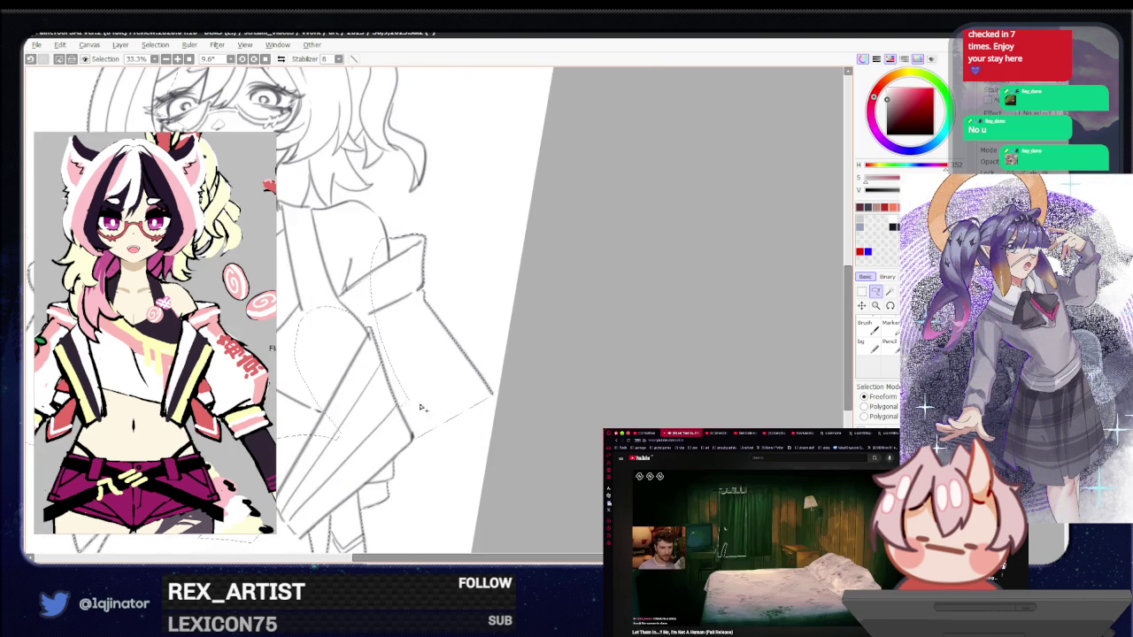
Lasso the torso's right side, then deselect everything with Ctrl+D
{"action": "mouse_move", "coordinate": [496, 375]}
{"action": "left_mouse_down"}
{"action": "mouse_move", "coordinate": [384, 254]}
{"action": "mouse_move", "coordinate": [376, 522]}
{"action": "left_mouse_up"}
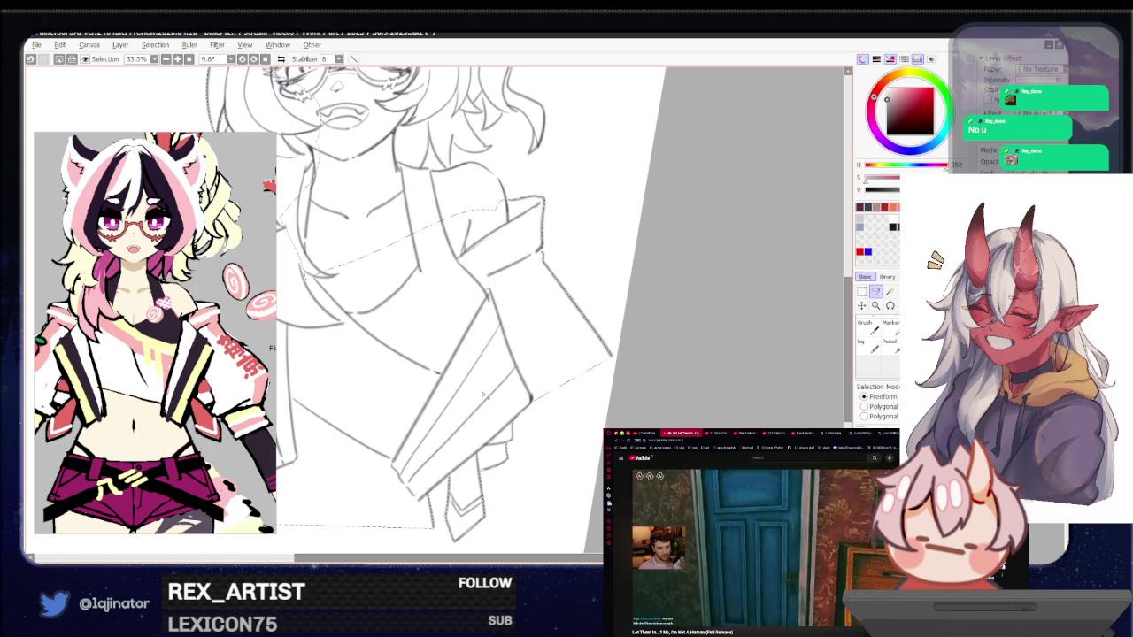
{"action": "left_click_drag", "start_coordinate": [372, 314], "coordinate": [536, 315]}
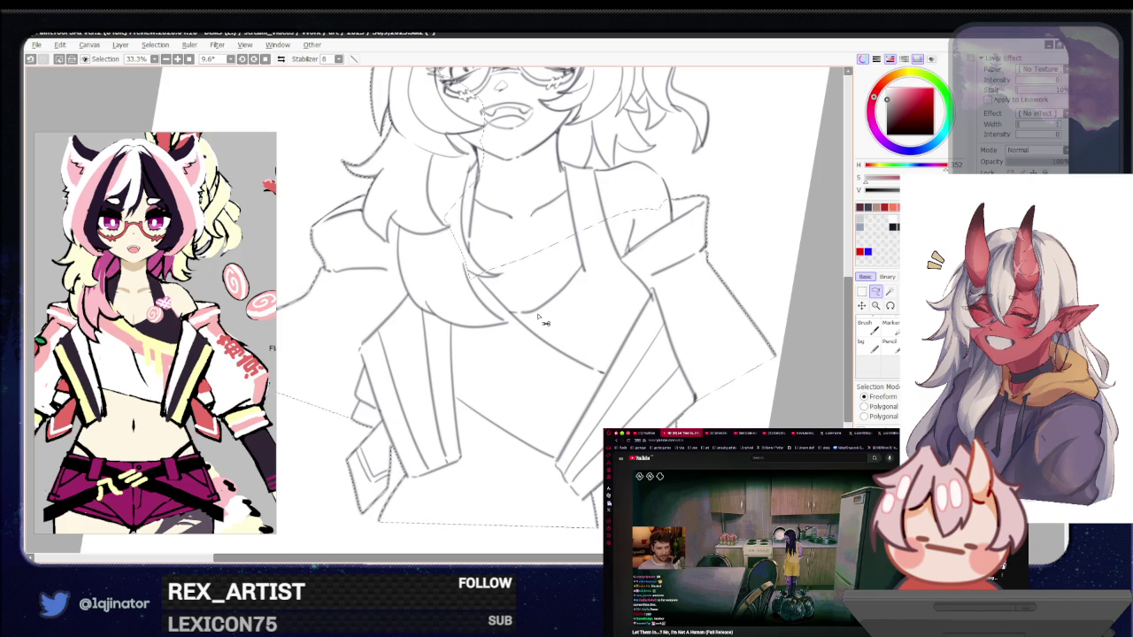
{"action": "key", "text": "ctrl+d"}
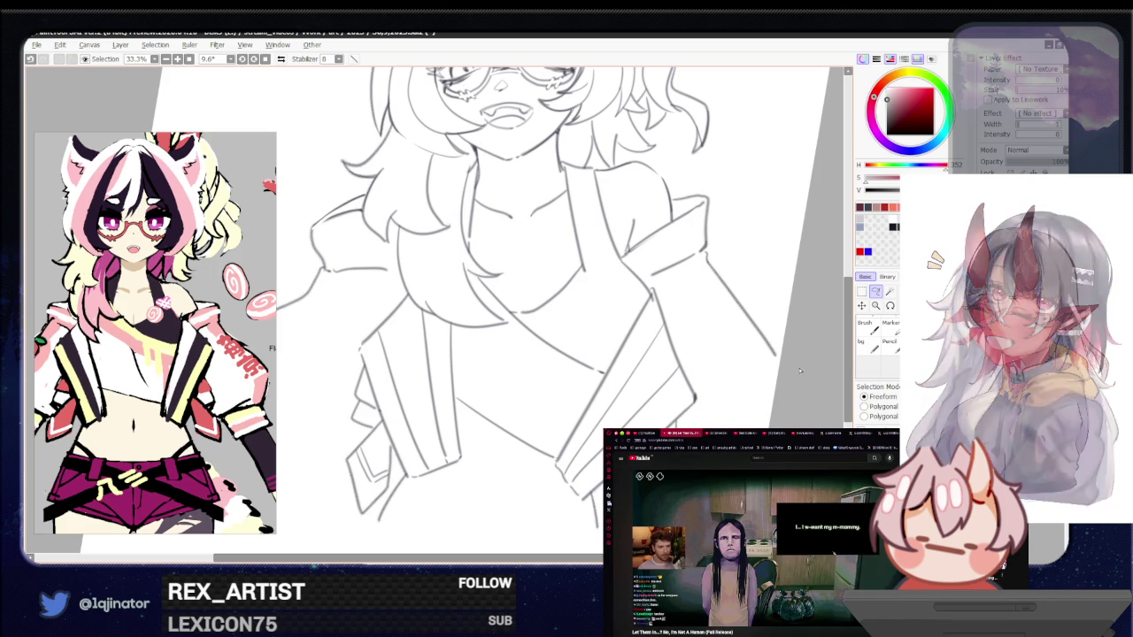
Mirror and zoom the view, then lasso a loop around the neck and torso
{"action": "left_click_drag", "start_coordinate": [800, 370], "coordinate": [641, 413]}
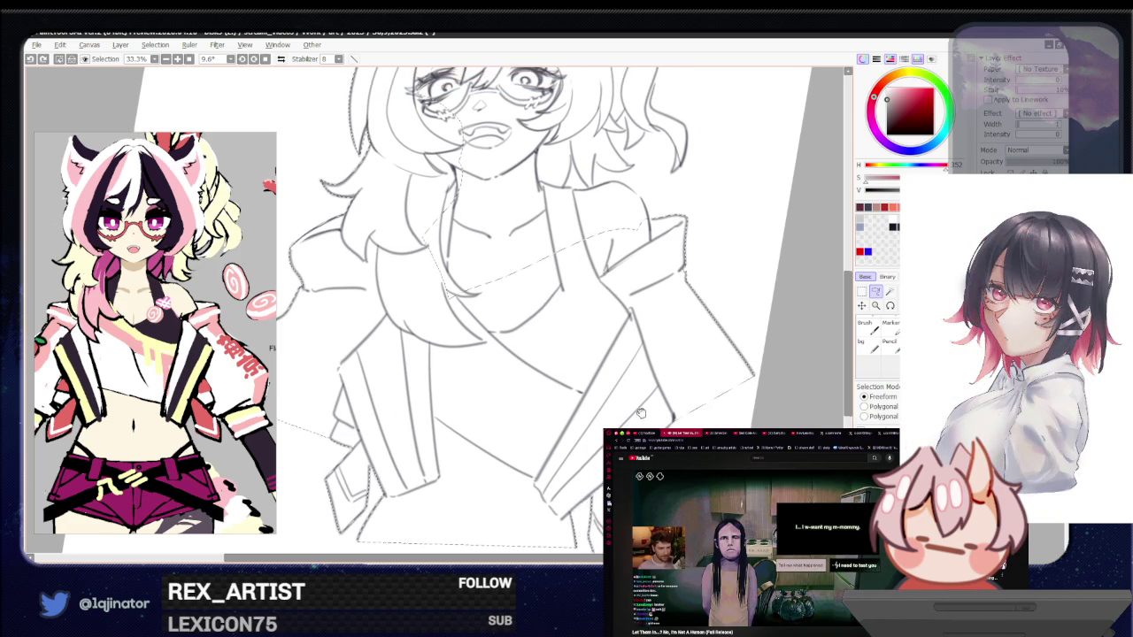
{"action": "left_click_drag", "start_coordinate": [717, 417], "coordinate": [707, 469]}
{"action": "left_click_drag", "start_coordinate": [680, 389], "coordinate": [609, 425]}
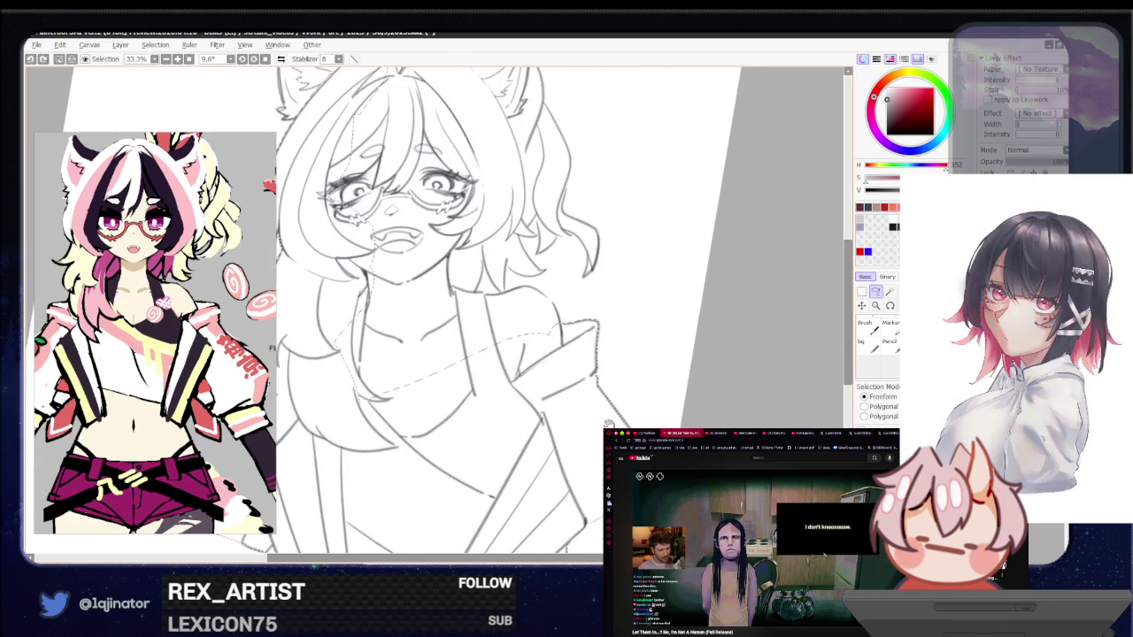
{"action": "key", "text": "h"}
{"action": "scroll", "coordinate": [446, 394], "scroll_direction": "up", "scroll_amount": 3}
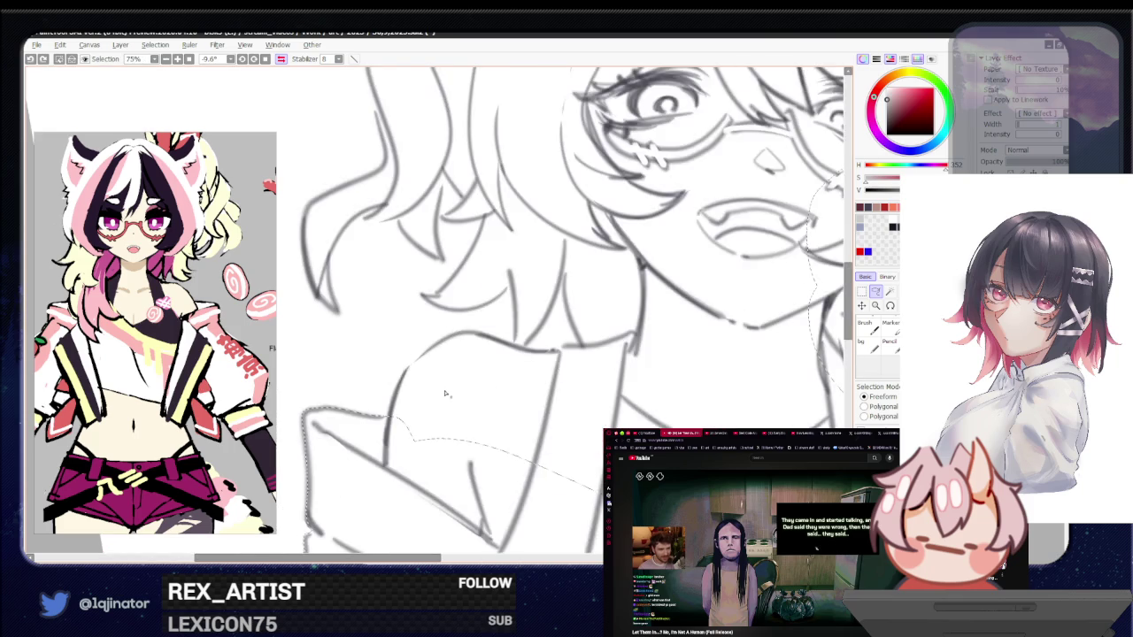
{"action": "scroll", "coordinate": [445, 393], "scroll_direction": "up", "scroll_amount": 1}
{"action": "left_click_drag", "start_coordinate": [396, 465], "coordinate": [413, 457]}
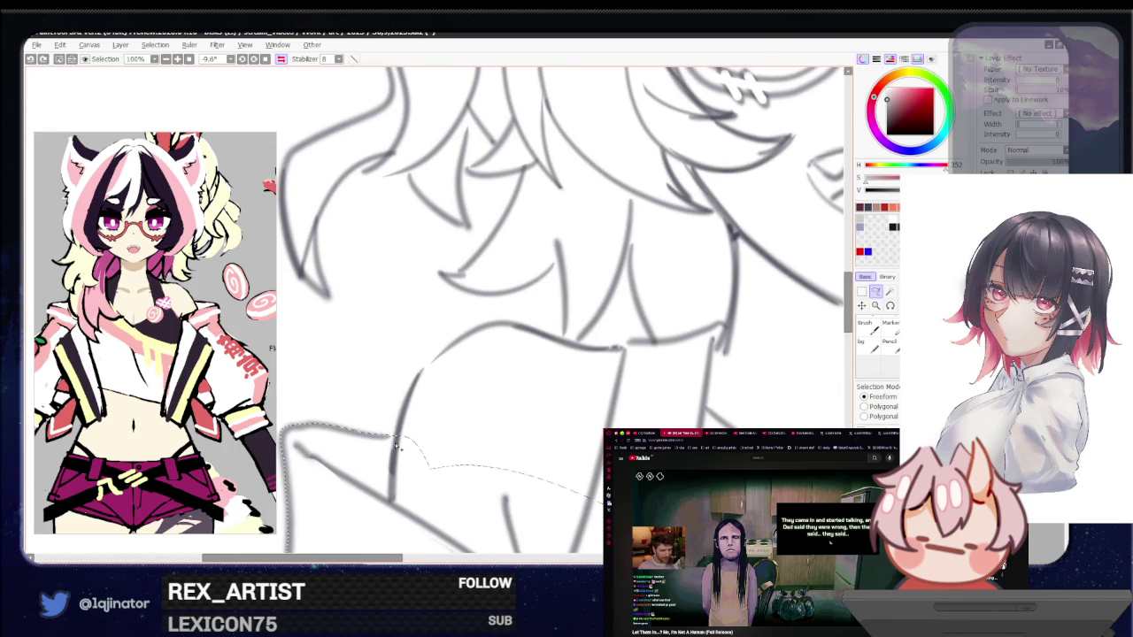
{"action": "left_click_drag", "start_coordinate": [396, 447], "coordinate": [422, 376]}
{"action": "mouse_move", "coordinate": [516, 332]}
{"action": "left_mouse_down"}
{"action": "mouse_move", "coordinate": [506, 372]}
{"action": "mouse_move", "coordinate": [441, 389]}
{"action": "mouse_move", "coordinate": [749, 240]}
{"action": "mouse_move", "coordinate": [791, 425]}
{"action": "left_mouse_up"}
Trace a closed selection around the hair strands beside the face
{"action": "mouse_move", "coordinate": [602, 301]}
{"action": "left_mouse_down"}
{"action": "mouse_move", "coordinate": [547, 371]}
{"action": "mouse_move", "coordinate": [457, 403]}
{"action": "left_mouse_up"}
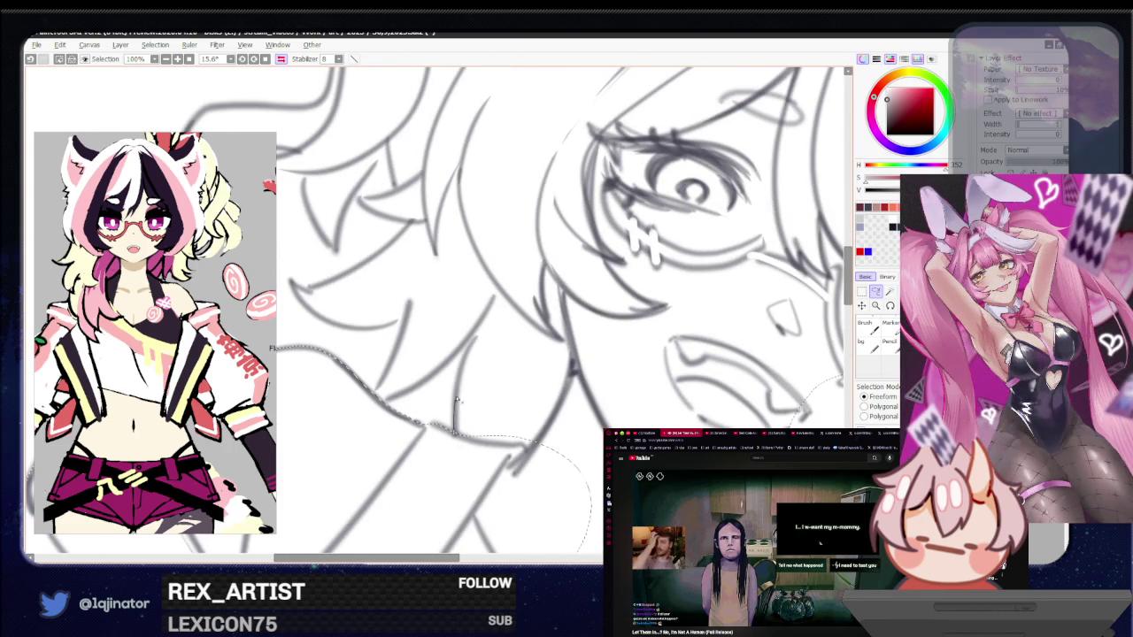
{"action": "mouse_move", "coordinate": [458, 403]}
{"action": "left_mouse_down"}
{"action": "mouse_move", "coordinate": [509, 534]}
{"action": "mouse_move", "coordinate": [394, 401]}
{"action": "mouse_move", "coordinate": [431, 382]}
{"action": "left_mouse_up"}
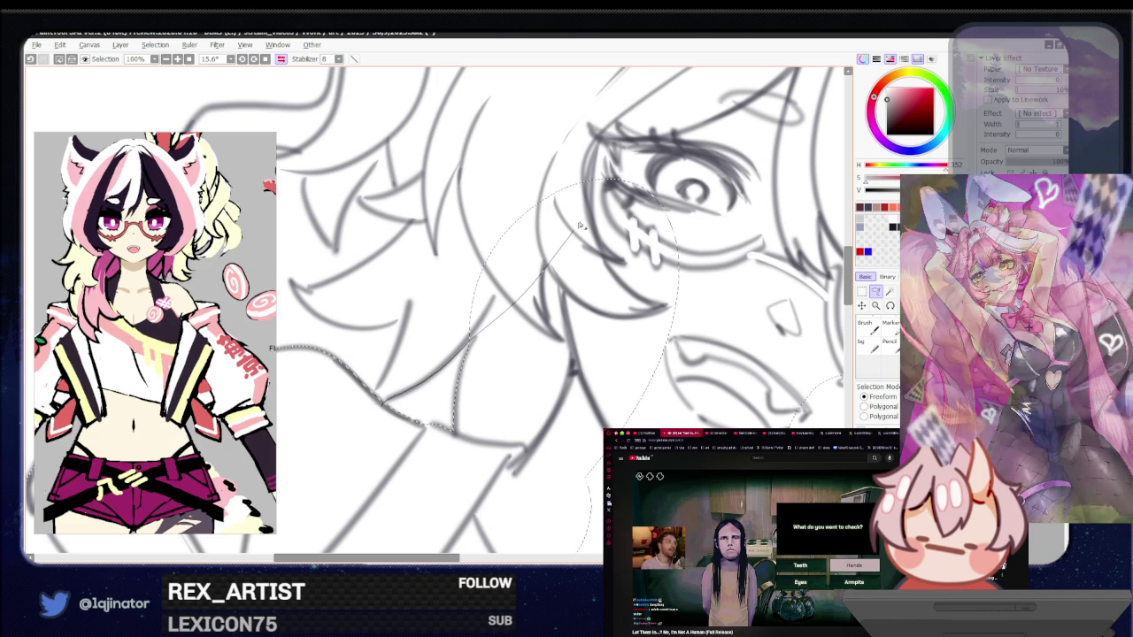
{"action": "left_click_drag", "start_coordinate": [470, 345], "coordinate": [407, 329]}
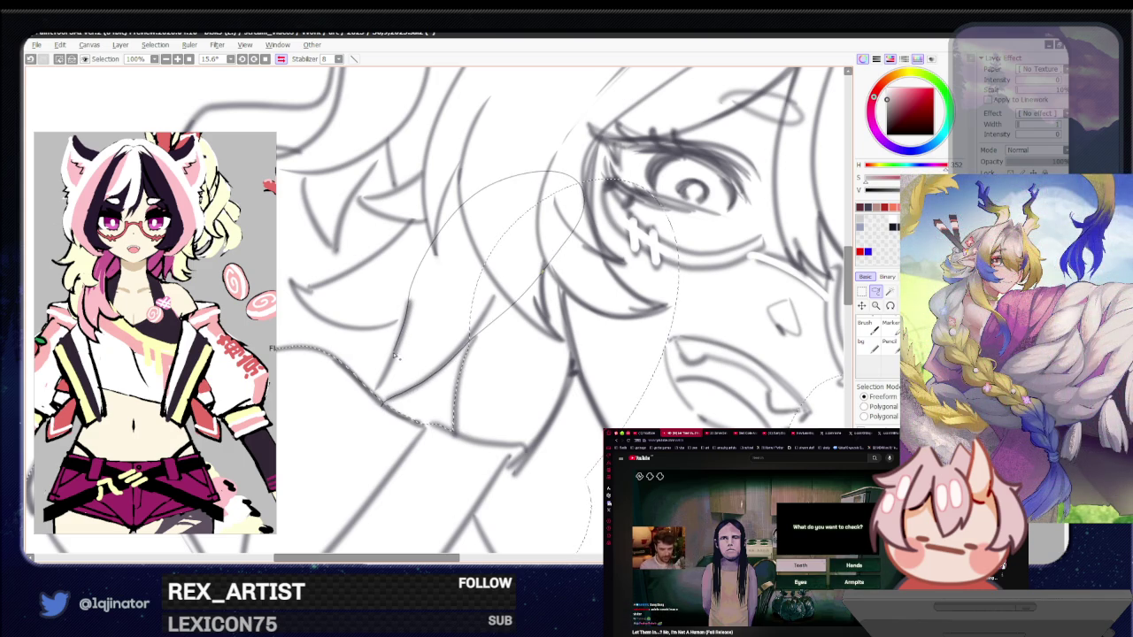
{"action": "left_click_drag", "start_coordinate": [386, 379], "coordinate": [365, 414]}
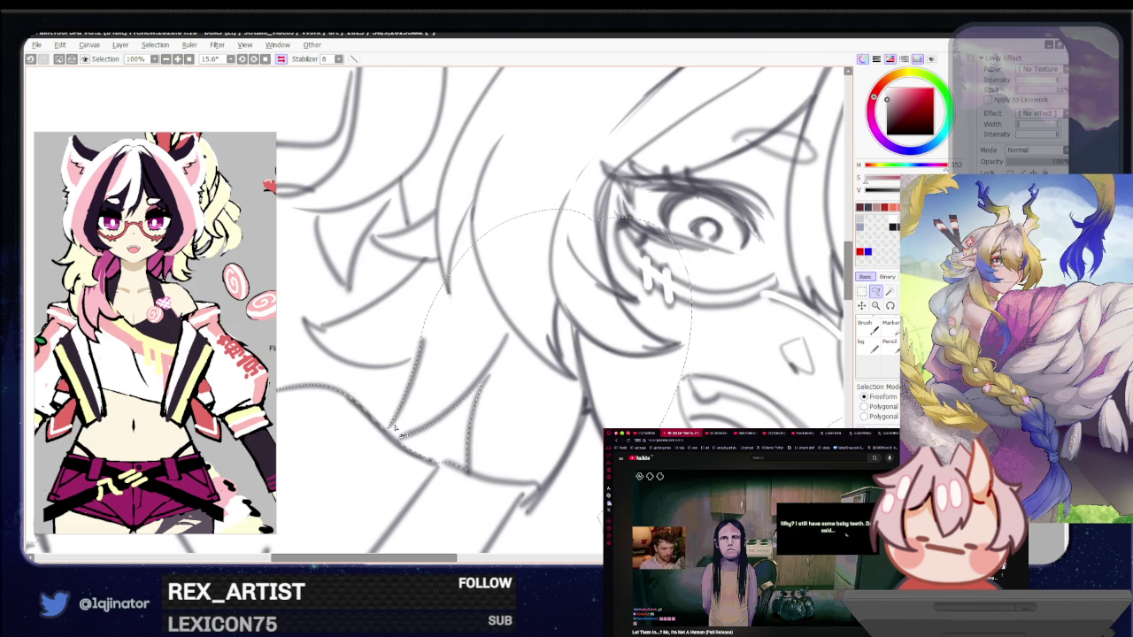
{"action": "mouse_move", "coordinate": [397, 431]}
{"action": "left_mouse_down"}
{"action": "mouse_move", "coordinate": [548, 400]}
{"action": "mouse_move", "coordinate": [514, 395]}
{"action": "left_mouse_up"}
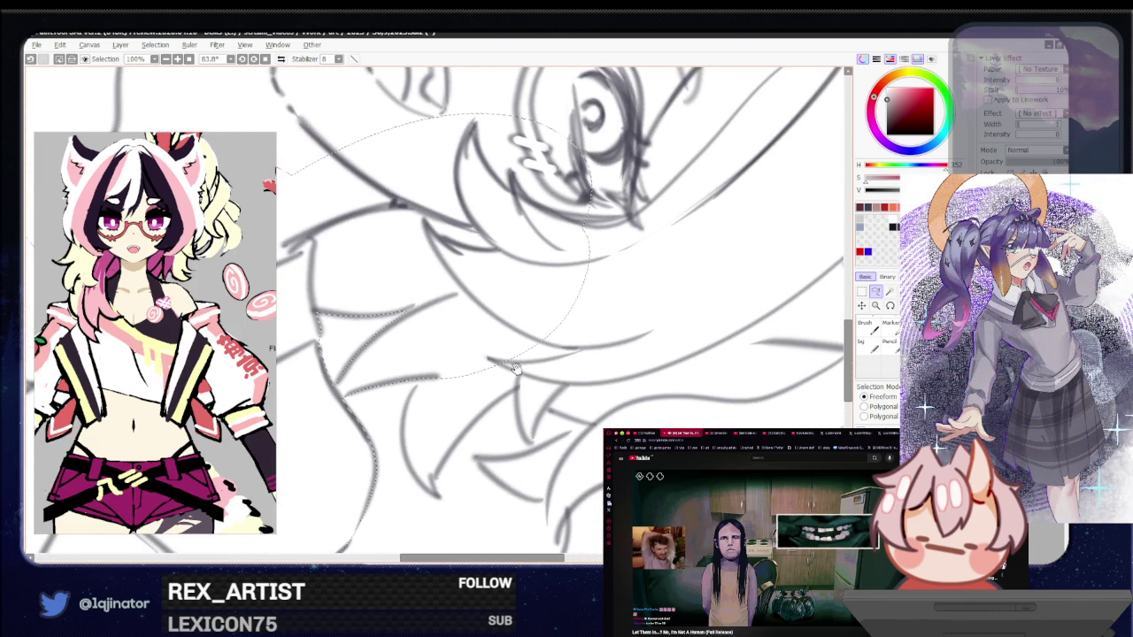
Rotate the view and extend the lasso along the pointed hair tips below the cheek
{"action": "left_click_drag", "start_coordinate": [442, 409], "coordinate": [463, 393]}
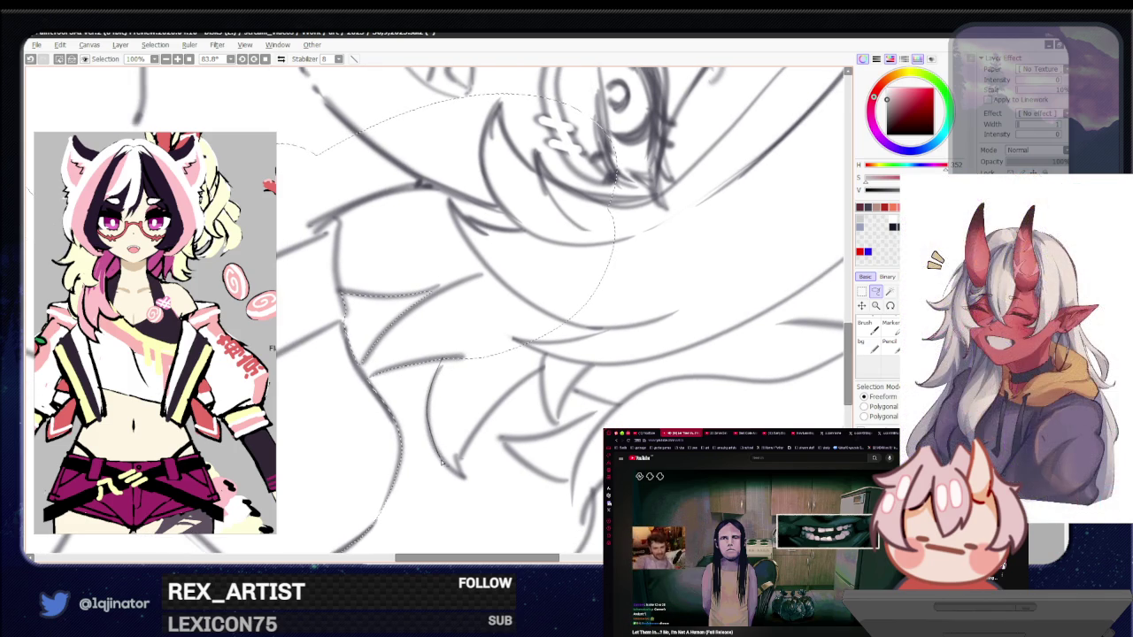
{"action": "left_click_drag", "start_coordinate": [460, 469], "coordinate": [513, 395]}
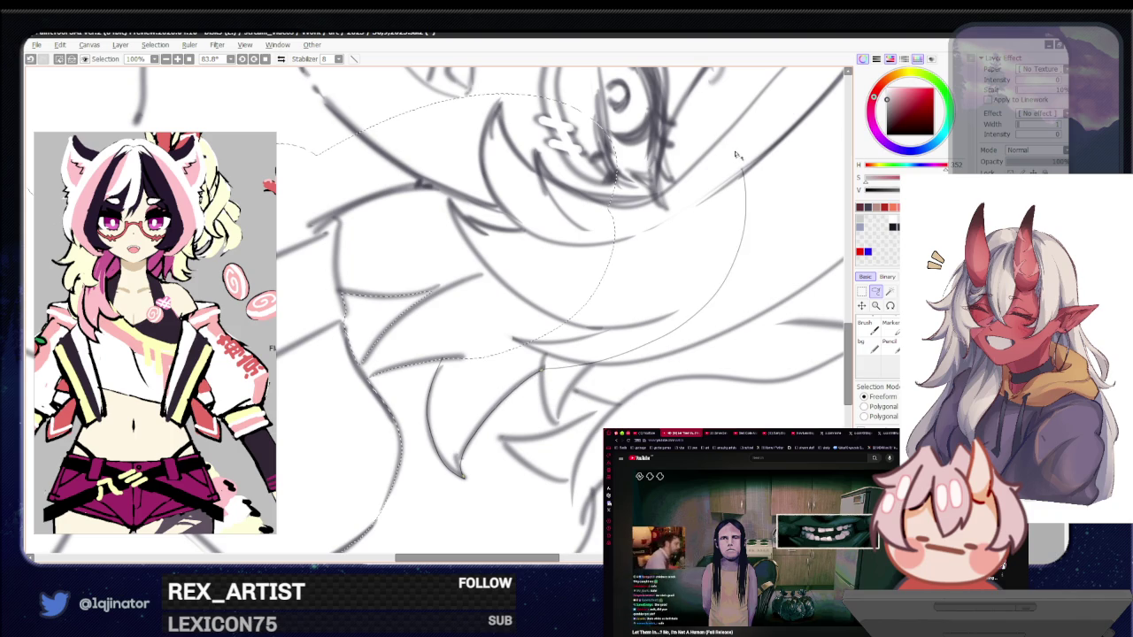
{"action": "left_click_drag", "start_coordinate": [636, 352], "coordinate": [509, 334]}
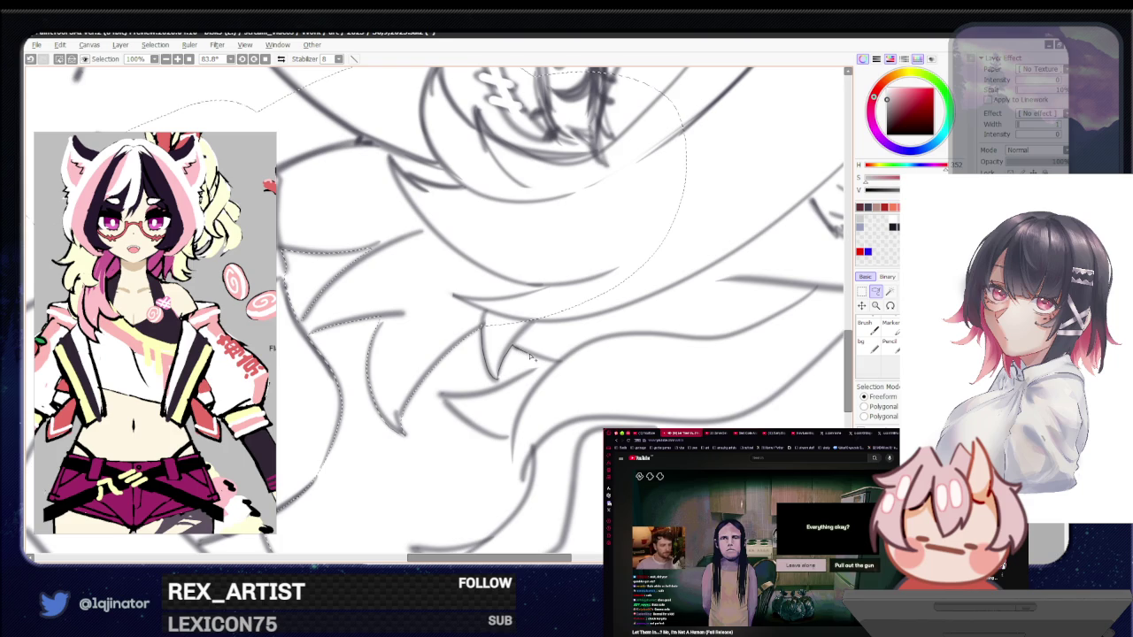
{"action": "mouse_move", "coordinate": [620, 368]}
{"action": "left_mouse_down"}
{"action": "mouse_move", "coordinate": [524, 370]}
{"action": "mouse_move", "coordinate": [544, 357]}
{"action": "left_mouse_up"}
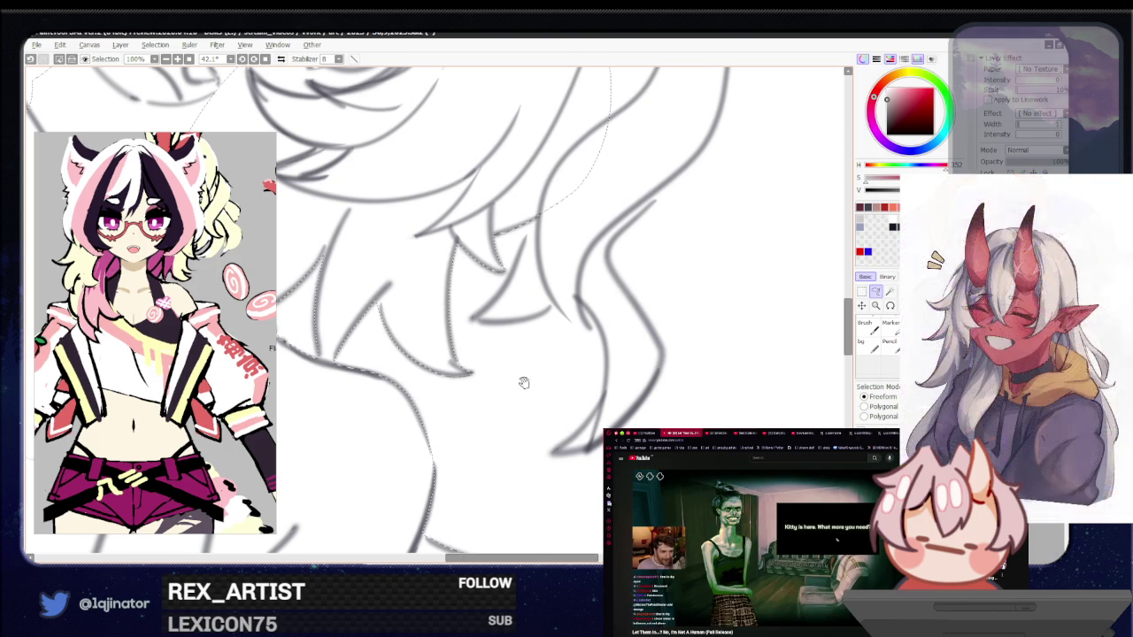
Zoom in and lasso along both edges of the long hair lock
{"action": "scroll", "coordinate": [518, 461], "scroll_direction": "down", "scroll_amount": 1}
{"action": "scroll", "coordinate": [597, 380], "scroll_direction": "down", "scroll_amount": 1}
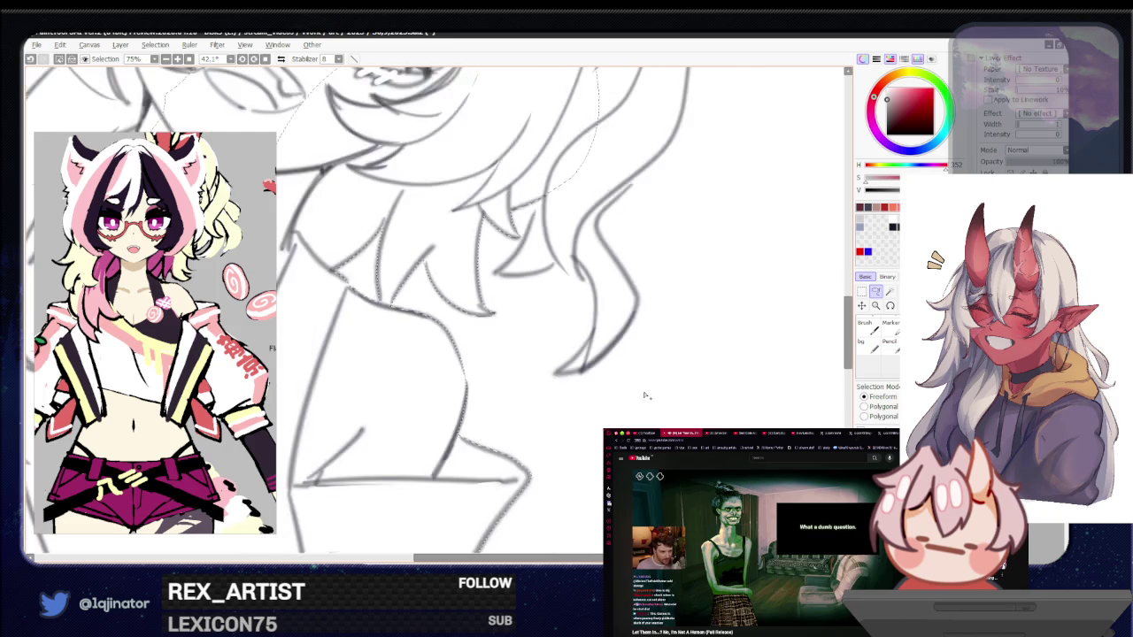
{"action": "scroll", "coordinate": [645, 397], "scroll_direction": "down", "scroll_amount": 2}
{"action": "scroll", "coordinate": [575, 374], "scroll_direction": "down", "scroll_amount": 1}
{"action": "scroll", "coordinate": [513, 425], "scroll_direction": "up", "scroll_amount": 2}
{"action": "scroll", "coordinate": [512, 372], "scroll_direction": "up", "scroll_amount": 1}
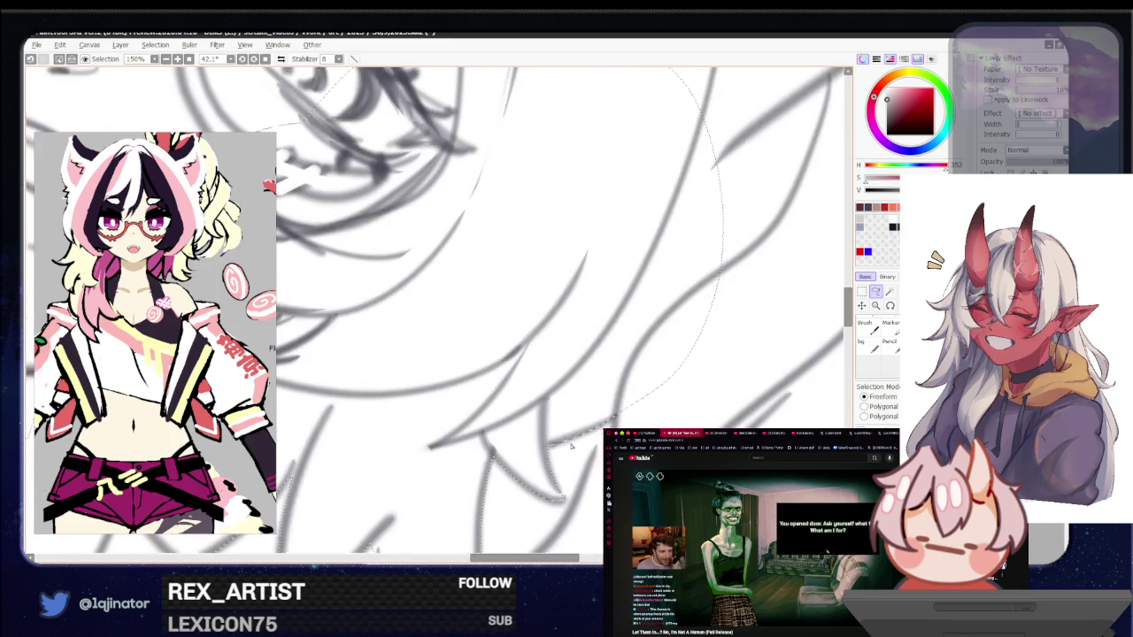
{"action": "scroll", "coordinate": [512, 328], "scroll_direction": "up", "scroll_amount": 1}
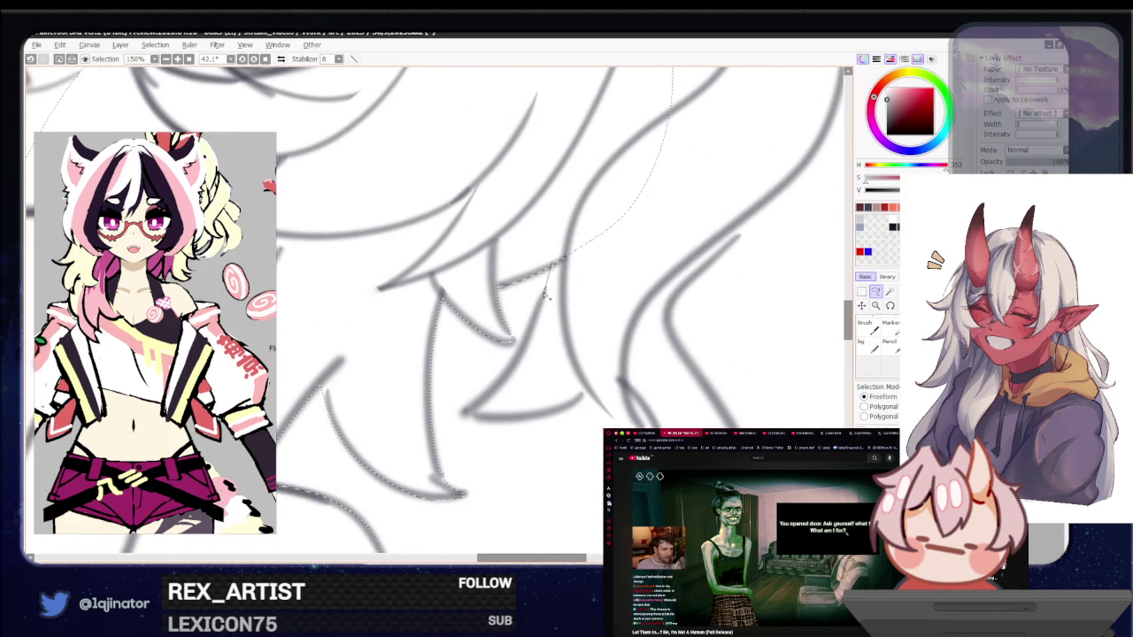
{"action": "mouse_move", "coordinate": [532, 328]}
{"action": "left_mouse_down"}
{"action": "mouse_move", "coordinate": [486, 422]}
{"action": "mouse_move", "coordinate": [561, 413]}
{"action": "mouse_move", "coordinate": [671, 131]}
{"action": "left_mouse_up"}
{"action": "mouse_move", "coordinate": [585, 390]}
{"action": "left_mouse_down"}
{"action": "mouse_move", "coordinate": [491, 399]}
{"action": "mouse_move", "coordinate": [593, 372]}
{"action": "mouse_move", "coordinate": [526, 425]}
{"action": "mouse_move", "coordinate": [541, 363]}
{"action": "mouse_move", "coordinate": [483, 365]}
{"action": "mouse_move", "coordinate": [566, 228]}
{"action": "mouse_move", "coordinate": [518, 342]}
{"action": "left_mouse_up"}
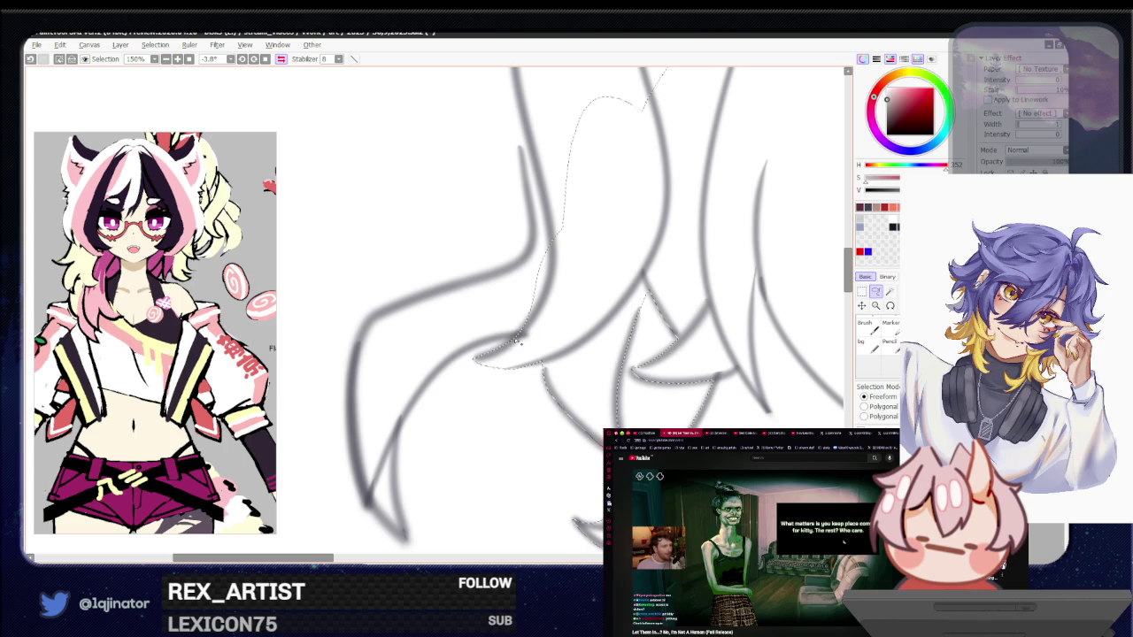
{"action": "left_click_drag", "start_coordinate": [422, 400], "coordinate": [400, 485]}
{"action": "mouse_move", "coordinate": [408, 540]}
{"action": "left_mouse_down"}
{"action": "mouse_move", "coordinate": [365, 498]}
{"action": "mouse_move", "coordinate": [353, 444]}
{"action": "mouse_move", "coordinate": [362, 351]}
{"action": "mouse_move", "coordinate": [393, 310]}
{"action": "mouse_move", "coordinate": [502, 273]}
{"action": "mouse_move", "coordinate": [533, 248]}
{"action": "mouse_move", "coordinate": [537, 213]}
{"action": "left_mouse_up"}
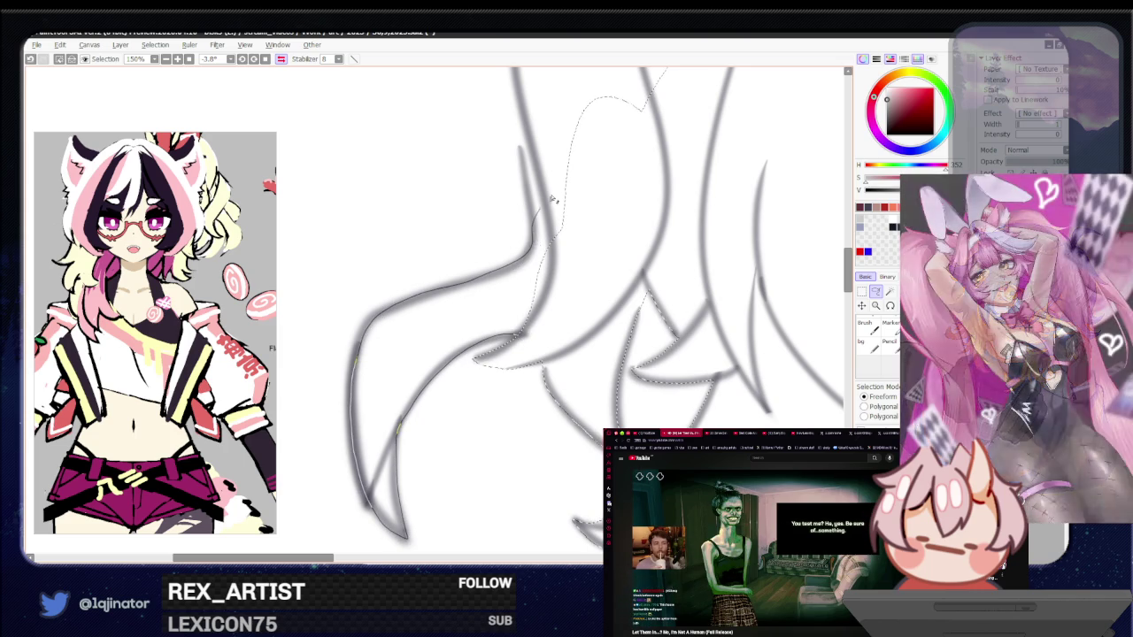
{"action": "key", "text": "ctrl+minus"}
Mirror and tilt the view, then lasso around the cat ear and over its top
{"action": "mouse_move", "coordinate": [613, 314]}
{"action": "left_mouse_down"}
{"action": "mouse_move", "coordinate": [531, 316]}
{"action": "mouse_move", "coordinate": [539, 400]}
{"action": "mouse_move", "coordinate": [573, 414]}
{"action": "left_mouse_up"}
{"action": "scroll", "coordinate": [573, 414], "scroll_direction": "up", "scroll_amount": 2}
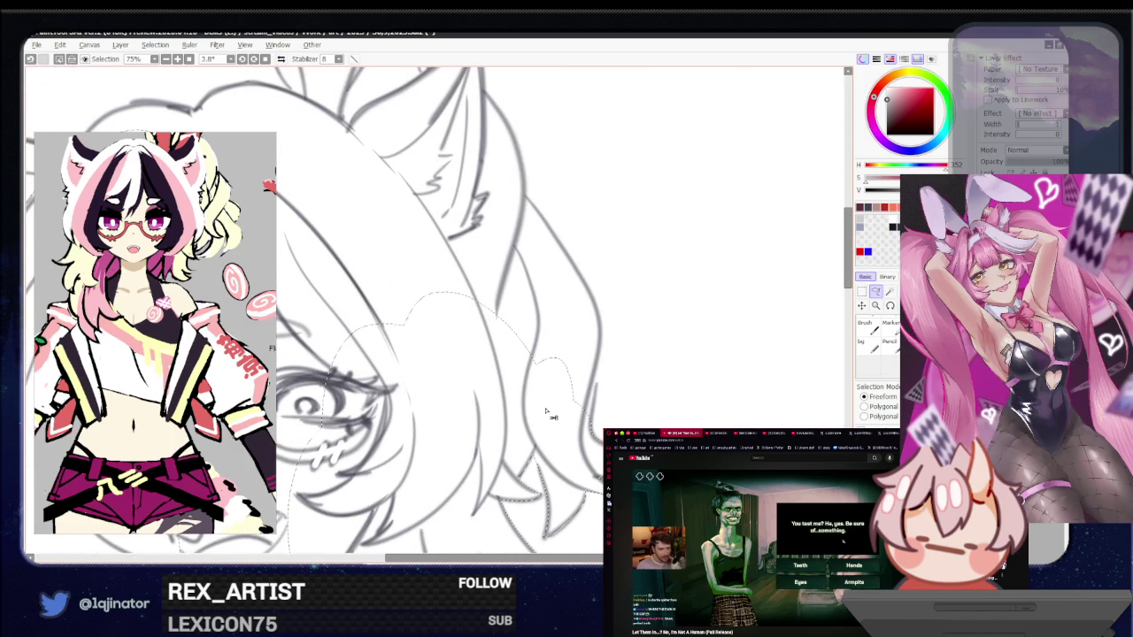
{"action": "key", "text": "h"}
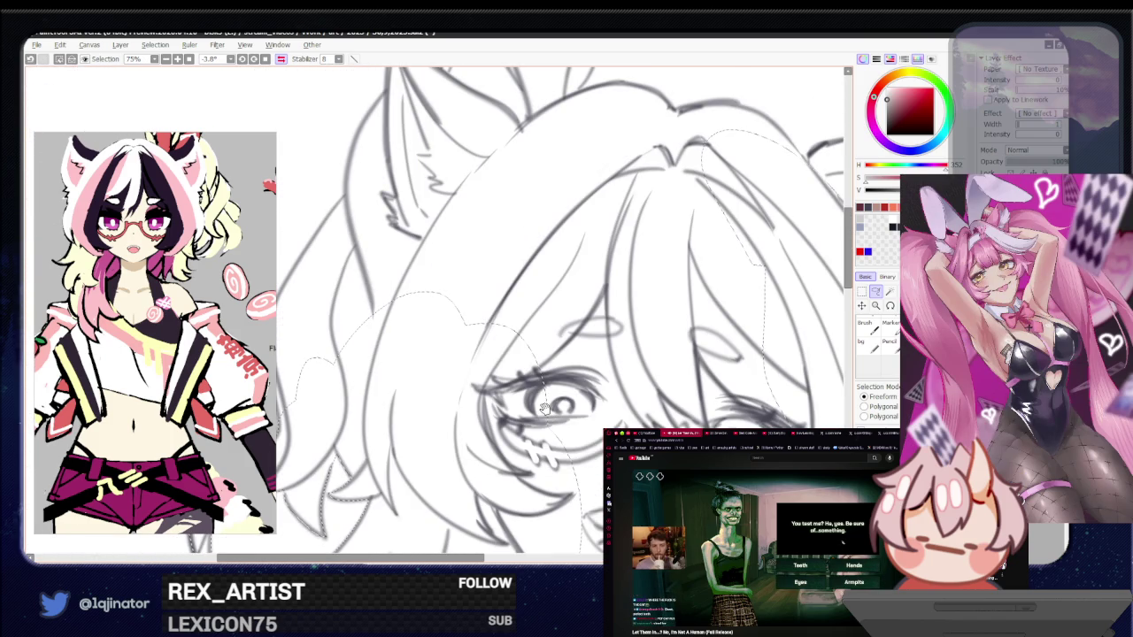
{"action": "left_click_drag", "start_coordinate": [544, 408], "coordinate": [411, 433]}
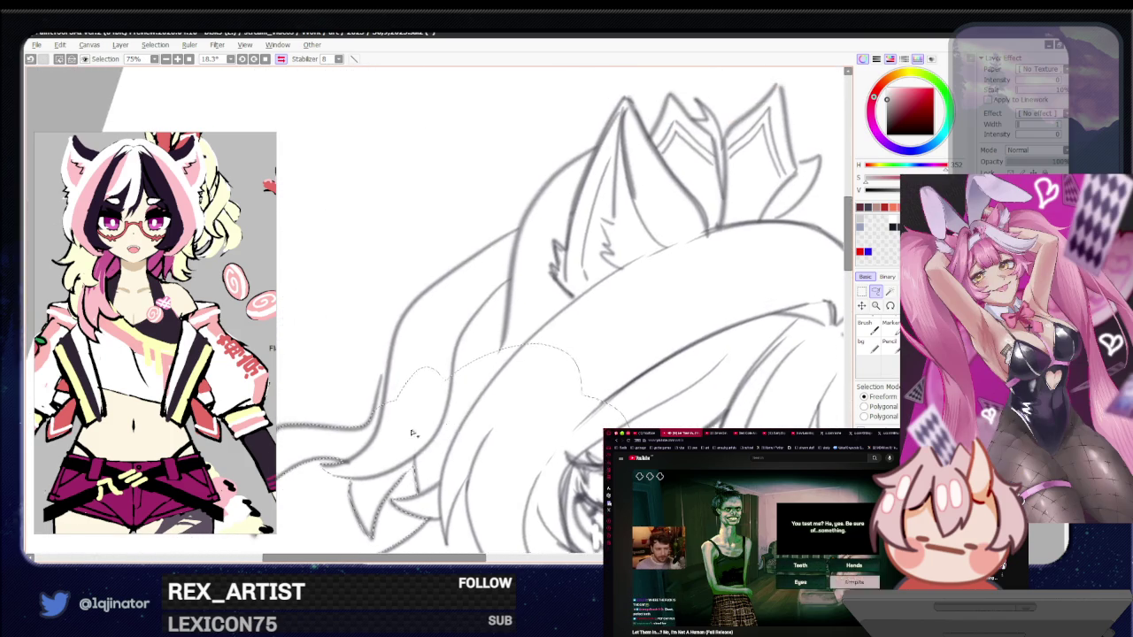
{"action": "scroll", "coordinate": [411, 433], "scroll_direction": "up", "scroll_amount": 1}
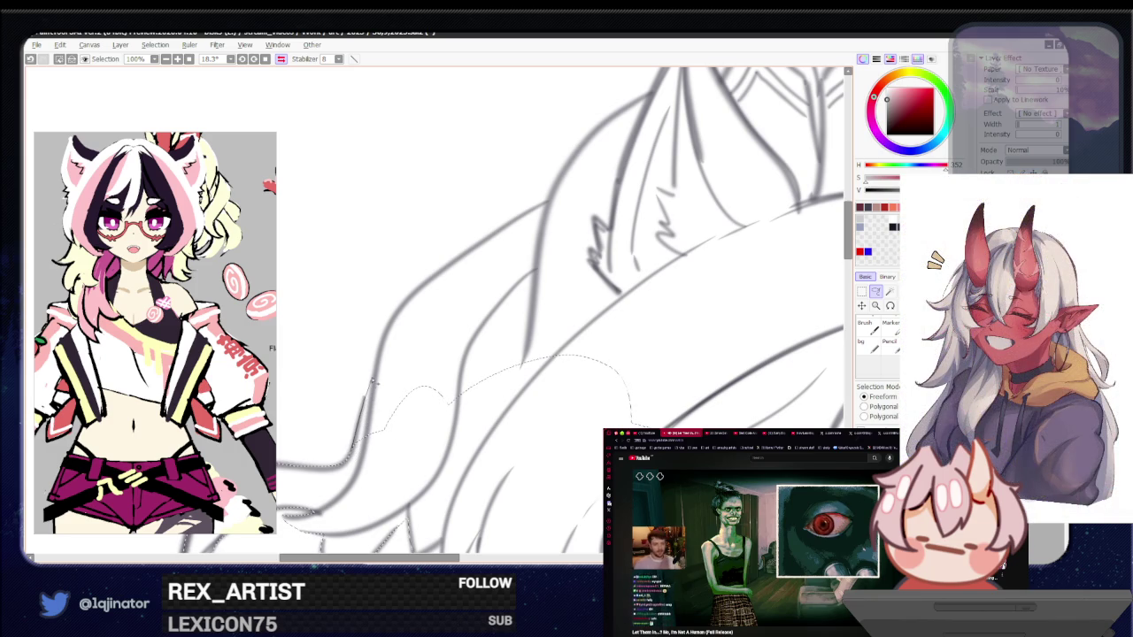
{"action": "mouse_move", "coordinate": [387, 337]}
{"action": "left_mouse_down"}
{"action": "mouse_move", "coordinate": [602, 209]}
{"action": "mouse_move", "coordinate": [515, 453]}
{"action": "left_mouse_up"}
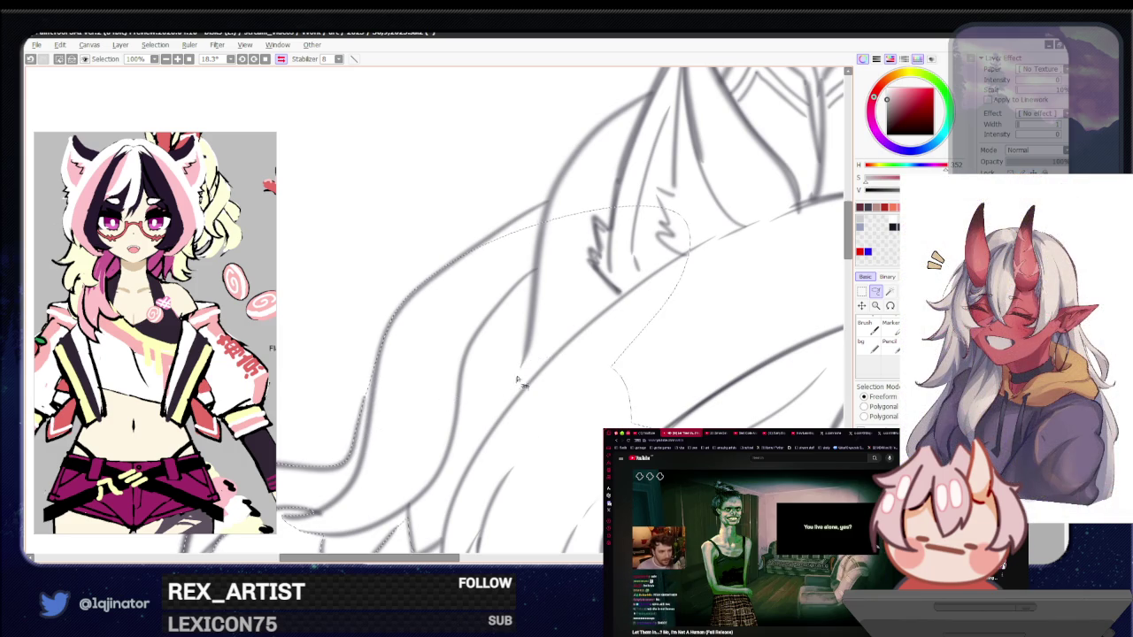
{"action": "scroll", "coordinate": [412, 357], "scroll_direction": "up", "scroll_amount": 2}
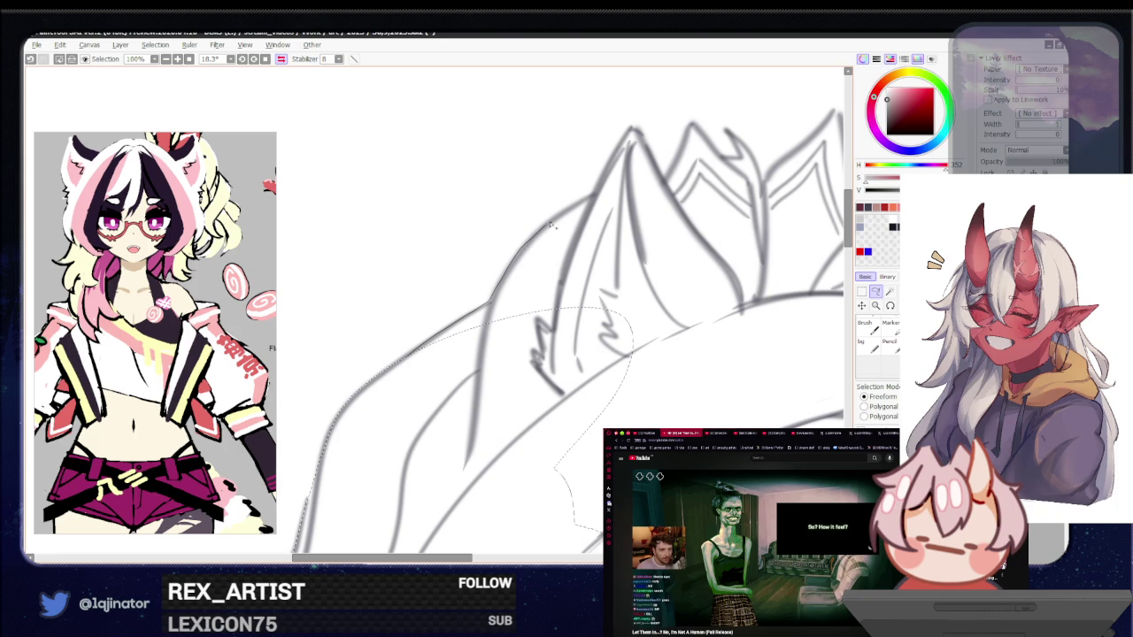
{"action": "left_click_drag", "start_coordinate": [550, 226], "coordinate": [485, 430]}
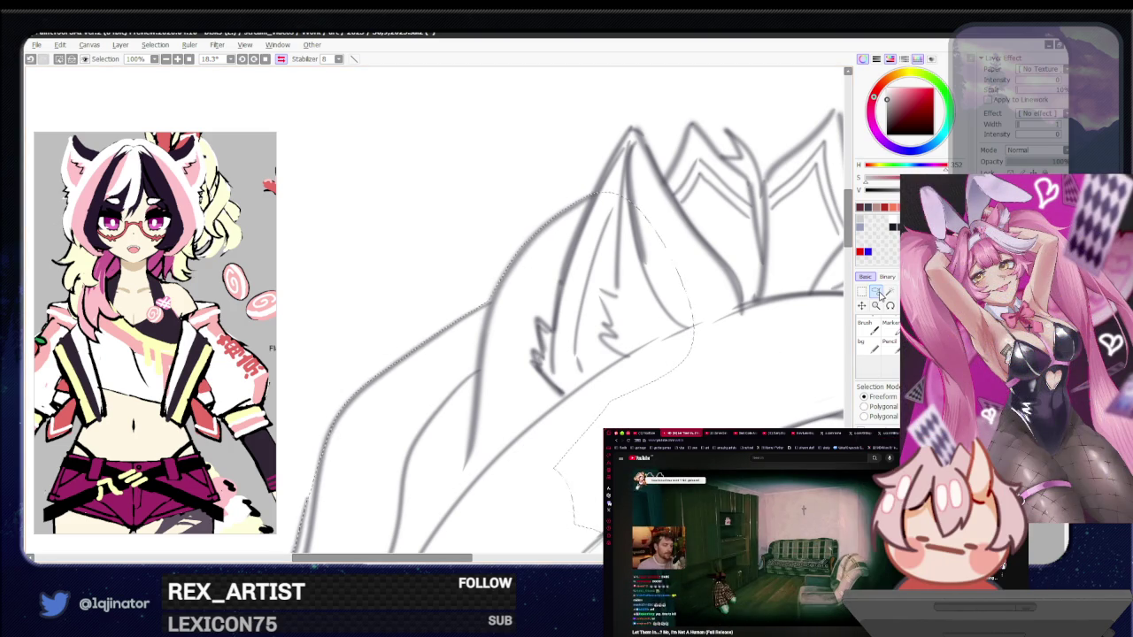
{"action": "mouse_move", "coordinate": [686, 312]}
{"action": "left_mouse_down"}
{"action": "mouse_move", "coordinate": [462, 392]}
{"action": "mouse_move", "coordinate": [447, 419]}
{"action": "left_mouse_up"}
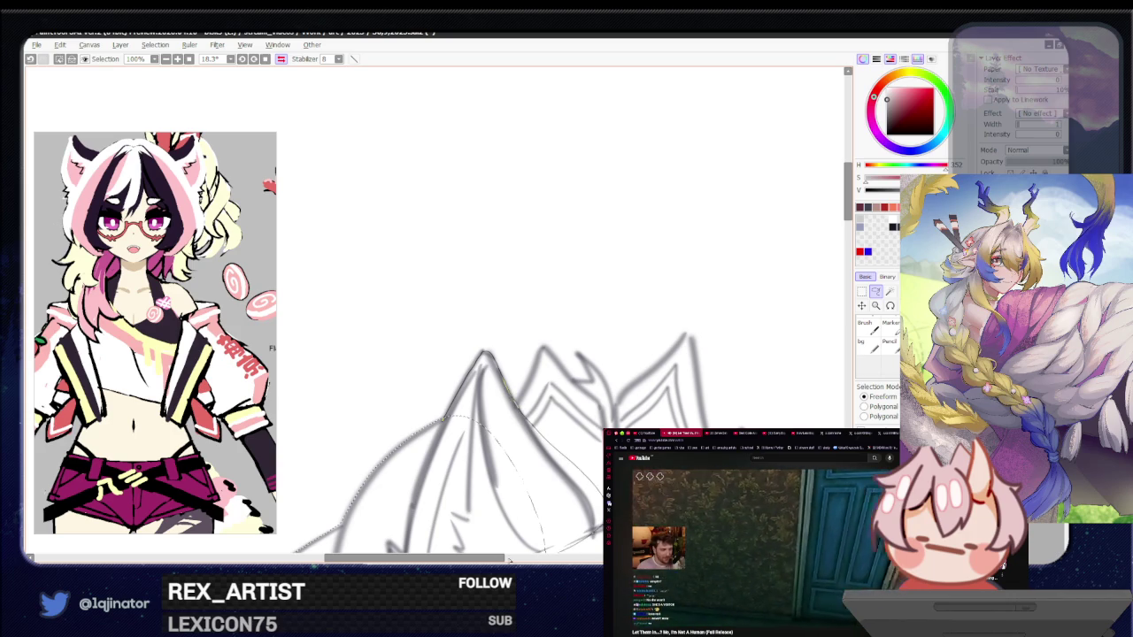
Outline the ear's left inner lobe, then mirror the view and trace up to the tip
{"action": "left_click_drag", "start_coordinate": [538, 370], "coordinate": [470, 406]}
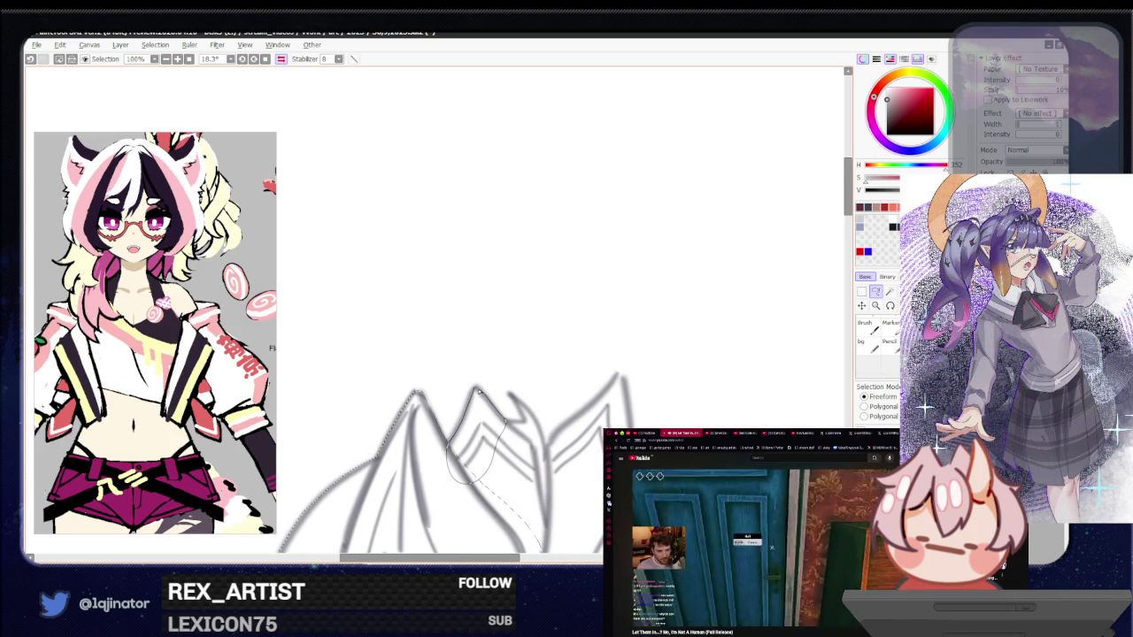
{"action": "mouse_move", "coordinate": [478, 389]}
{"action": "left_mouse_down"}
{"action": "mouse_move", "coordinate": [541, 360]}
{"action": "mouse_move", "coordinate": [521, 388]}
{"action": "left_mouse_up"}
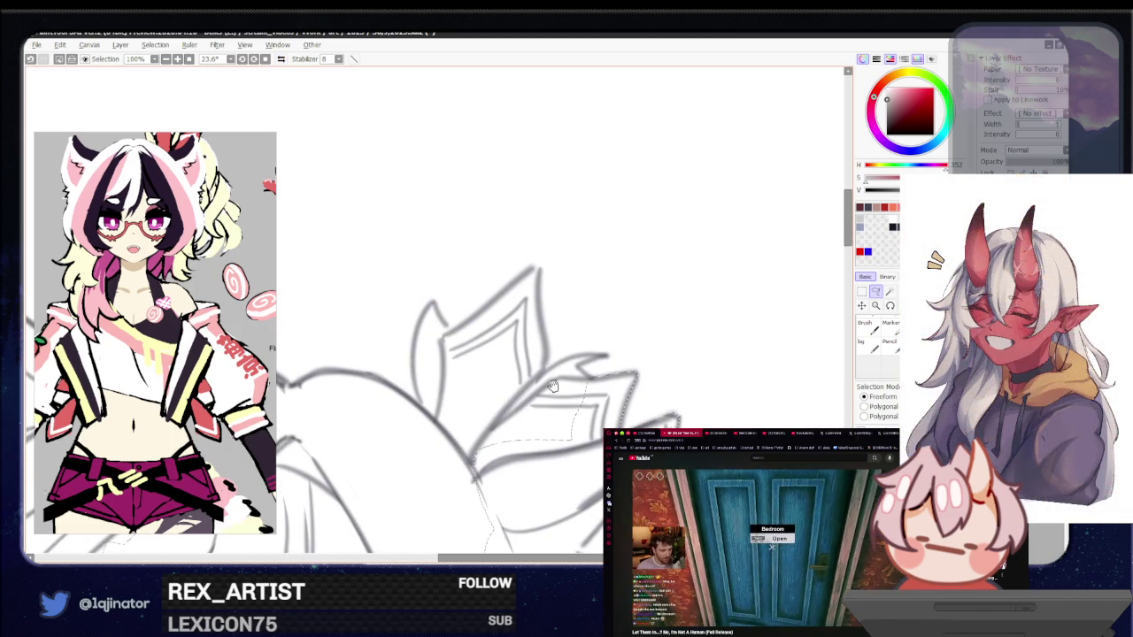
{"action": "mouse_move", "coordinate": [522, 388]}
{"action": "left_mouse_down"}
{"action": "mouse_move", "coordinate": [561, 366]}
{"action": "mouse_move", "coordinate": [535, 387]}
{"action": "left_mouse_up"}
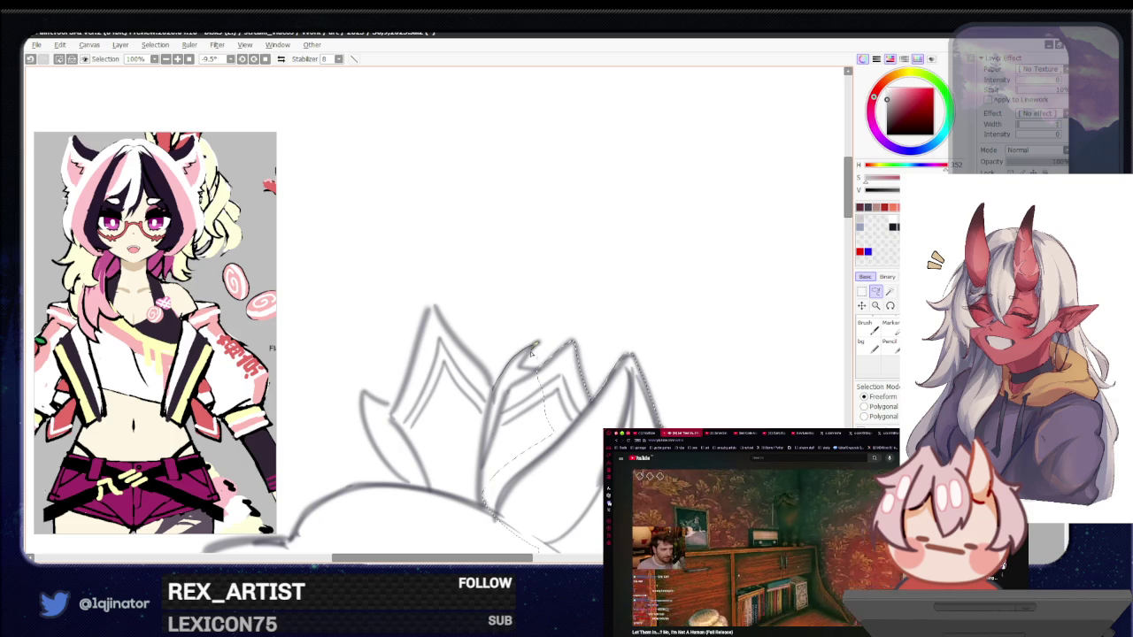
{"action": "left_click_drag", "start_coordinate": [522, 370], "coordinate": [529, 381]}
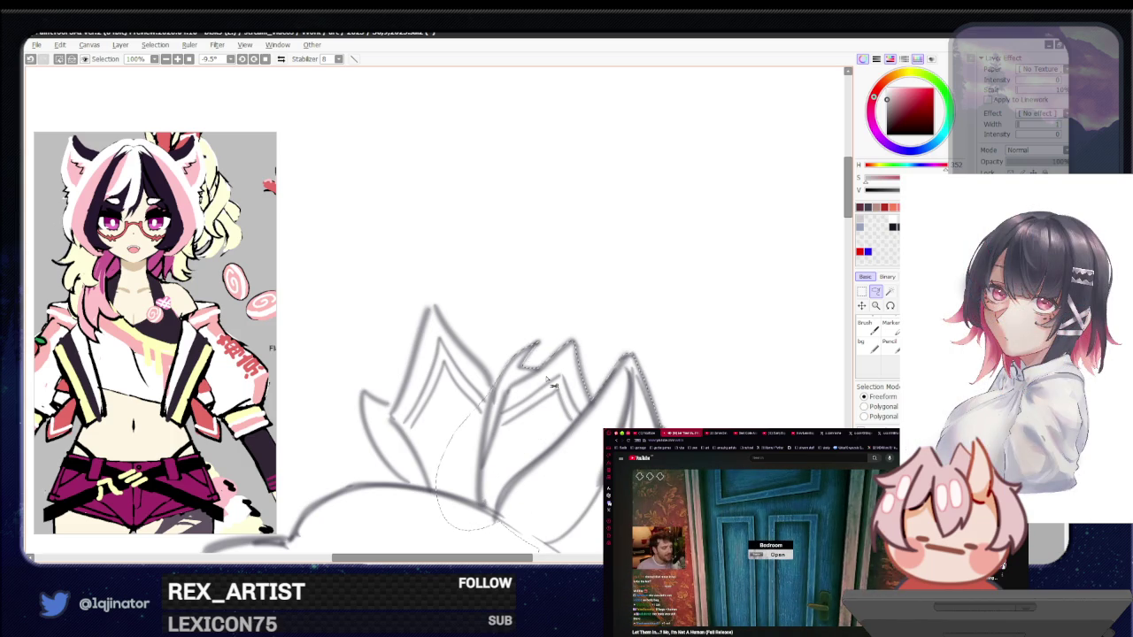
{"action": "key", "text": "h"}
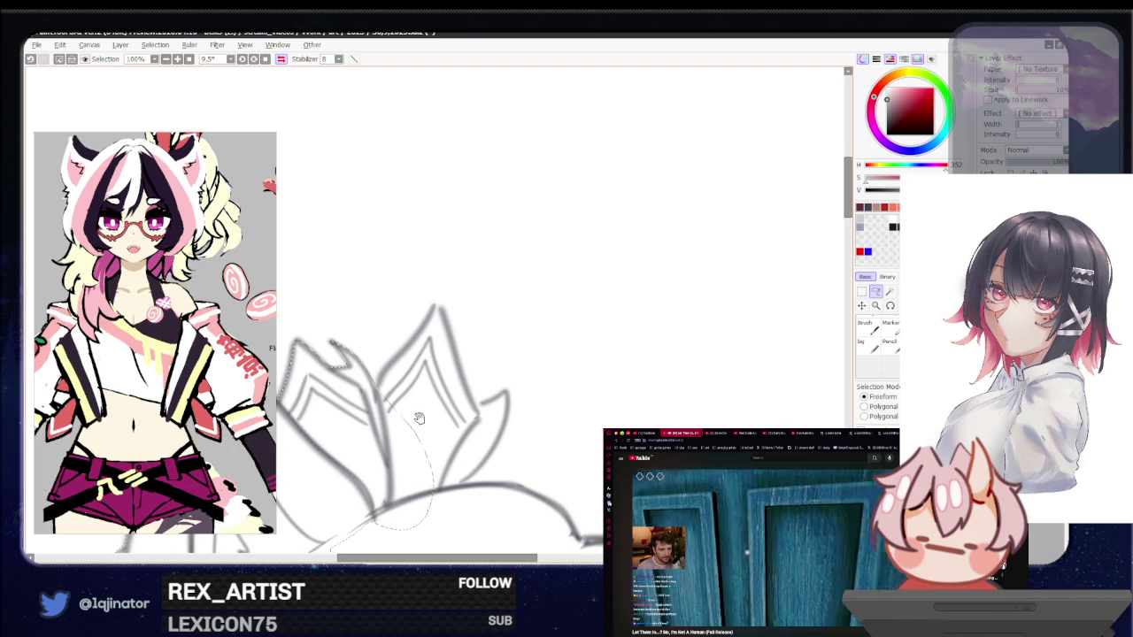
{"action": "left_click_drag", "start_coordinate": [413, 404], "coordinate": [415, 445]}
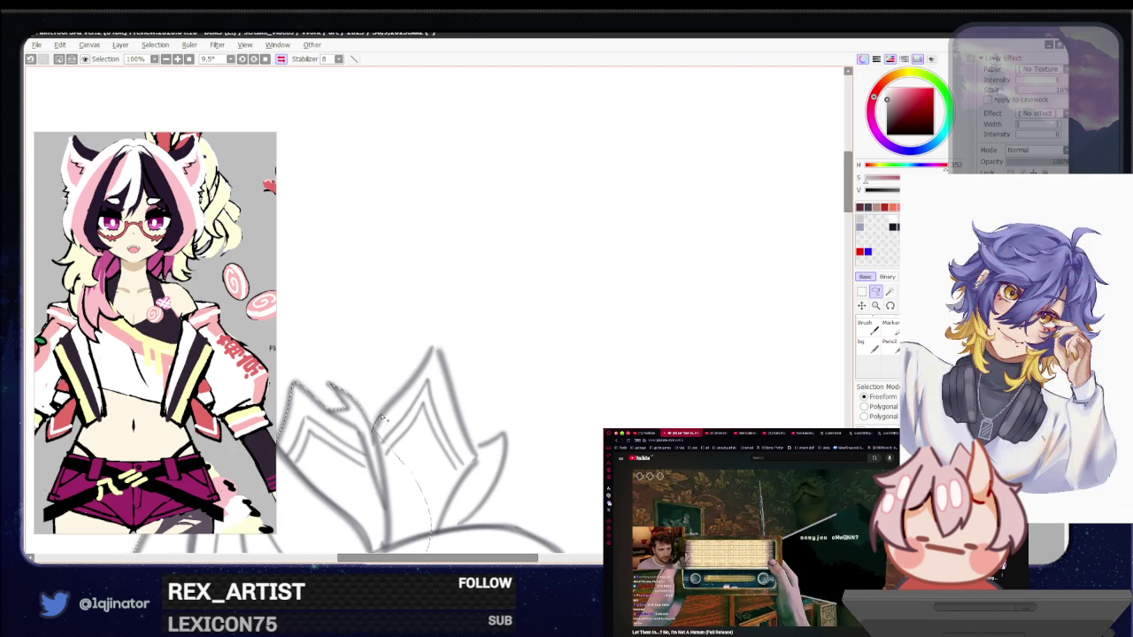
{"action": "mouse_move", "coordinate": [395, 404]}
{"action": "left_mouse_down"}
{"action": "mouse_move", "coordinate": [437, 351]}
{"action": "mouse_move", "coordinate": [459, 418]}
{"action": "left_mouse_up"}
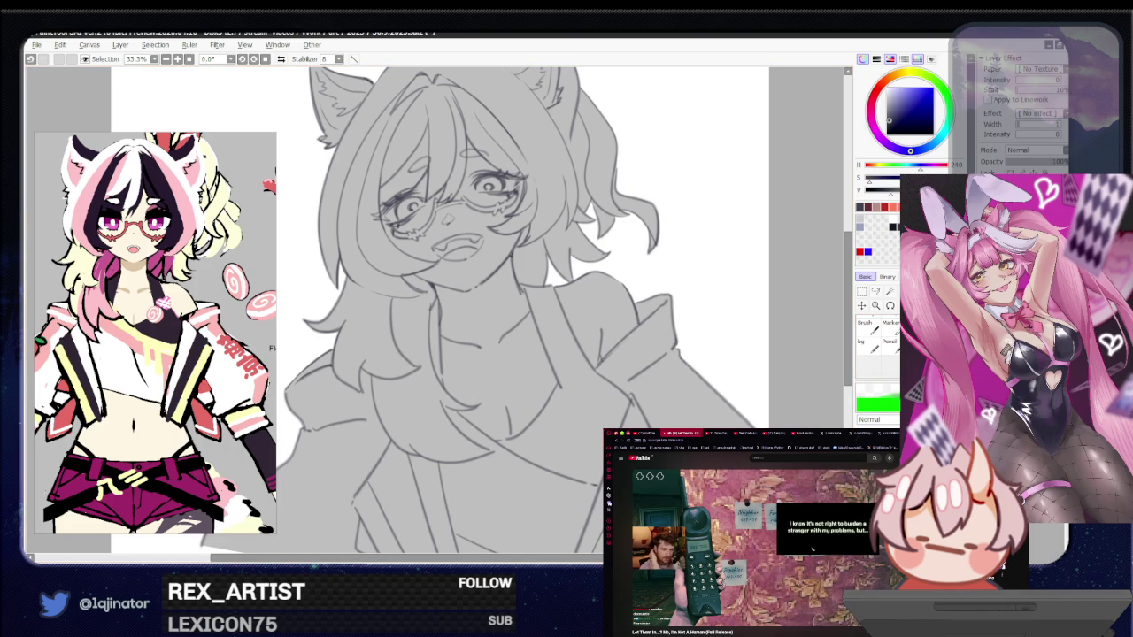
Pick a warm orange-peach skin tone on the colour wheel
{"action": "key", "text": "minus"}
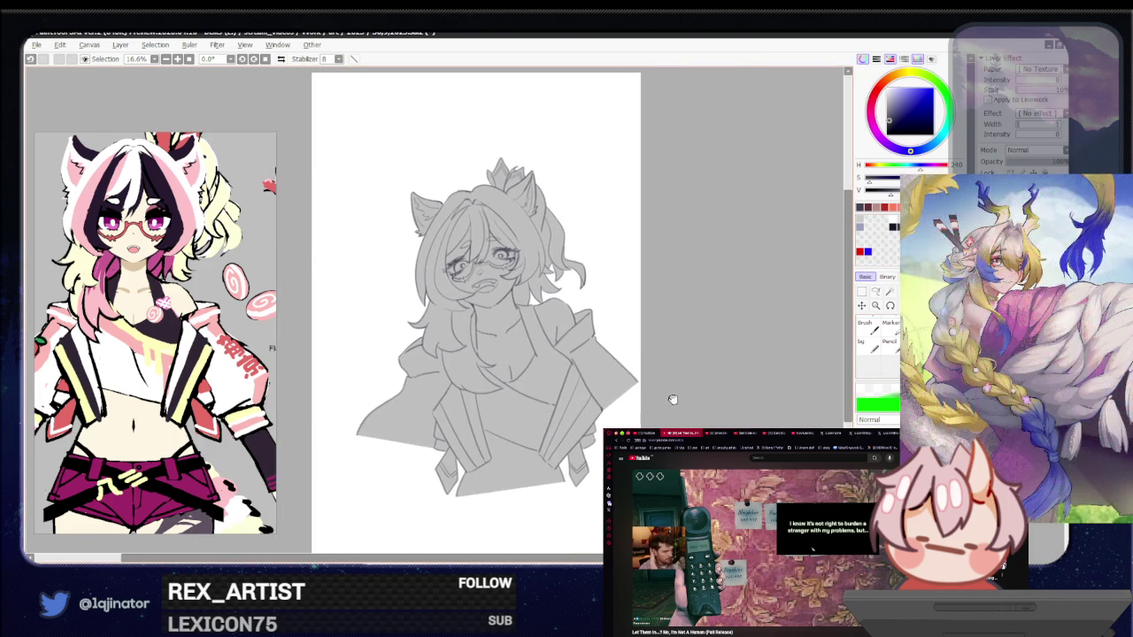
{"action": "key", "text": "plus"}
{"action": "left_click", "coordinate": [892, 86]}
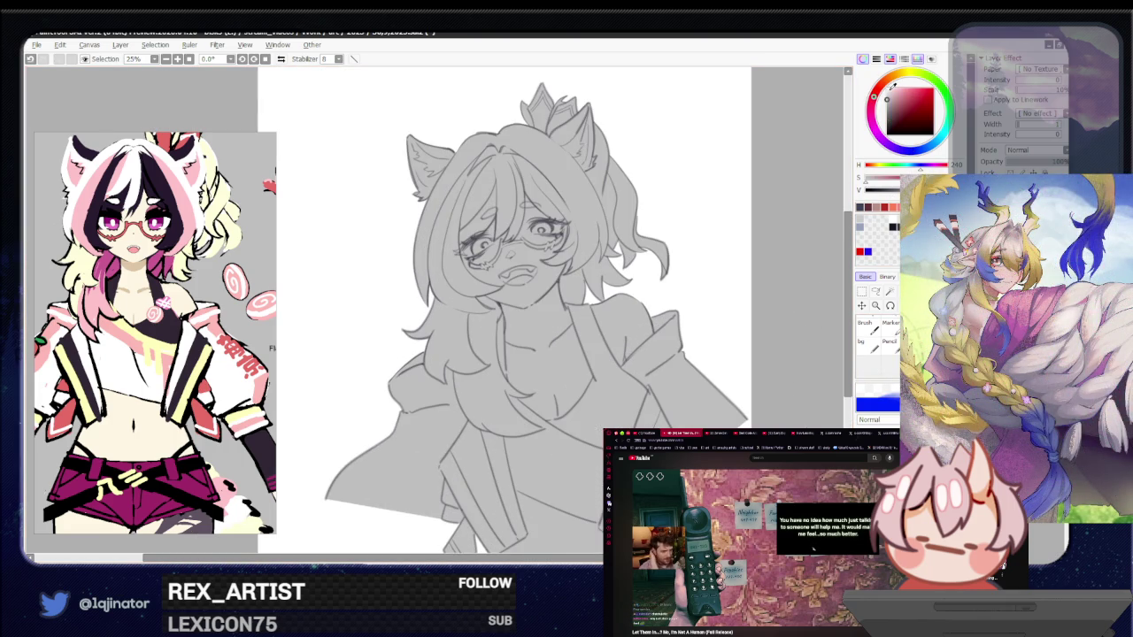
{"action": "left_click_drag", "start_coordinate": [887, 90], "coordinate": [892, 89]}
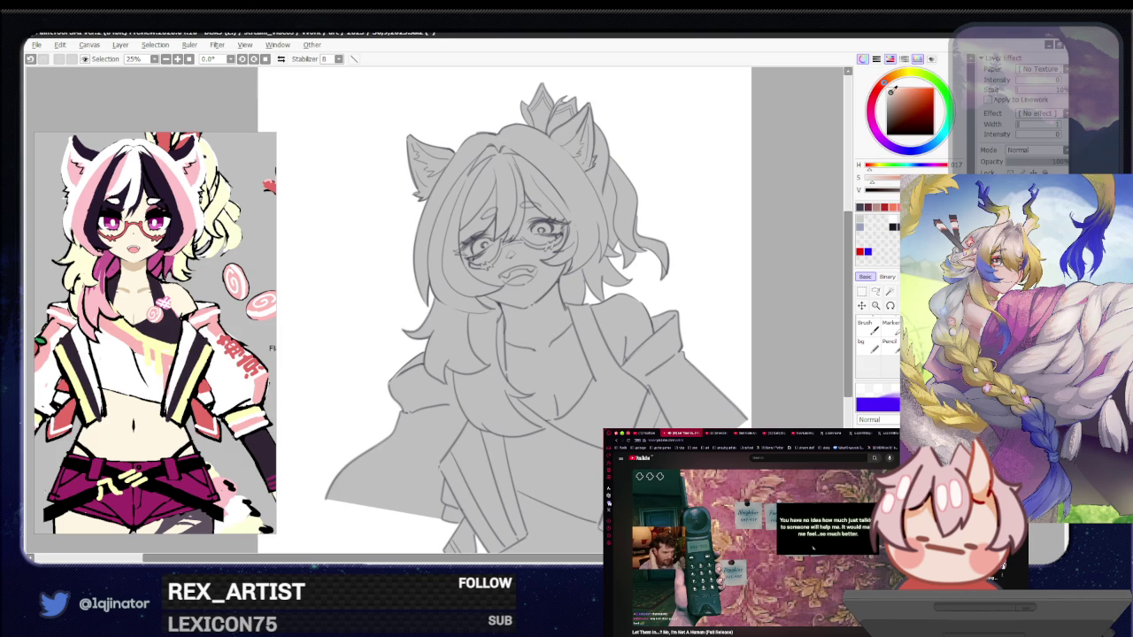
Airbrush the peach tone over the face and hair, then down the chest and lower torso
{"action": "left_click_drag", "start_coordinate": [478, 177], "coordinate": [566, 354]}
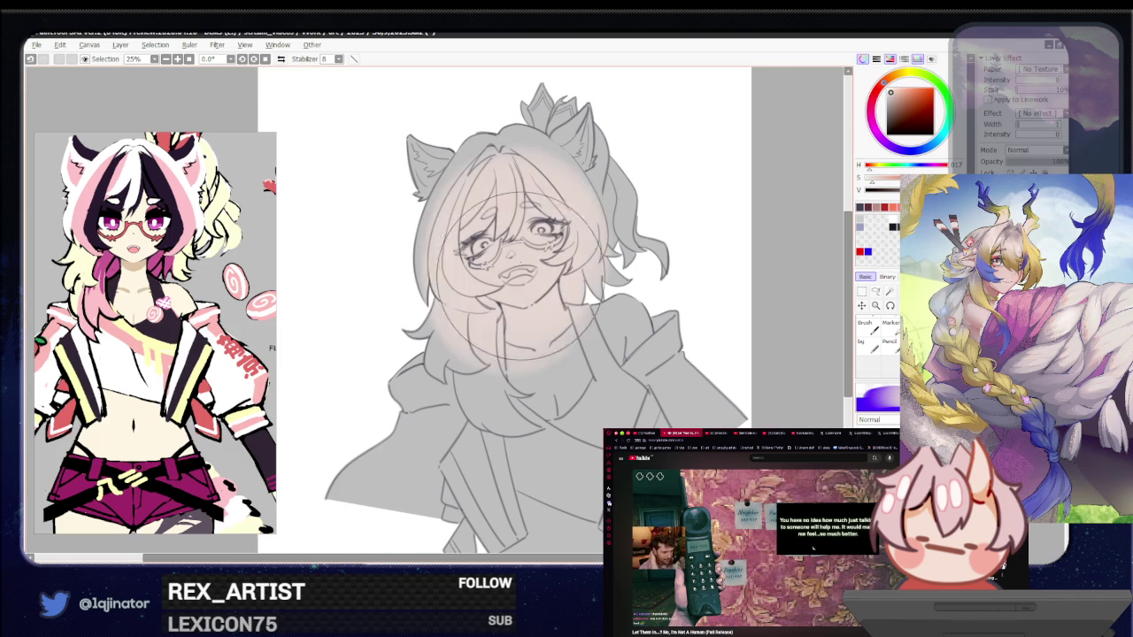
{"action": "left_click_drag", "start_coordinate": [461, 266], "coordinate": [585, 372]}
{"action": "left_click_drag", "start_coordinate": [549, 230], "coordinate": [602, 380]}
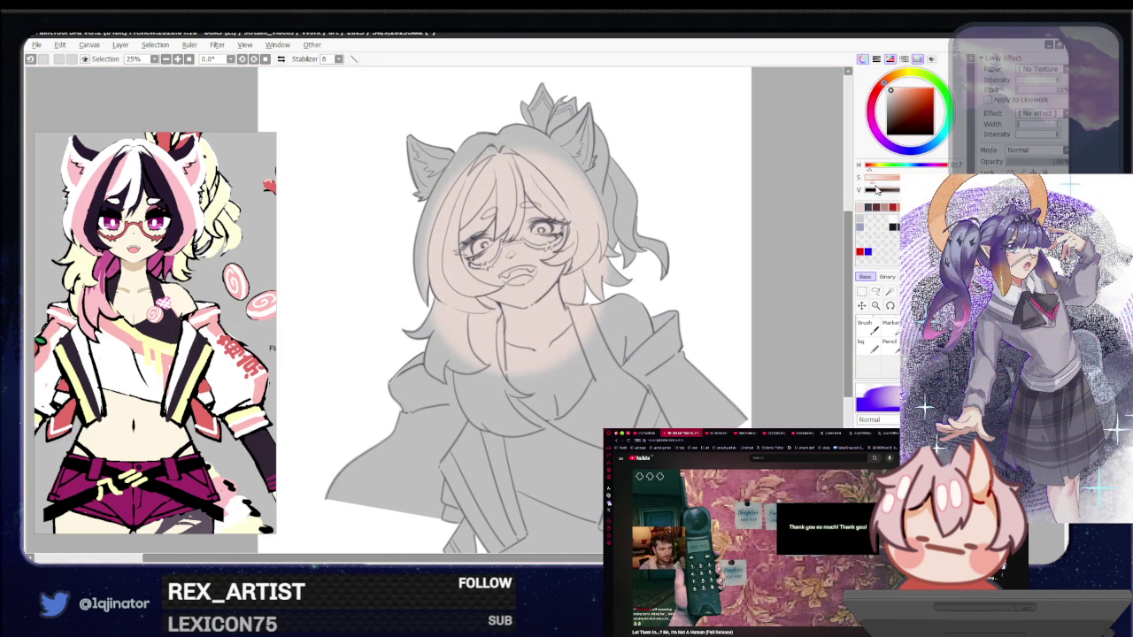
{"action": "left_click_drag", "start_coordinate": [504, 265], "coordinate": [575, 416]}
{"action": "mouse_move", "coordinate": [531, 292]}
{"action": "left_mouse_down"}
{"action": "mouse_move", "coordinate": [602, 451]}
{"action": "mouse_move", "coordinate": [550, 357]}
{"action": "left_mouse_up"}
{"action": "left_click_drag", "start_coordinate": [499, 468], "coordinate": [511, 494]}
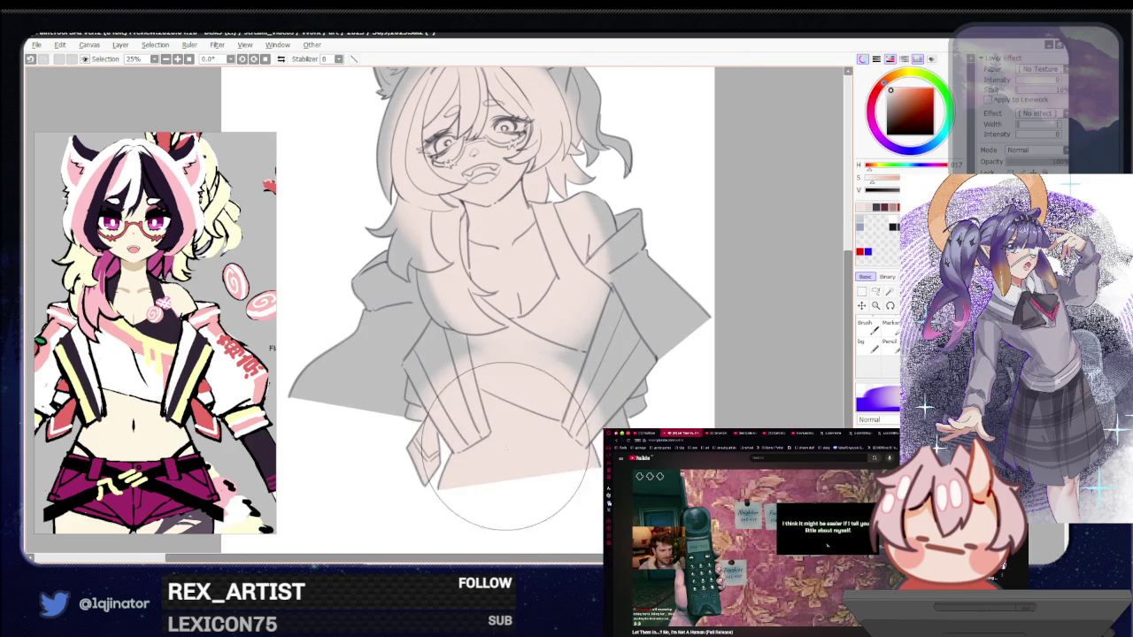
{"action": "mouse_move", "coordinate": [607, 228]}
{"action": "left_mouse_down"}
{"action": "mouse_move", "coordinate": [589, 251]}
{"action": "mouse_move", "coordinate": [581, 354]}
{"action": "left_mouse_up"}
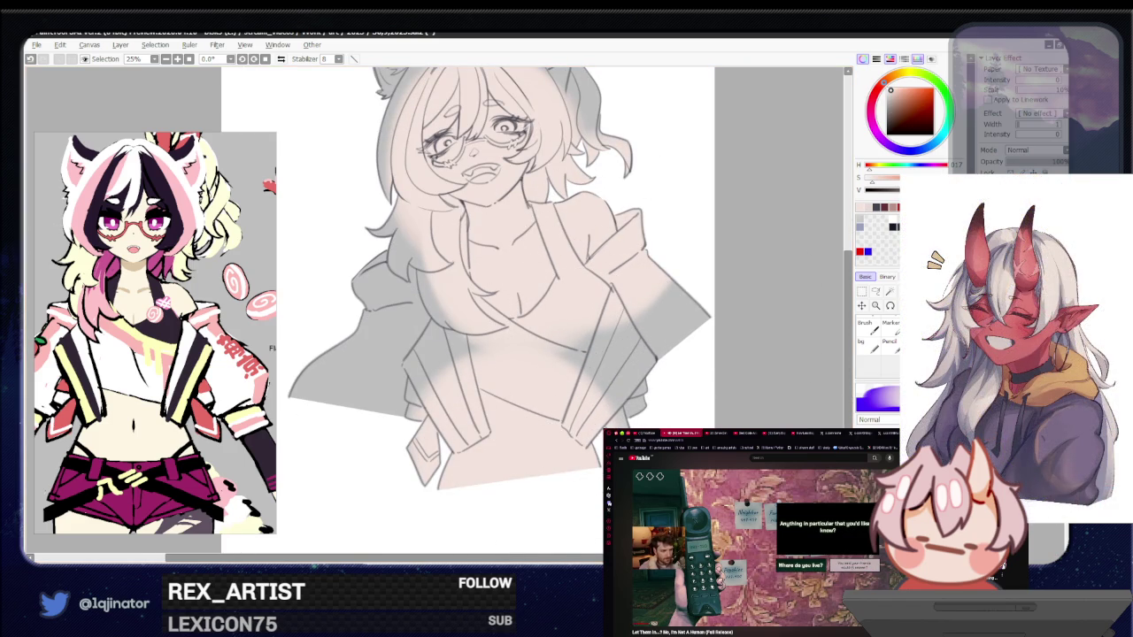
{"action": "scroll", "coordinate": [559, 334], "scroll_direction": "up", "scroll_amount": 2}
{"action": "scroll", "coordinate": [560, 334], "scroll_direction": "up", "scroll_amount": 1}
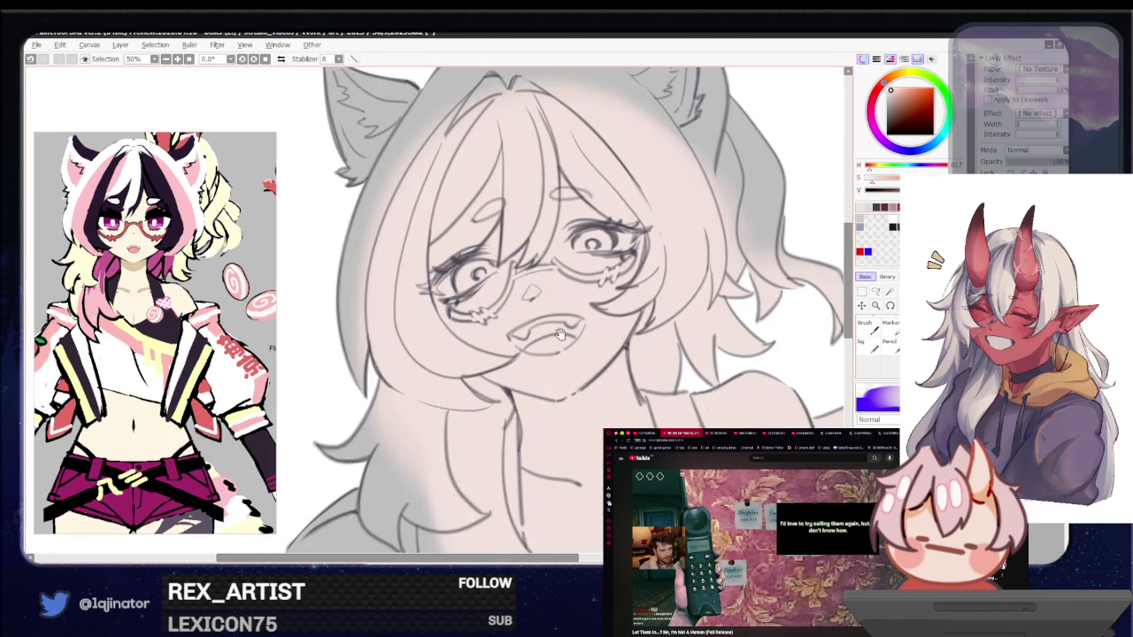
Airbrush pink blush onto the right and left cheeks
{"action": "left_click_drag", "start_coordinate": [559, 334], "coordinate": [550, 409]}
{"action": "left_click", "coordinate": [620, 394], "text": "alt"}
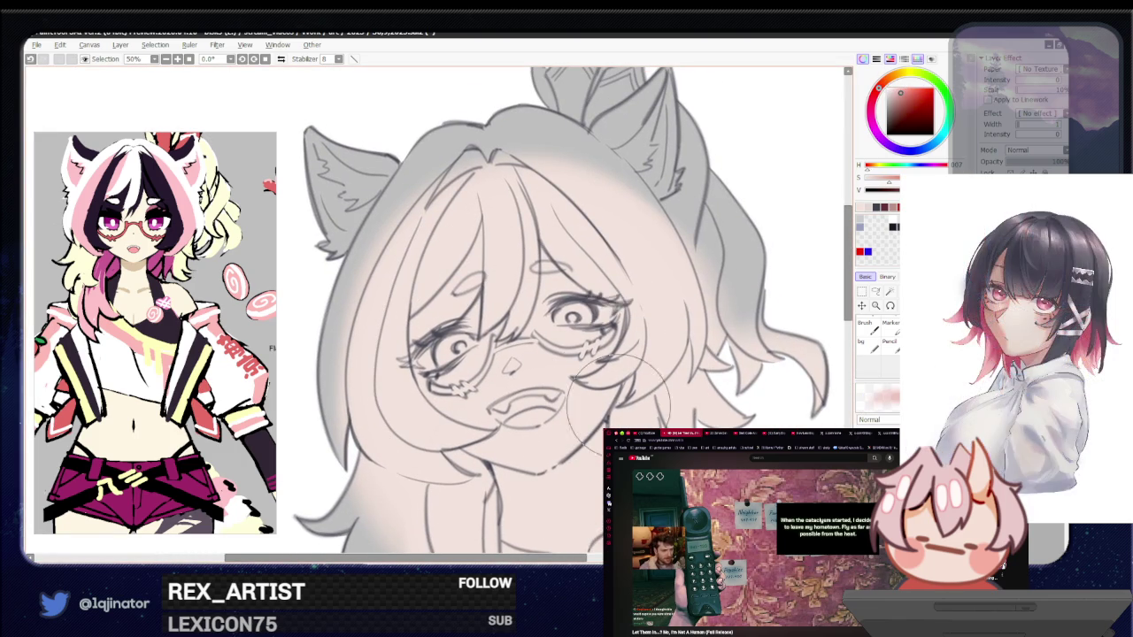
{"action": "left_click_drag", "start_coordinate": [616, 400], "coordinate": [580, 351]}
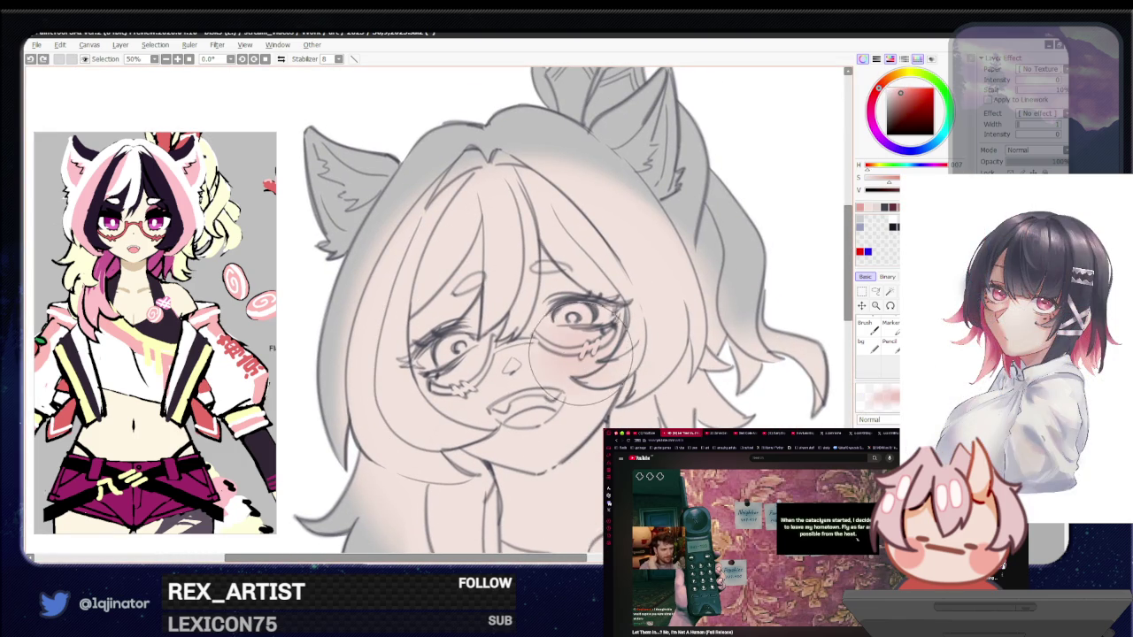
{"action": "mouse_move", "coordinate": [482, 403]}
{"action": "left_mouse_down"}
{"action": "mouse_move", "coordinate": [457, 390]}
{"action": "mouse_move", "coordinate": [471, 400]}
{"action": "left_mouse_up"}
Darken the blush, erase near the right lens, and add blush hatching around both cheeks
{"action": "left_click", "coordinate": [930, 189]}
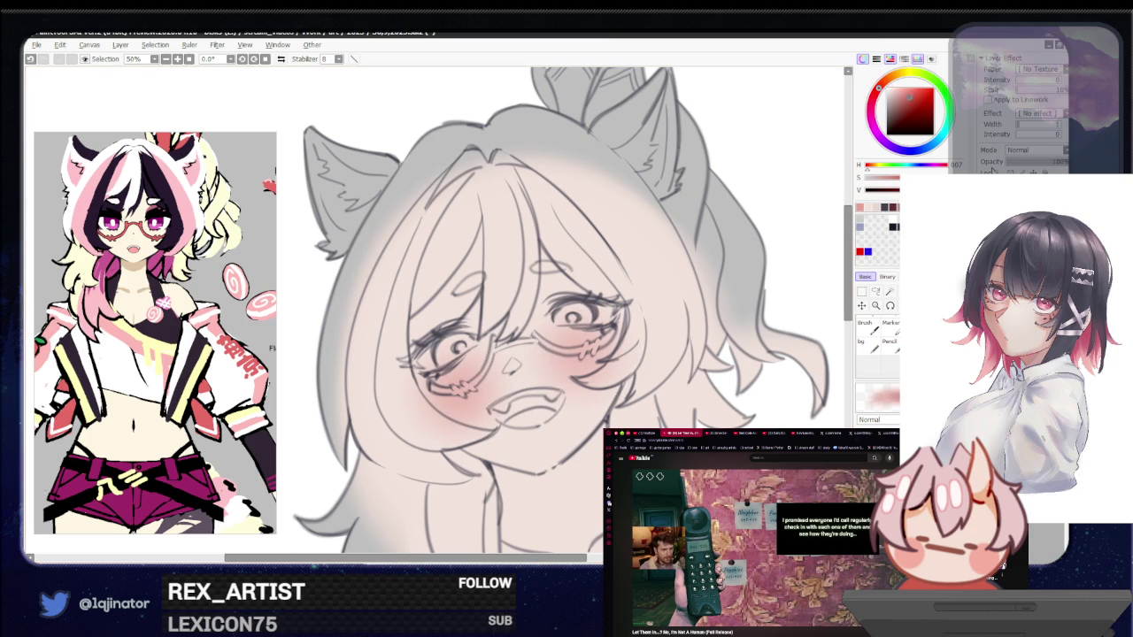
{"action": "key", "text": "e"}
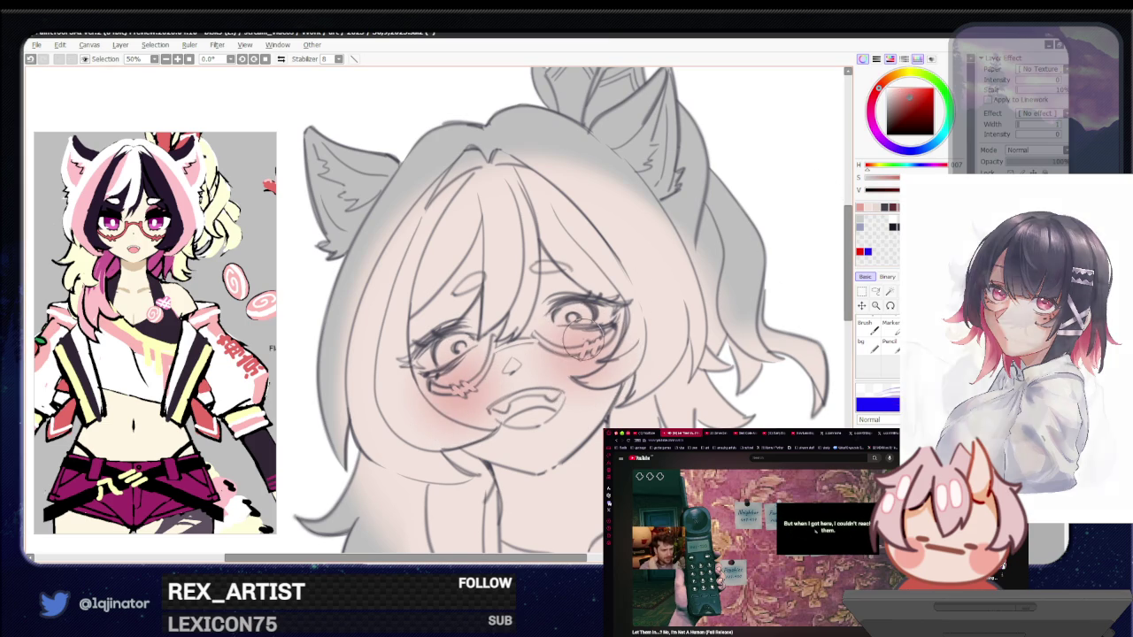
{"action": "left_click_drag", "start_coordinate": [576, 345], "coordinate": [606, 358]}
{"action": "left_click", "coordinate": [913, 94]}
{"action": "left_click_drag", "start_coordinate": [582, 351], "coordinate": [612, 358]}
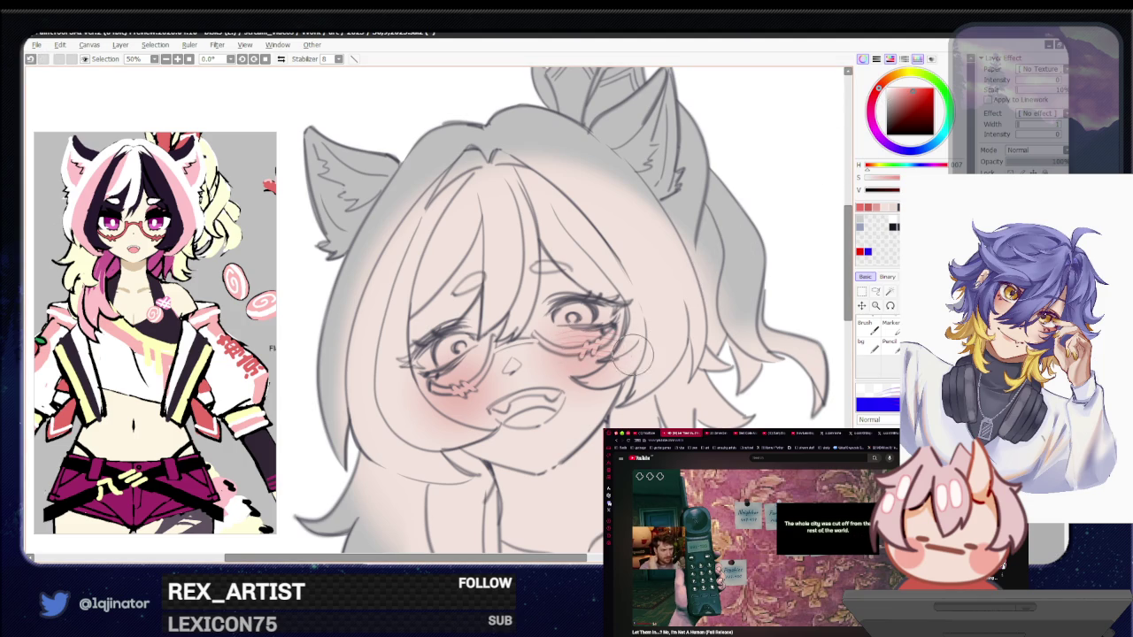
{"action": "left_click_drag", "start_coordinate": [452, 390], "coordinate": [430, 402]}
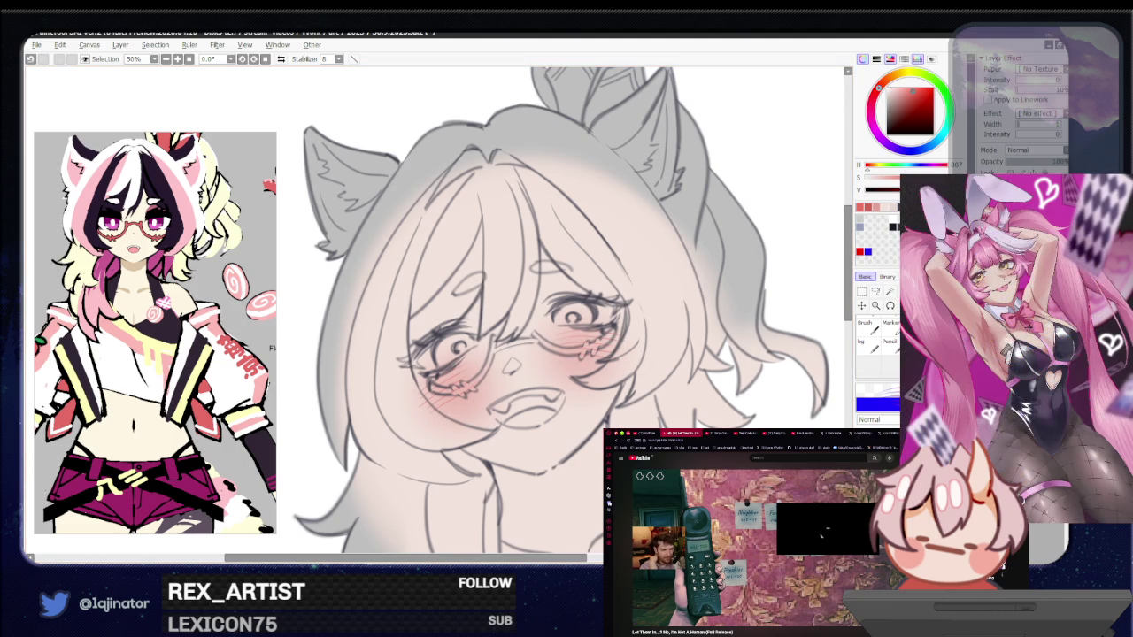
Sample the light pink skin colour from the canvas and switch to freehand lasso
{"action": "left_click", "coordinate": [577, 477], "text": "alt"}
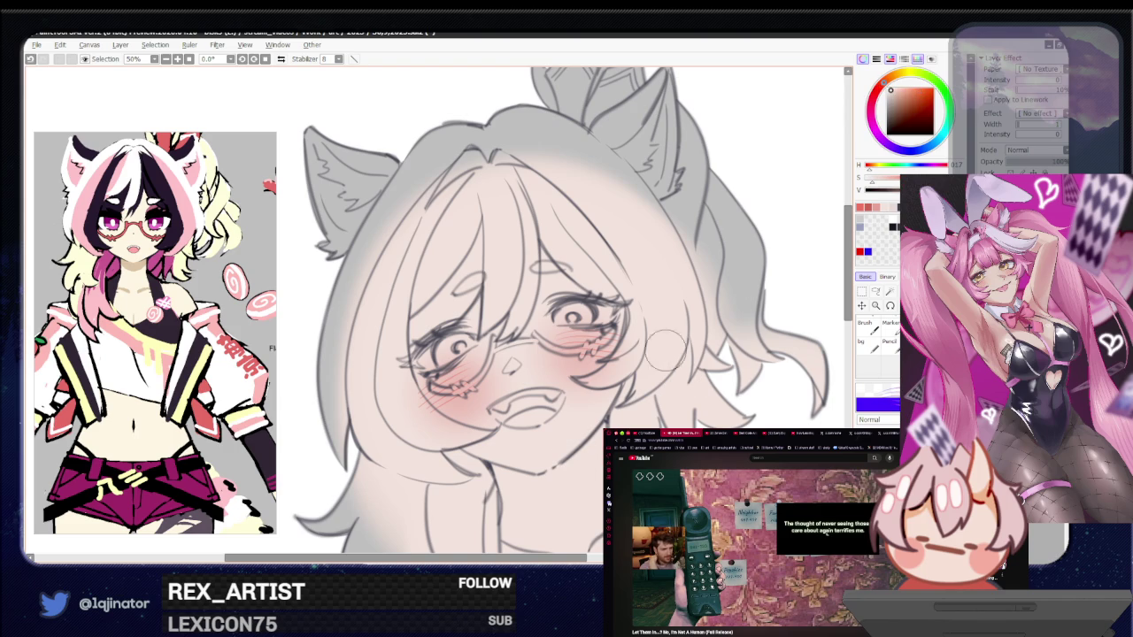
{"action": "left_click", "coordinate": [876, 291]}
{"action": "scroll", "coordinate": [510, 370], "scroll_direction": "up", "scroll_amount": 2}
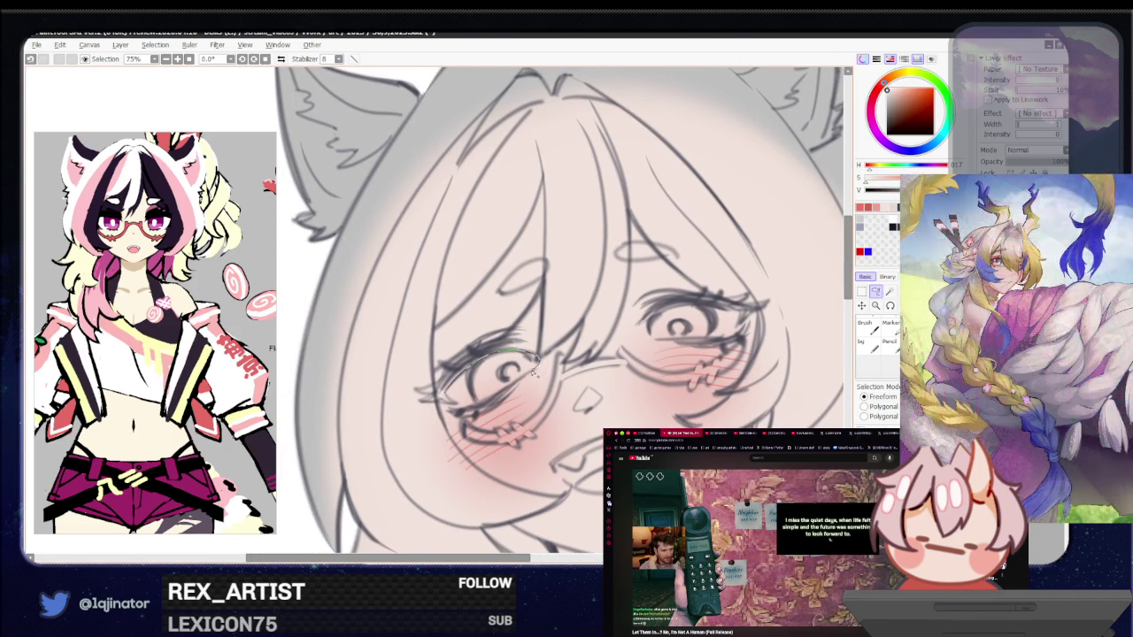
Lasso the left eye outline and tilt the canvas view to about -30°
{"action": "left_click_drag", "start_coordinate": [466, 410], "coordinate": [463, 405]}
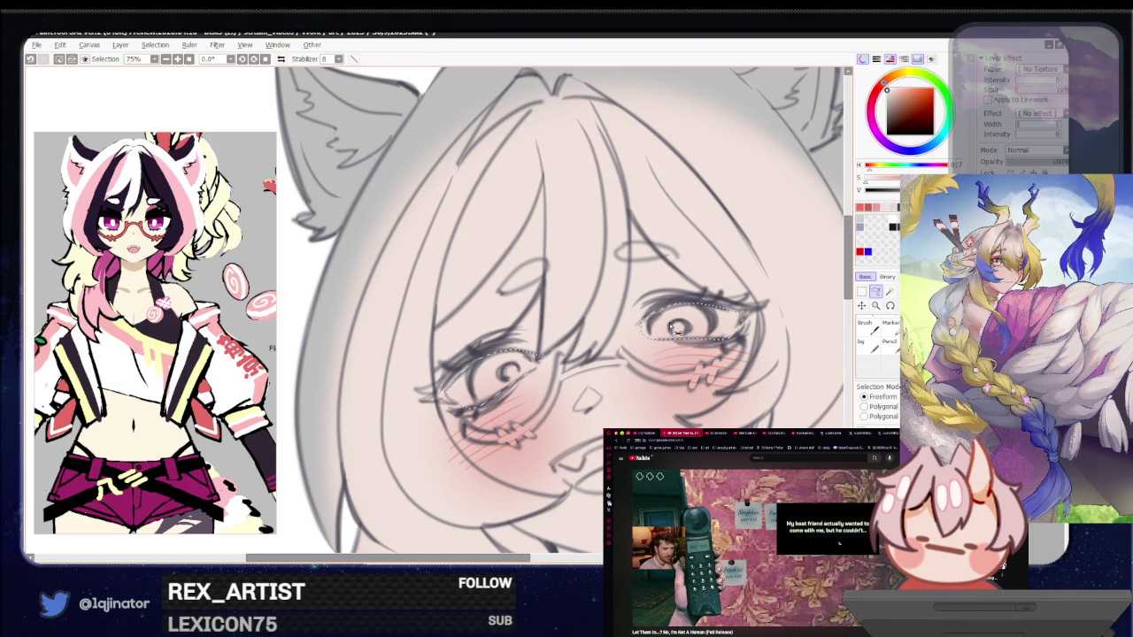
{"action": "scroll", "coordinate": [655, 342], "scroll_direction": "down", "scroll_amount": 3}
{"action": "left_click", "coordinate": [883, 298]}
{"action": "scroll", "coordinate": [532, 354], "scroll_direction": "up", "scroll_amount": 3}
{"action": "left_click_drag", "start_coordinate": [575, 336], "coordinate": [521, 458]}
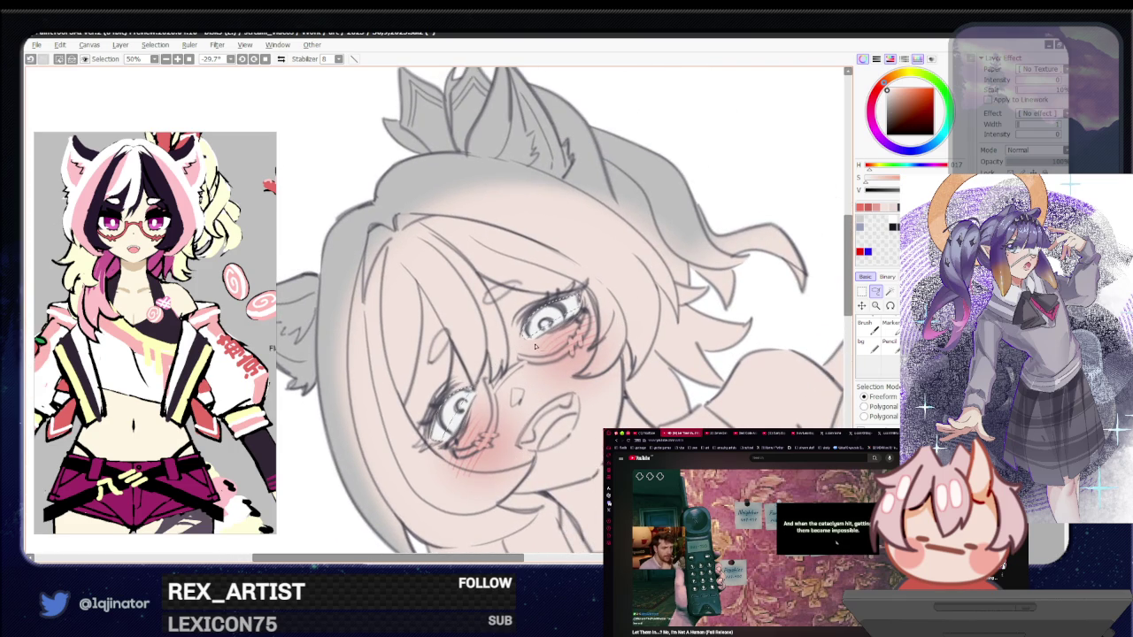
Pick a pale blue-gray, tint the selected irises, then deselect with Ctrl+D
{"action": "left_click", "coordinate": [911, 150]}
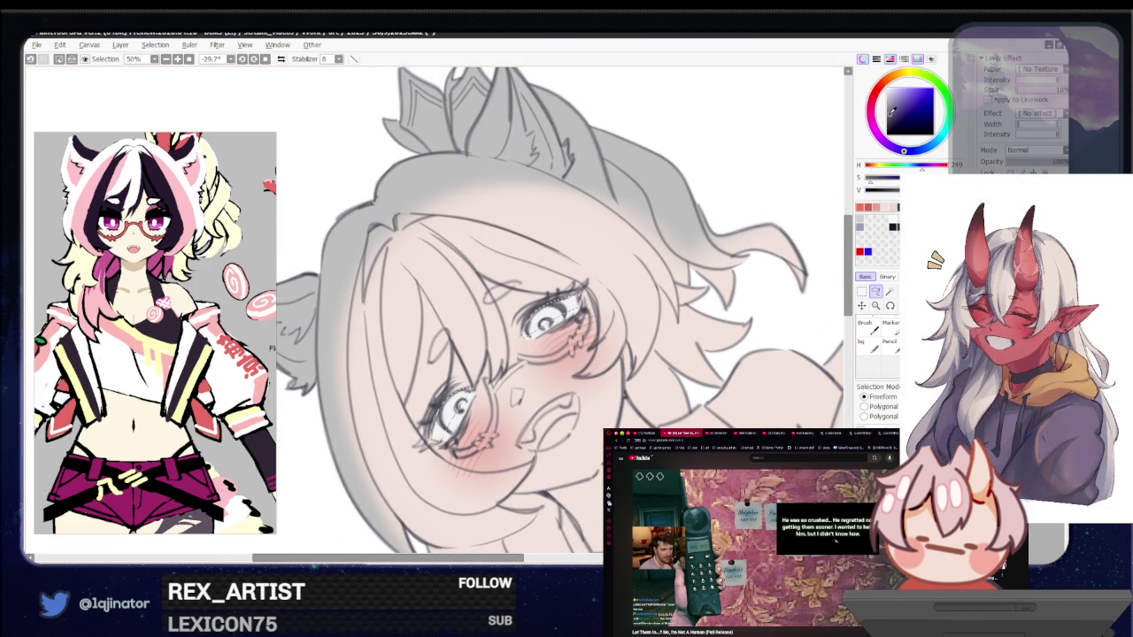
{"action": "left_click_drag", "start_coordinate": [912, 152], "coordinate": [911, 158]}
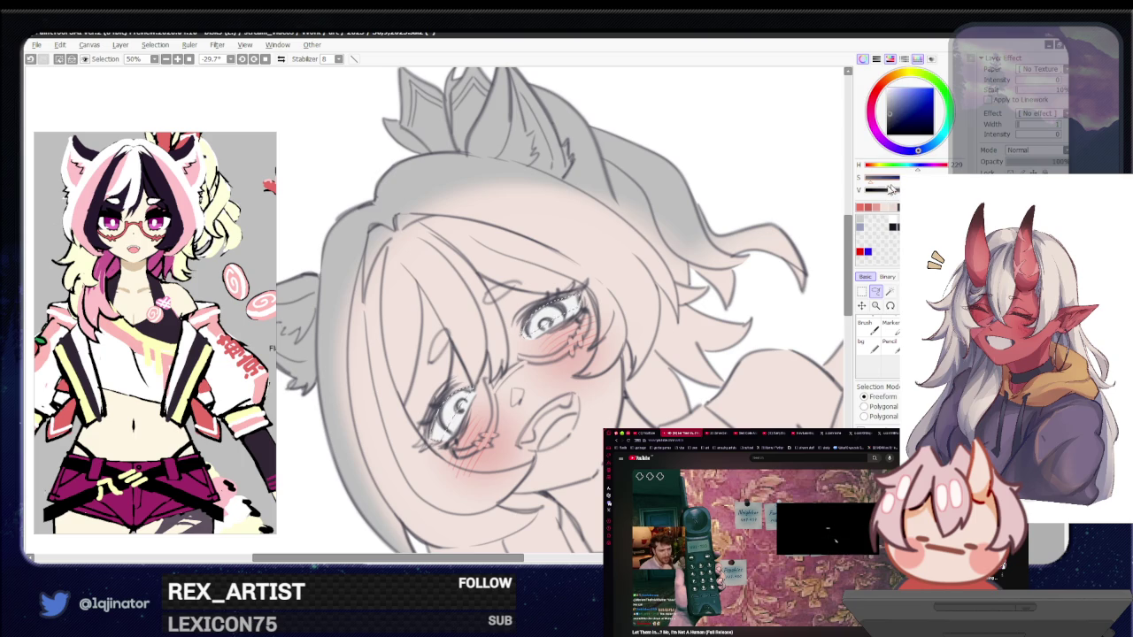
{"action": "key", "text": "w"}
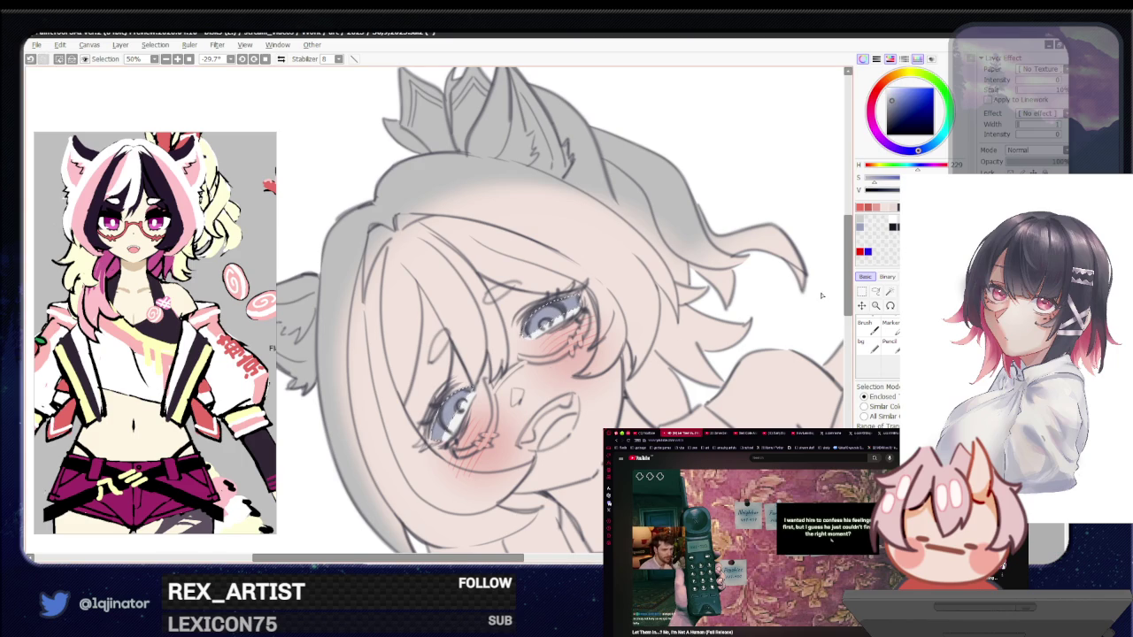
{"action": "left_click", "coordinate": [875, 291]}
{"action": "key", "text": "Delete"}
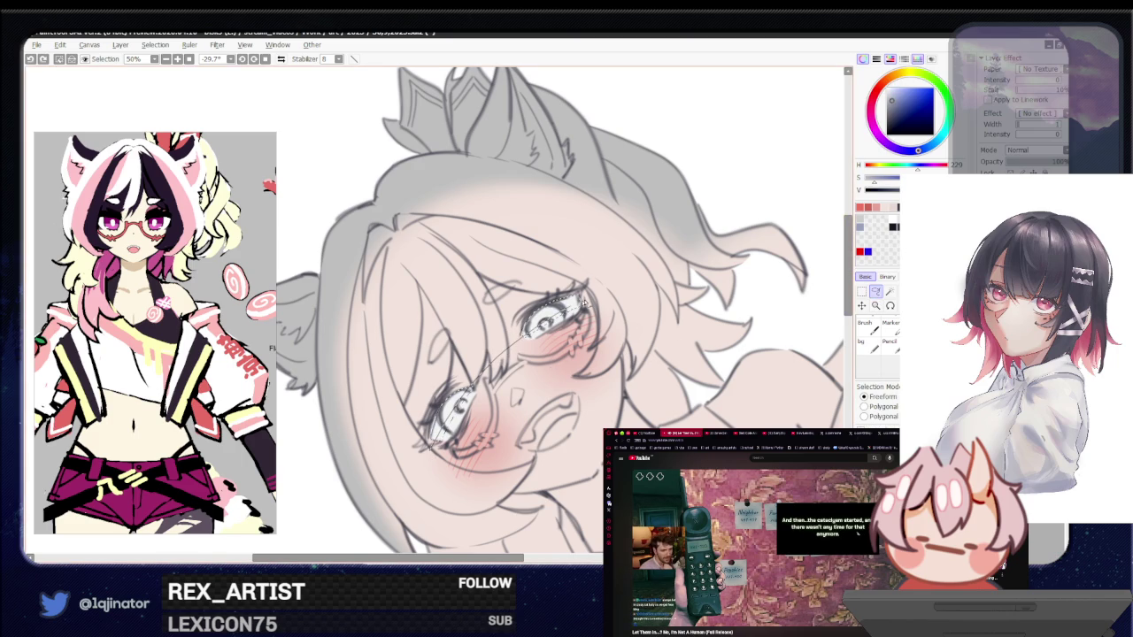
{"action": "scroll", "coordinate": [815, 338], "scroll_direction": "down", "scroll_amount": 2}
{"action": "scroll", "coordinate": [815, 337], "scroll_direction": "down", "scroll_amount": 2}
{"action": "key", "text": "ctrl+d"}
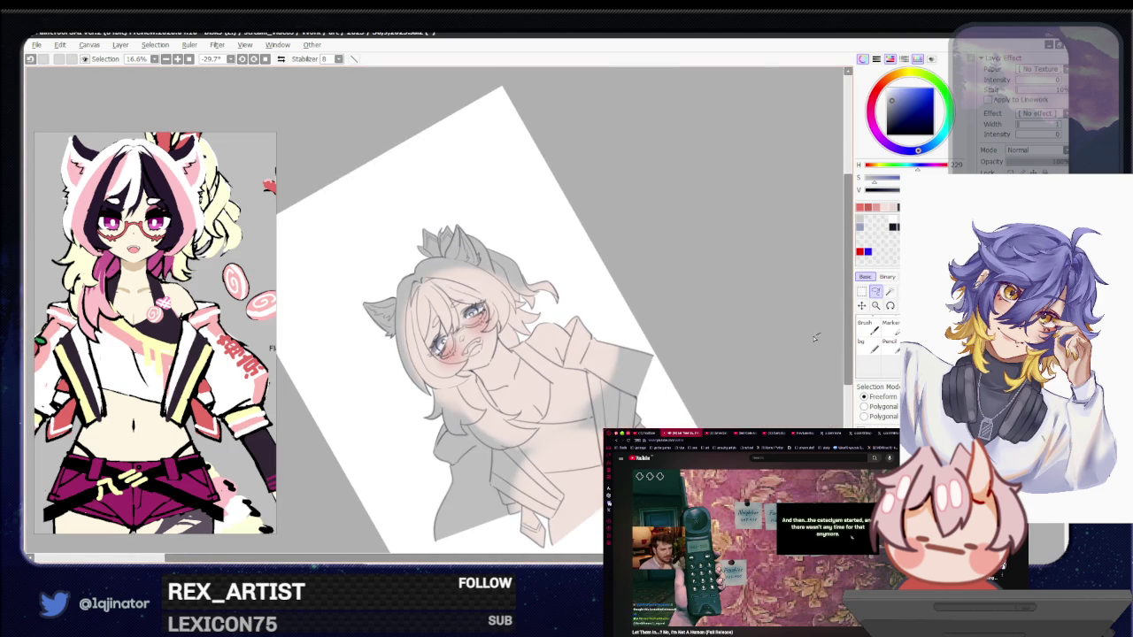
Rotate the view back upright, zoom to 75% on the face, and pick purple
{"action": "left_click_drag", "start_coordinate": [815, 337], "coordinate": [634, 389]}
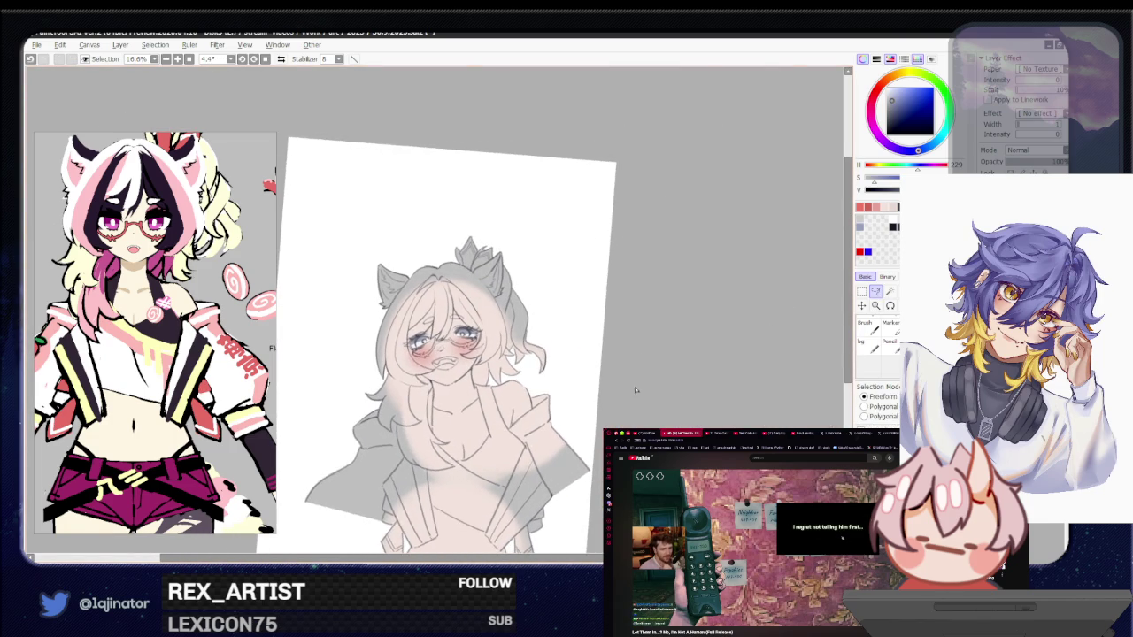
{"action": "scroll", "coordinate": [635, 389], "scroll_direction": "up", "scroll_amount": 2}
{"action": "scroll", "coordinate": [635, 390], "scroll_direction": "up", "scroll_amount": 2}
{"action": "left_click", "coordinate": [882, 140]}
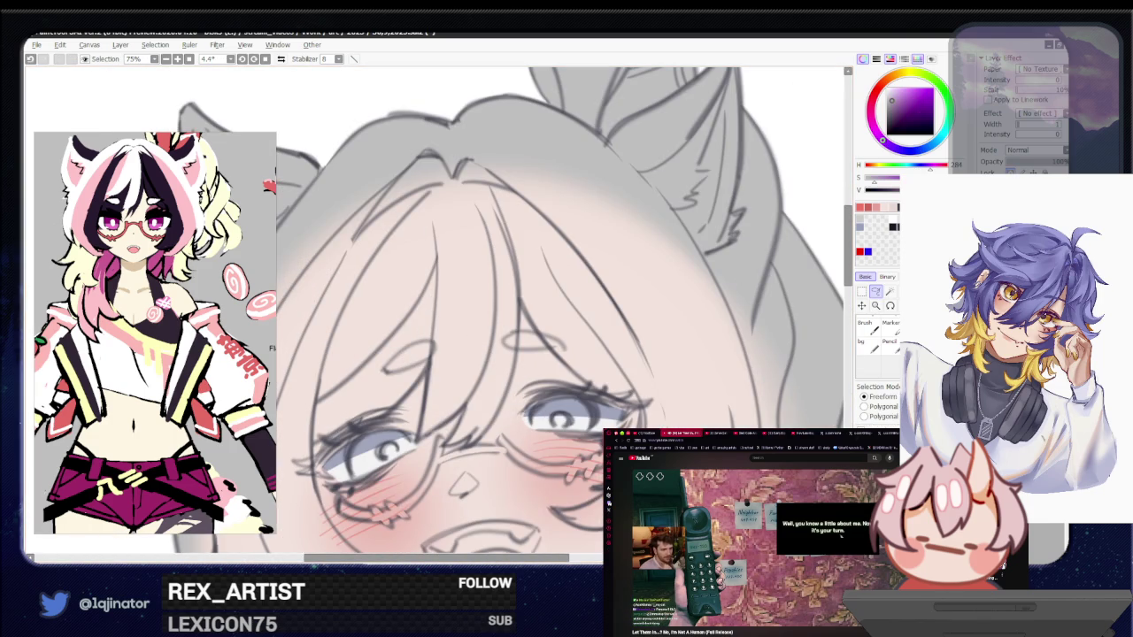
{"action": "scroll", "coordinate": [433, 310], "scroll_direction": "left", "scroll_amount": 2}
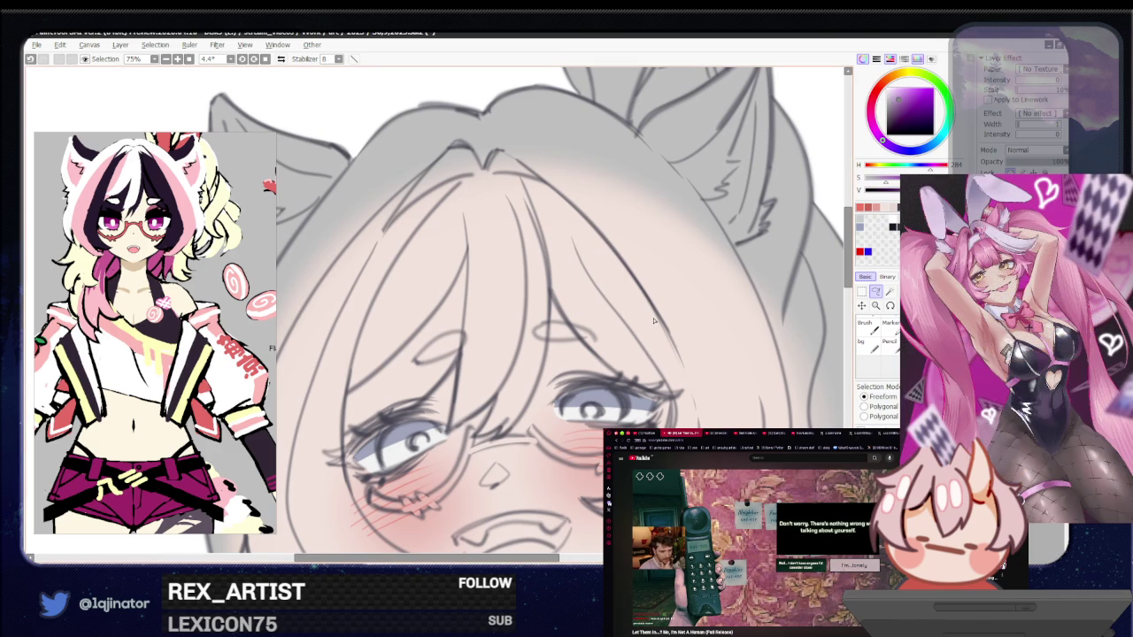
{"action": "left_click_drag", "start_coordinate": [385, 432], "coordinate": [448, 409]}
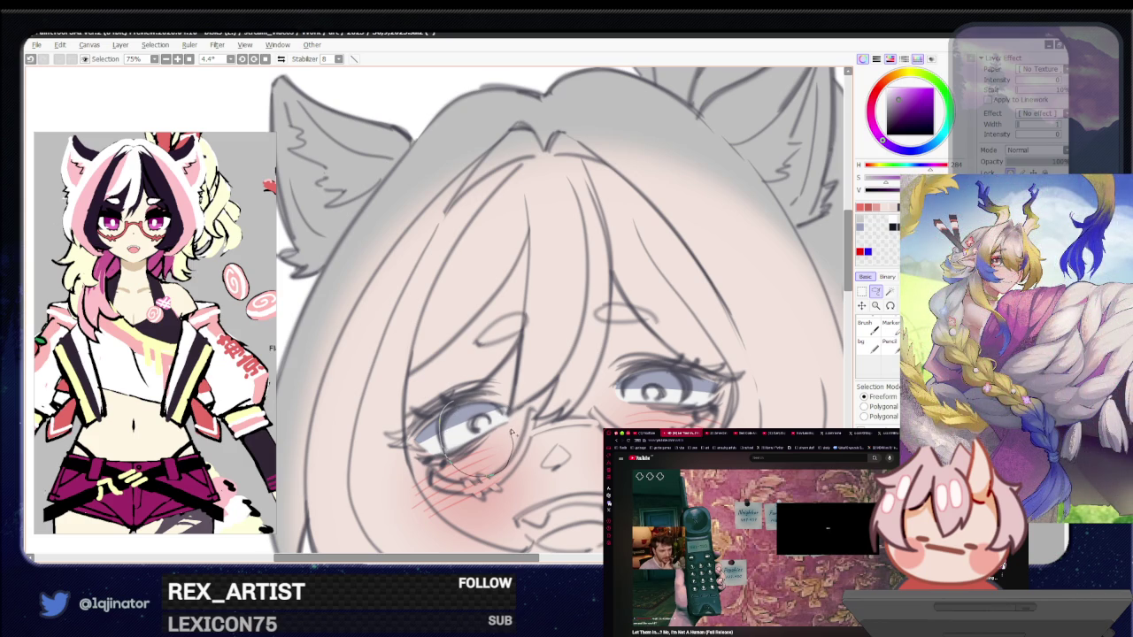
Lasso both eyes and fill the selection with vivid violet purple
{"action": "left_click_drag", "start_coordinate": [501, 412], "coordinate": [501, 409]}
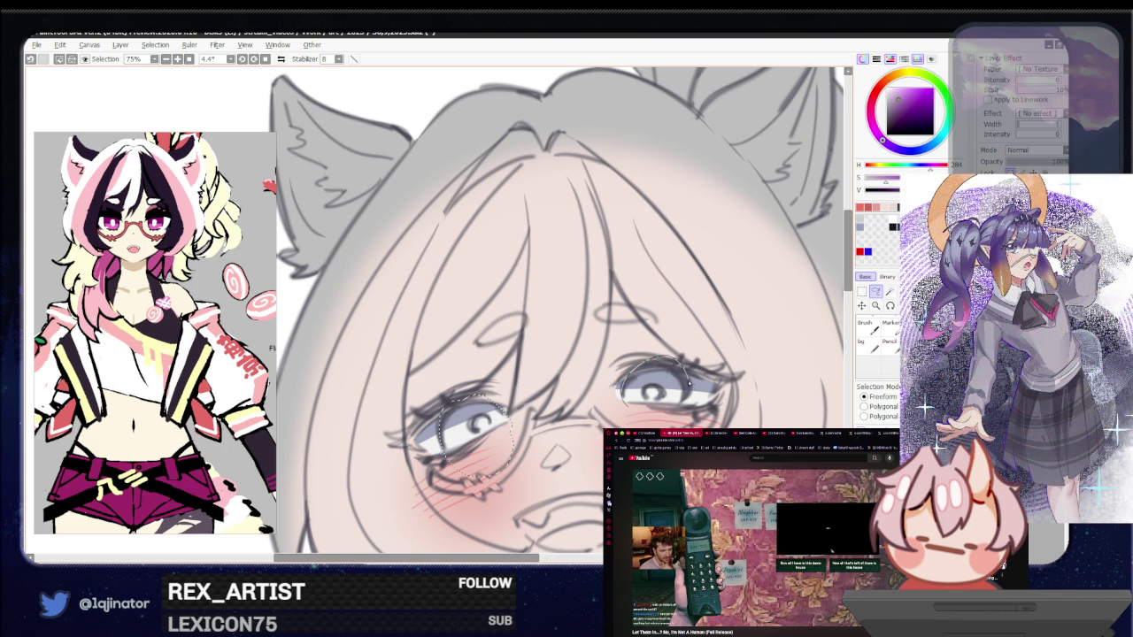
{"action": "left_click_drag", "start_coordinate": [689, 384], "coordinate": [690, 388]}
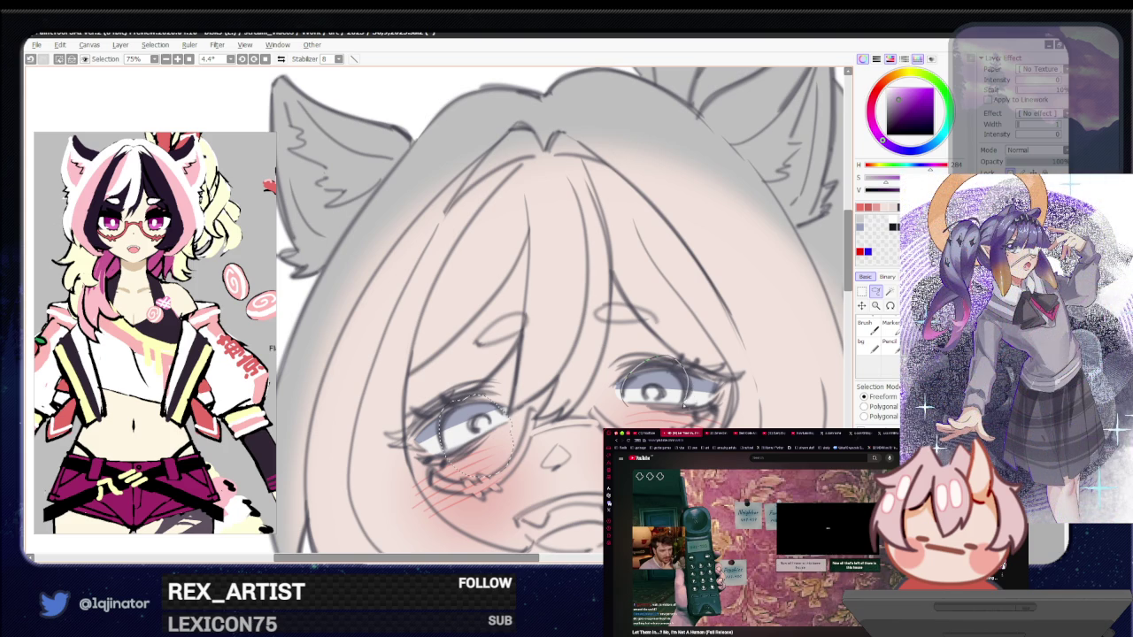
{"action": "key", "text": "g"}
{"action": "left_click", "coordinate": [648, 419]}
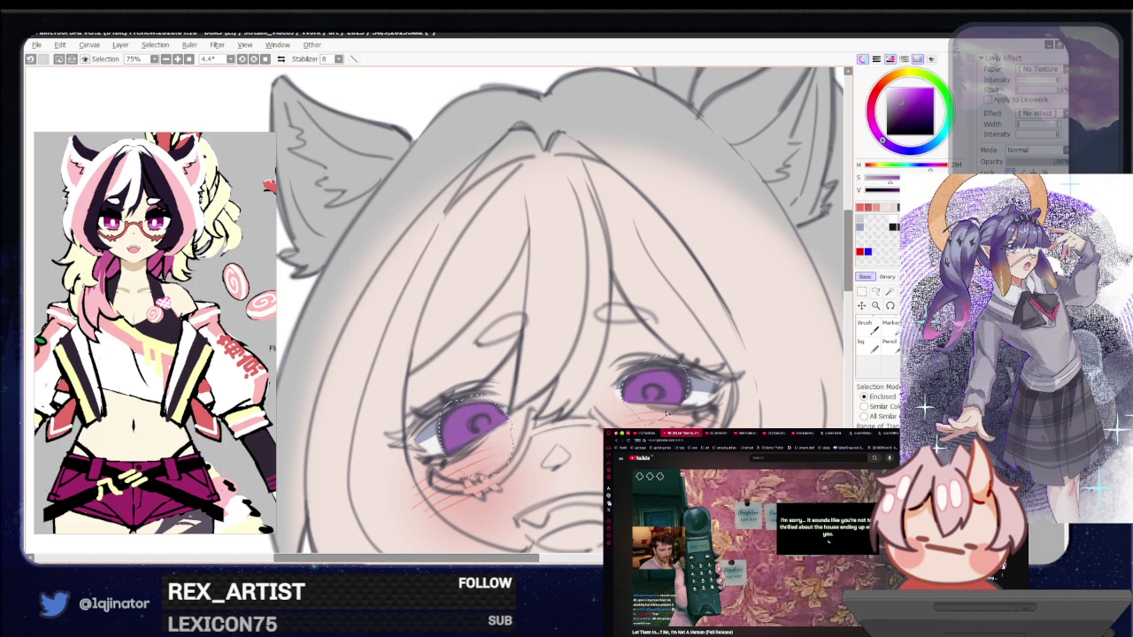
Pick a lighter, softer pink, select the freehand Lasso, and zoom to 100% on the face
{"action": "scroll", "coordinate": [666, 412], "scroll_direction": "down", "scroll_amount": 3}
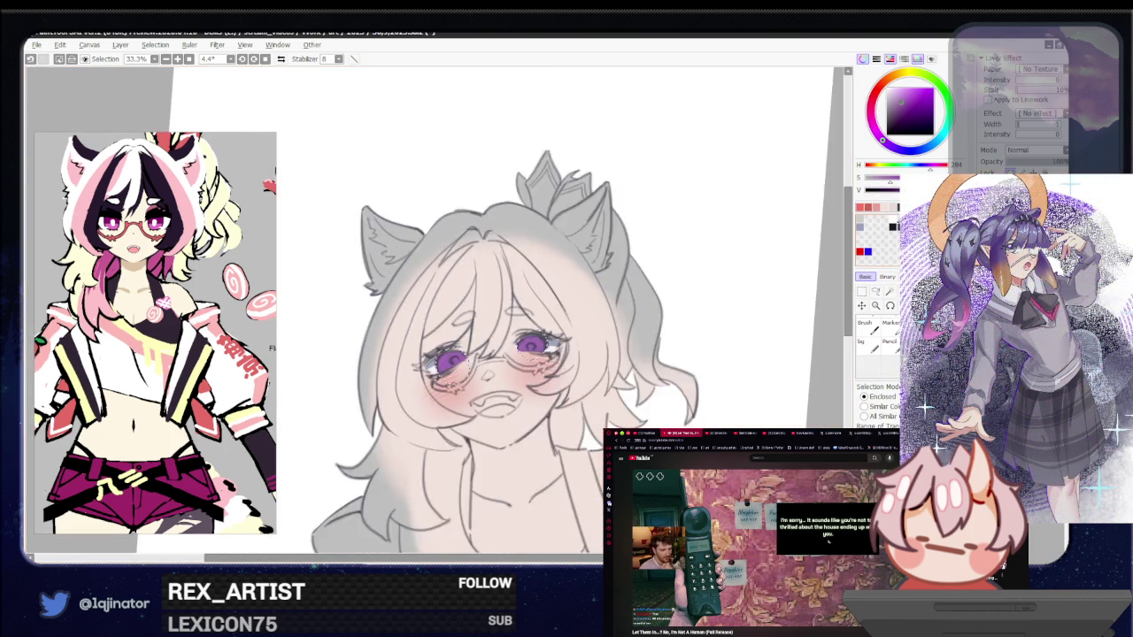
{"action": "scroll", "coordinate": [434, 312], "scroll_direction": "down", "scroll_amount": 1}
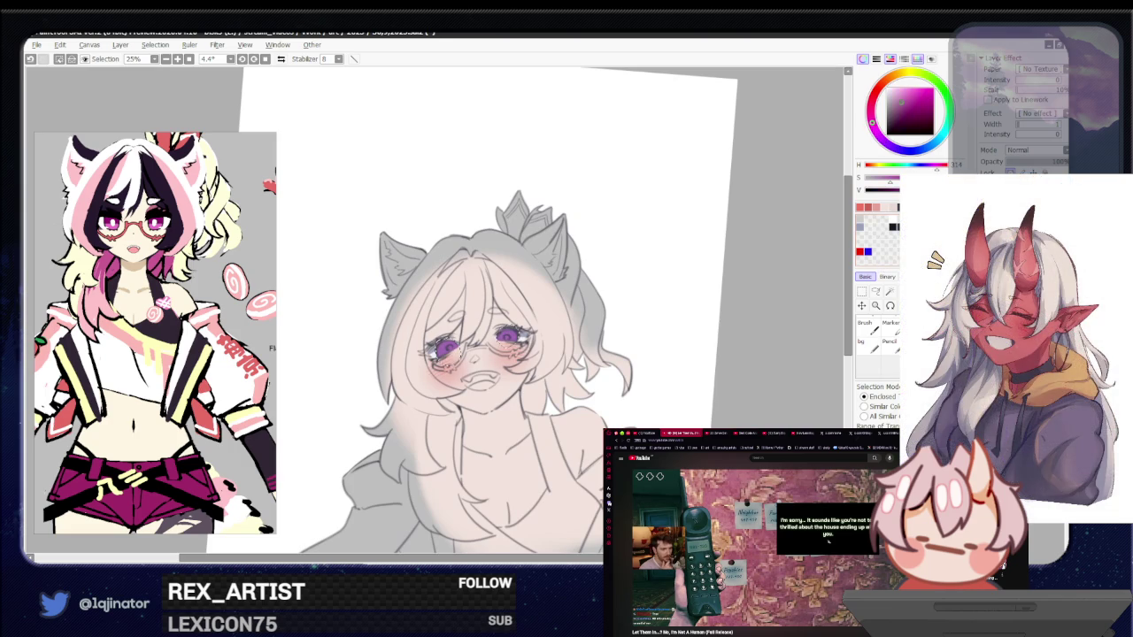
{"action": "left_click_drag", "start_coordinate": [911, 117], "coordinate": [897, 92]}
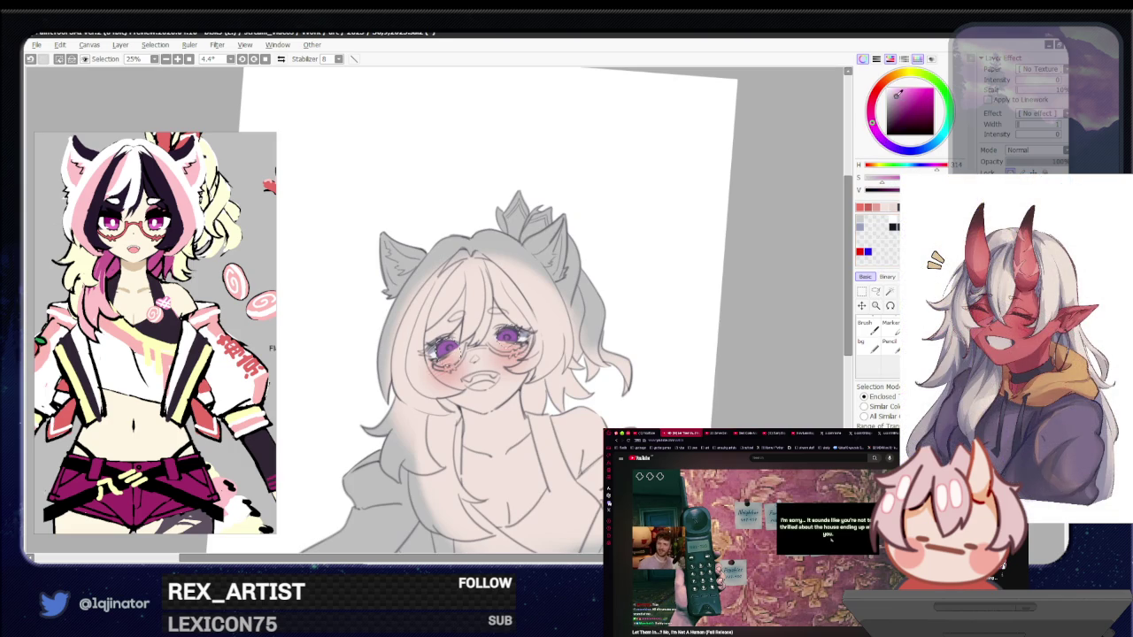
{"action": "left_click", "coordinate": [875, 291]}
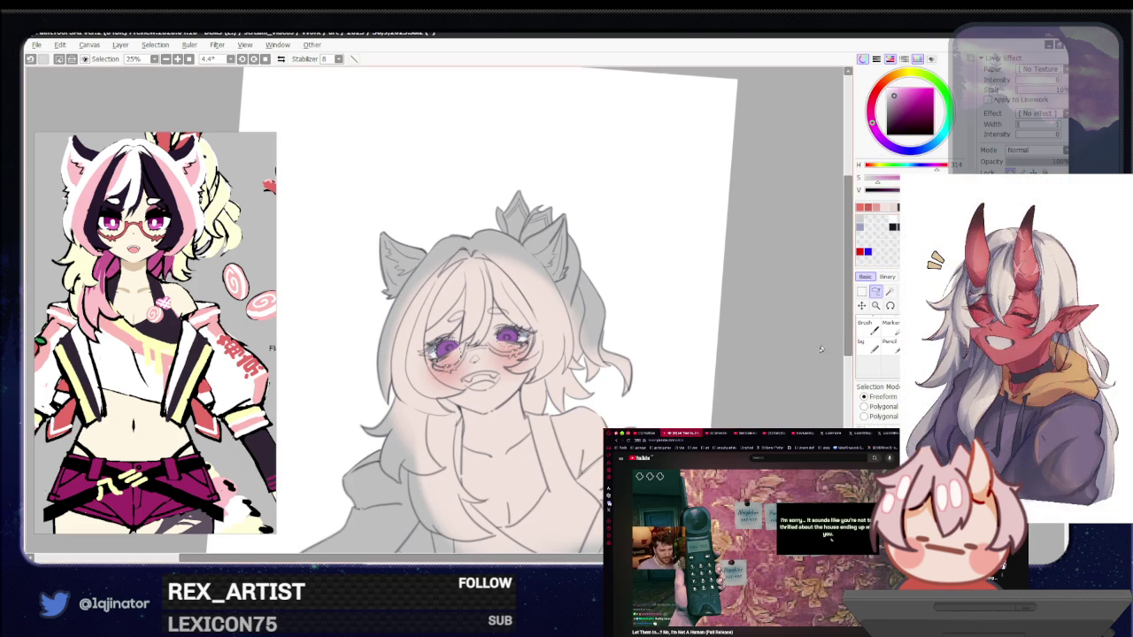
{"action": "scroll", "coordinate": [531, 398], "scroll_direction": "up", "scroll_amount": 2}
{"action": "scroll", "coordinate": [531, 398], "scroll_direction": "up", "scroll_amount": 1}
{"action": "scroll", "coordinate": [533, 403], "scroll_direction": "up", "scroll_amount": 1}
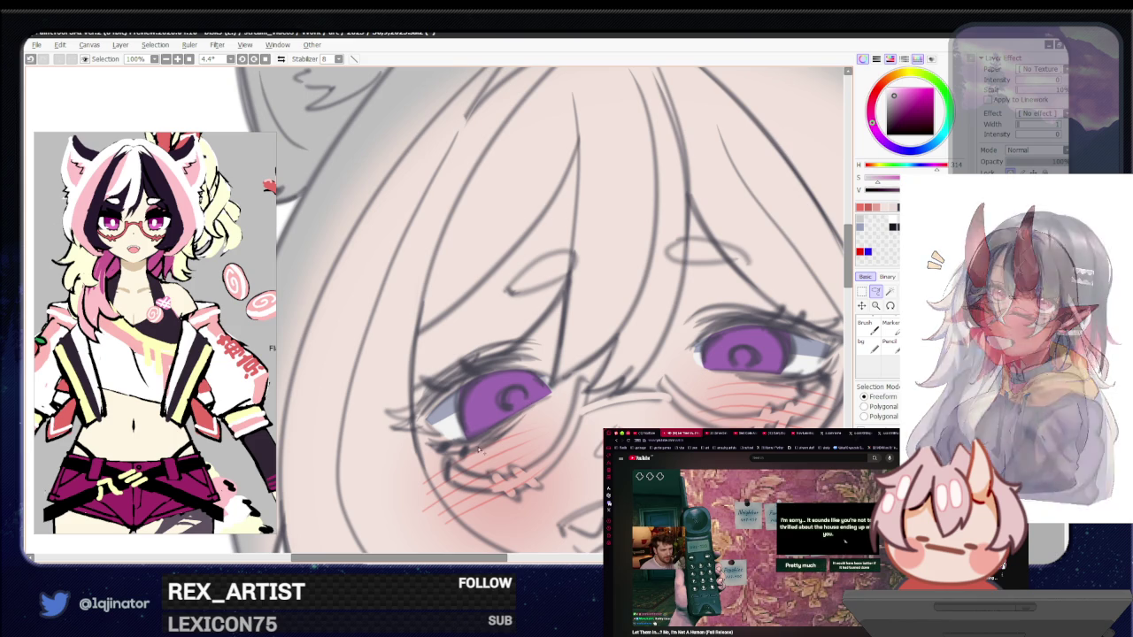
Lasso the lower iris areas of both eyes and paint lighter lilac inside them
{"action": "mouse_move", "coordinate": [491, 432]}
{"action": "left_mouse_down"}
{"action": "mouse_move", "coordinate": [480, 401]}
{"action": "mouse_move", "coordinate": [527, 403]}
{"action": "mouse_move", "coordinate": [510, 452]}
{"action": "left_mouse_up"}
{"action": "left_click_drag", "start_coordinate": [726, 356], "coordinate": [549, 383]}
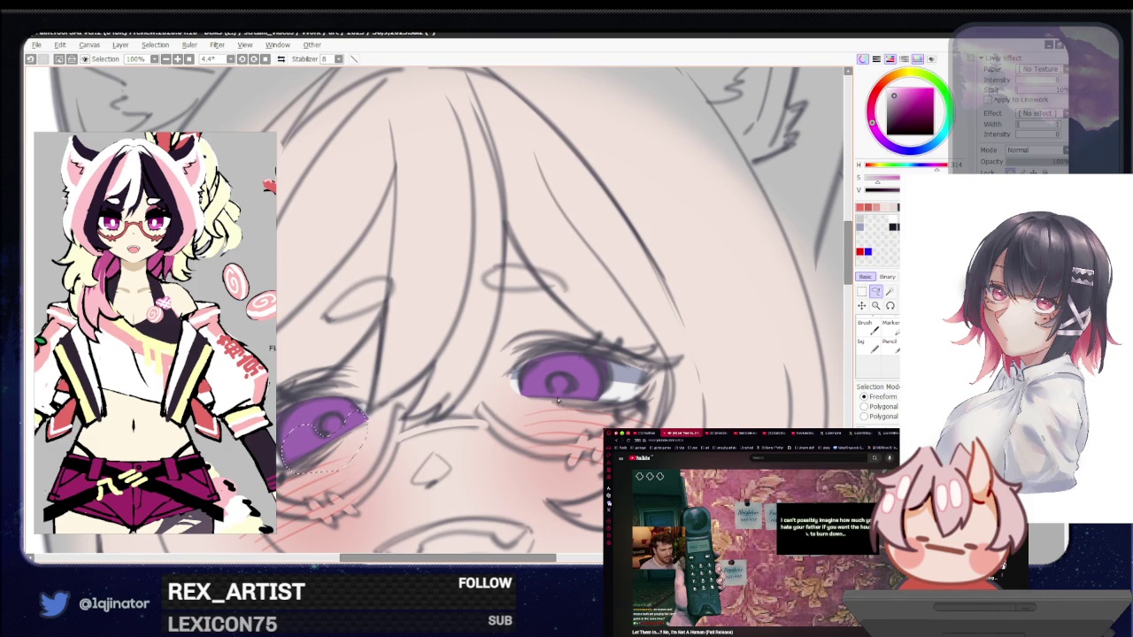
{"action": "mouse_move", "coordinate": [558, 401]}
{"action": "left_mouse_down"}
{"action": "mouse_move", "coordinate": [569, 418]}
{"action": "mouse_move", "coordinate": [552, 400]}
{"action": "mouse_move", "coordinate": [588, 416]}
{"action": "left_mouse_up"}
{"action": "key", "text": "w"}
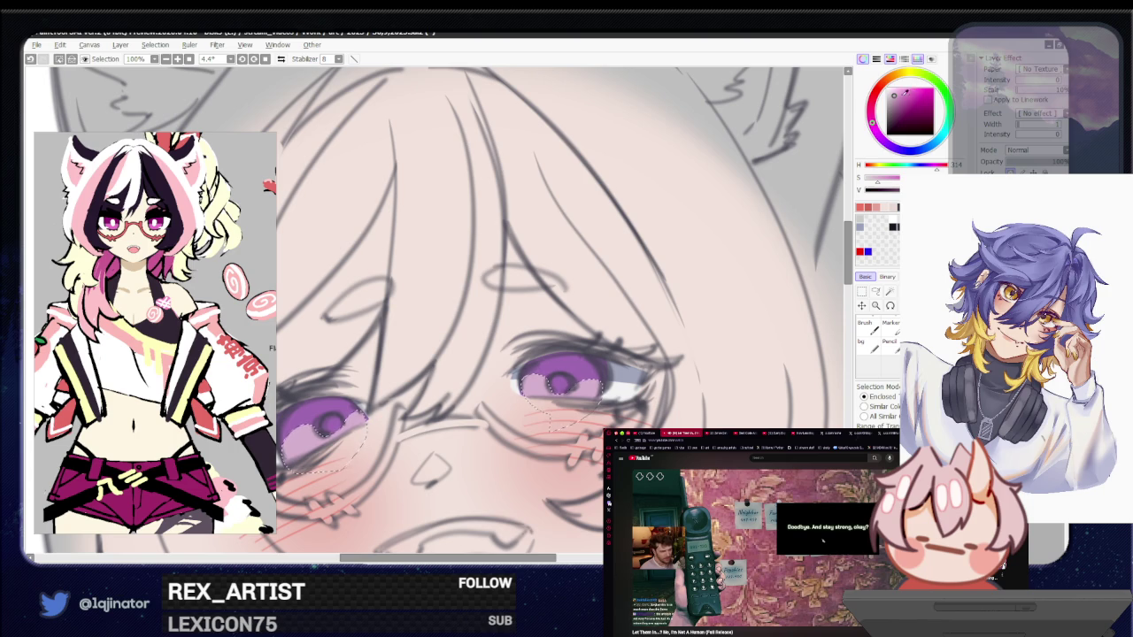
{"action": "left_click", "coordinate": [584, 428], "text": "alt"}
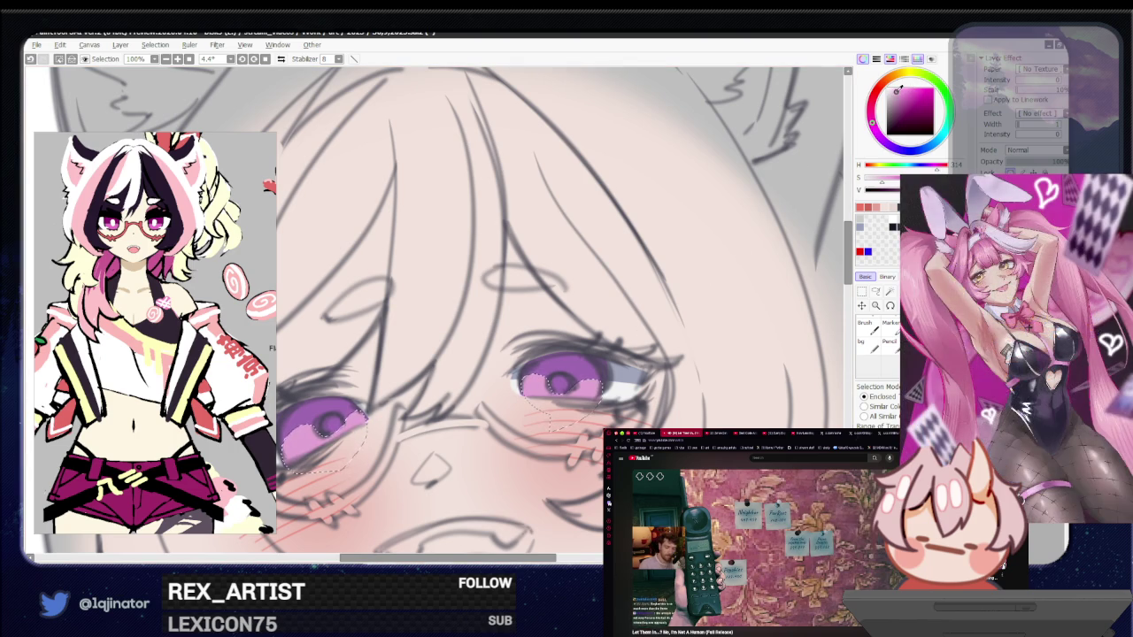
{"action": "key", "text": "b"}
{"action": "scroll", "coordinate": [744, 349], "scroll_direction": "down", "scroll_amount": 5}
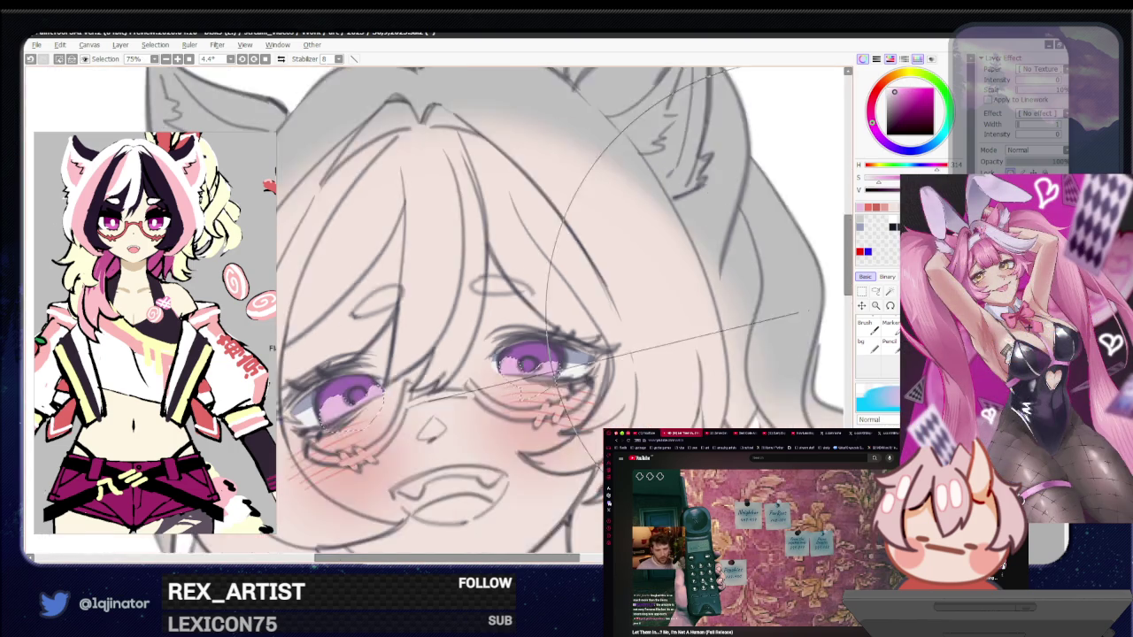
{"action": "key", "text": "l"}
{"action": "scroll", "coordinate": [744, 349], "scroll_direction": "up", "scroll_amount": 3}
{"action": "key", "text": "b"}
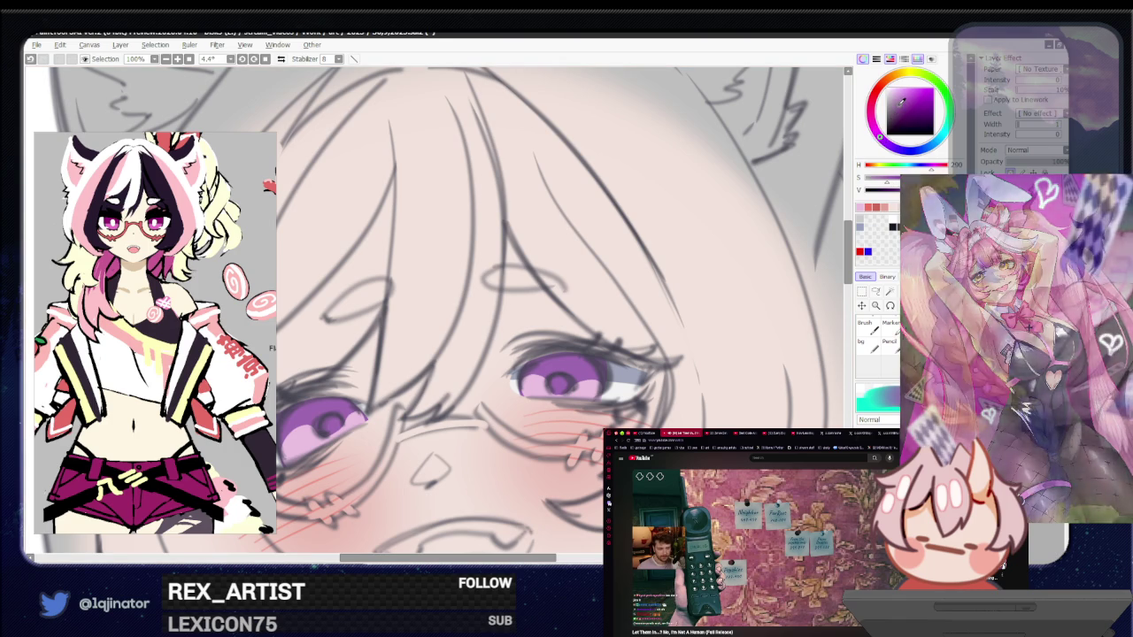
Re-outline the right and left irises and brush more lilac shading inside
{"action": "left_click", "coordinate": [874, 299]}
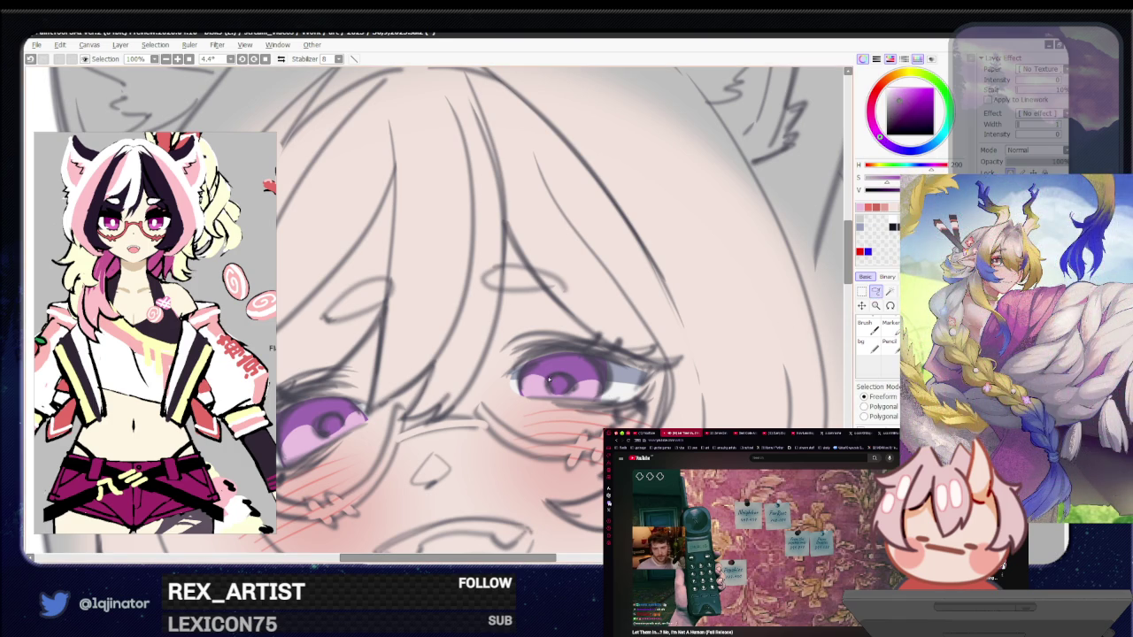
{"action": "left_click_drag", "start_coordinate": [549, 383], "coordinate": [573, 380]}
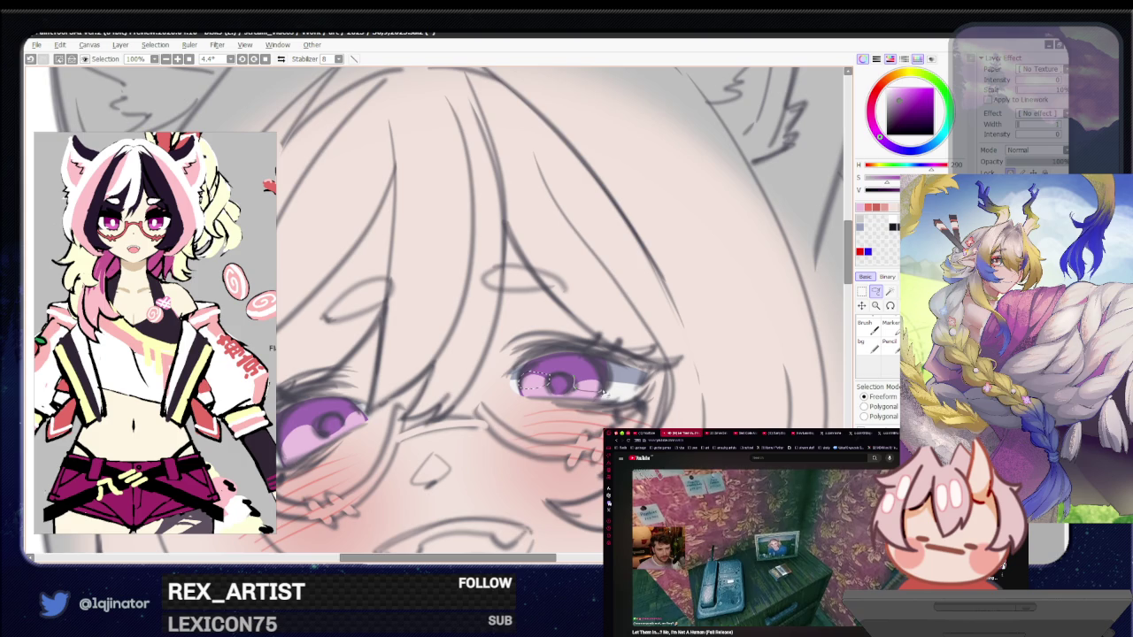
{"action": "left_click_drag", "start_coordinate": [337, 418], "coordinate": [461, 392]}
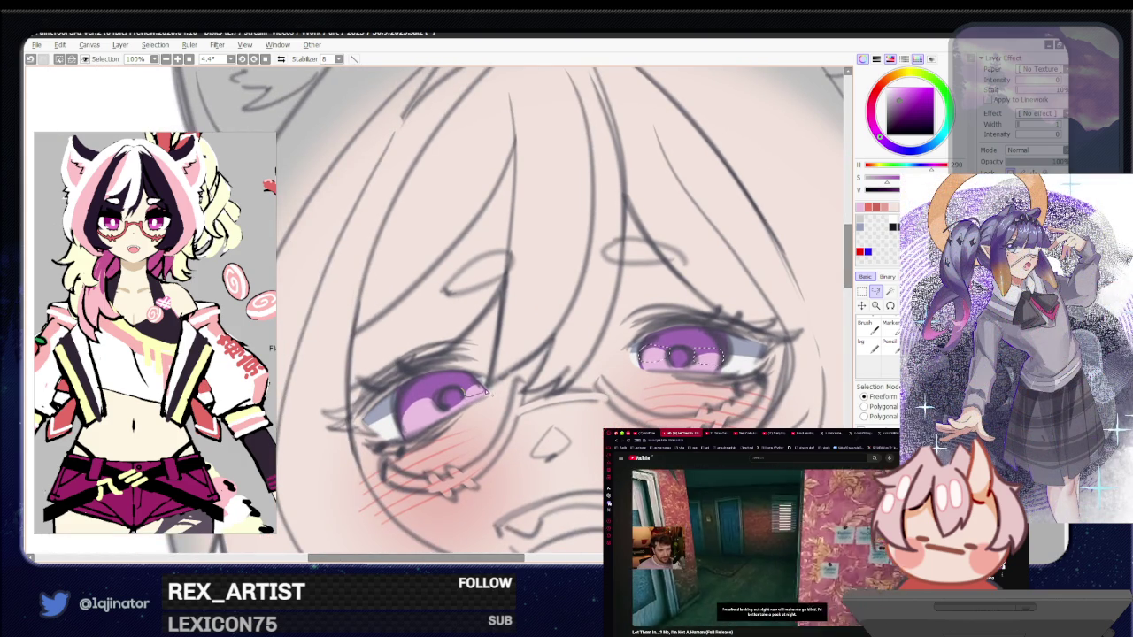
{"action": "left_click_drag", "start_coordinate": [437, 400], "coordinate": [453, 388]}
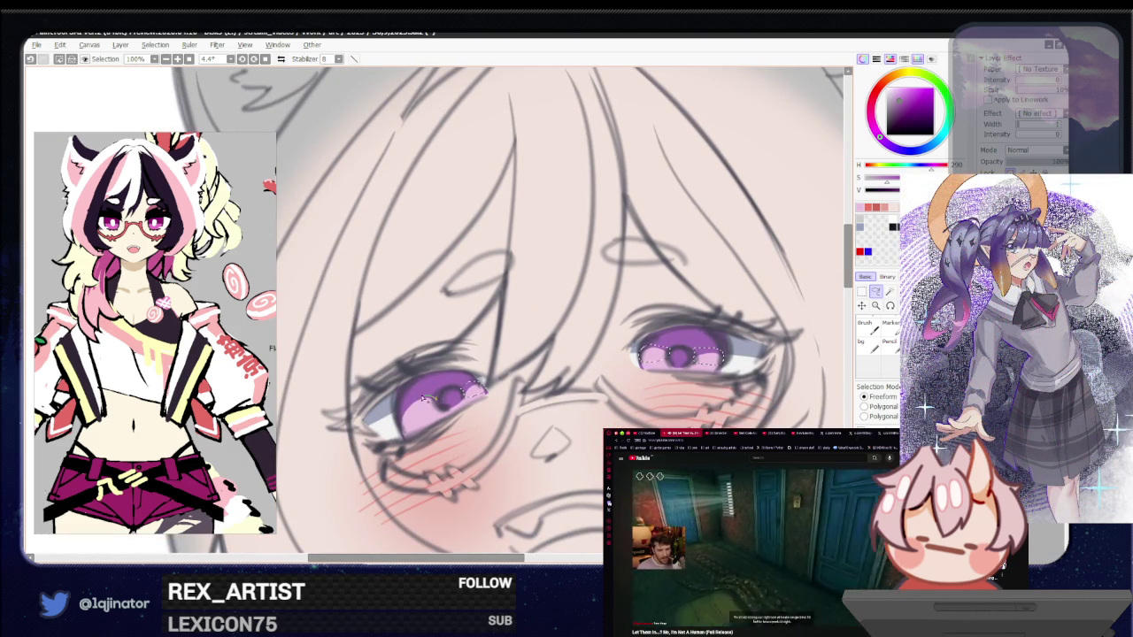
{"action": "key", "text": "b"}
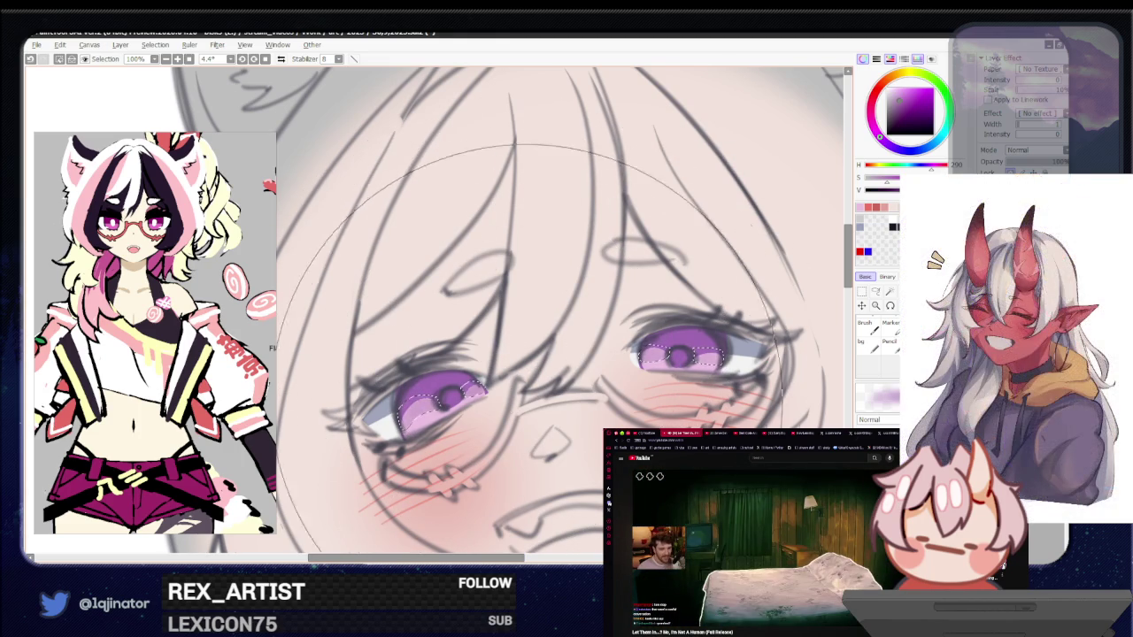
{"action": "scroll", "coordinate": [567, 341], "scroll_direction": "down", "scroll_amount": 3}
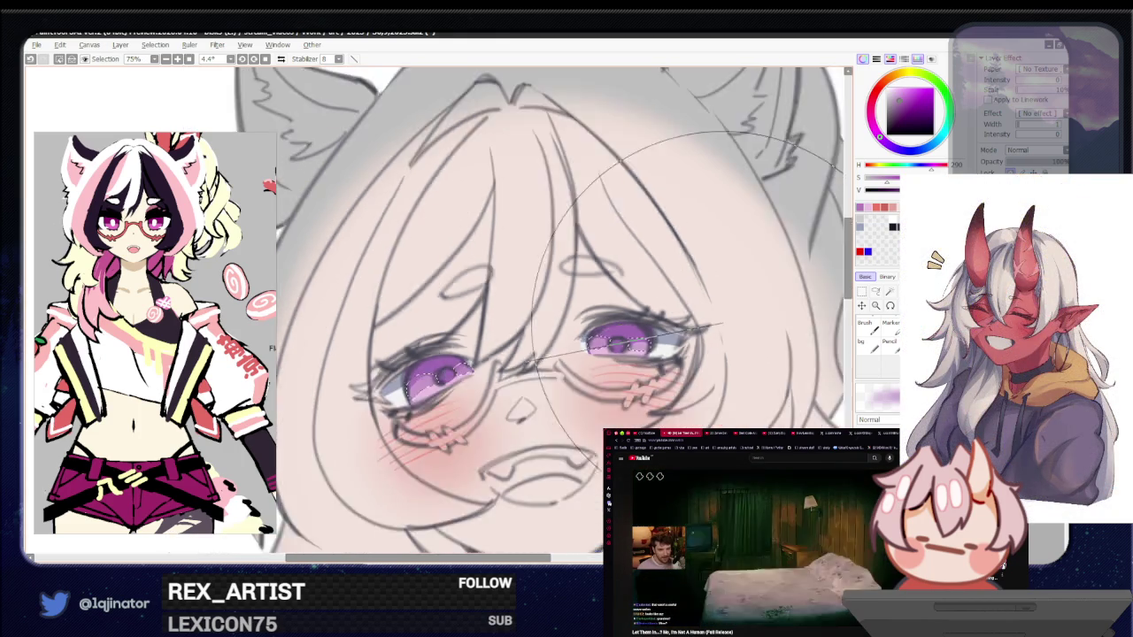
{"action": "key", "text": "l"}
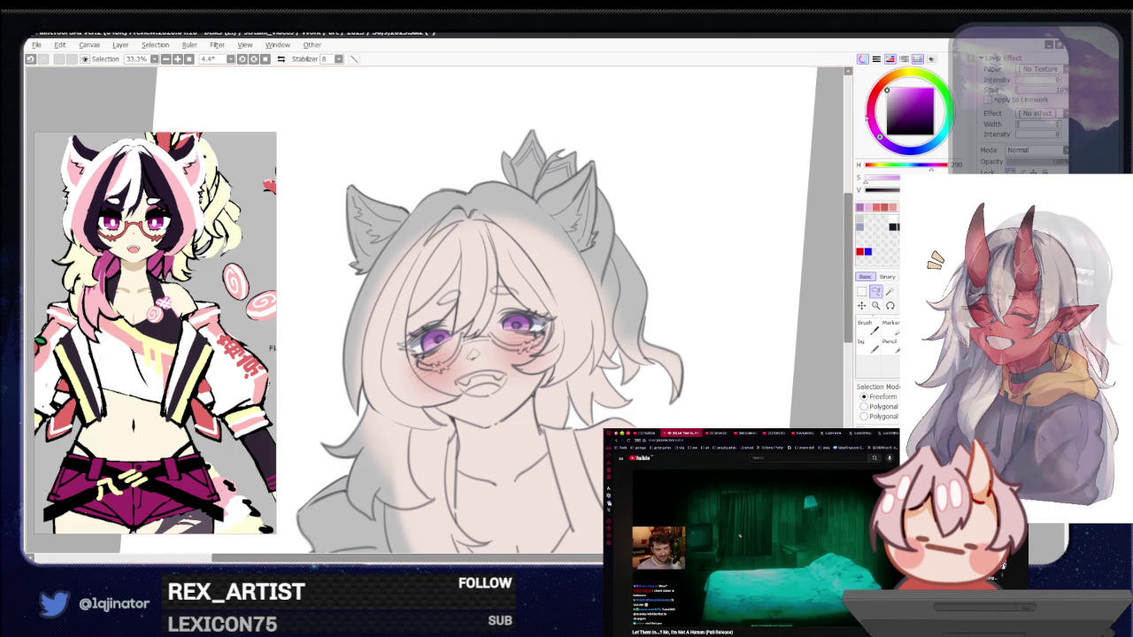
{"action": "scroll", "coordinate": [693, 357], "scroll_direction": "up", "scroll_amount": 2}
{"action": "scroll", "coordinate": [693, 357], "scroll_direction": "up", "scroll_amount": 1}
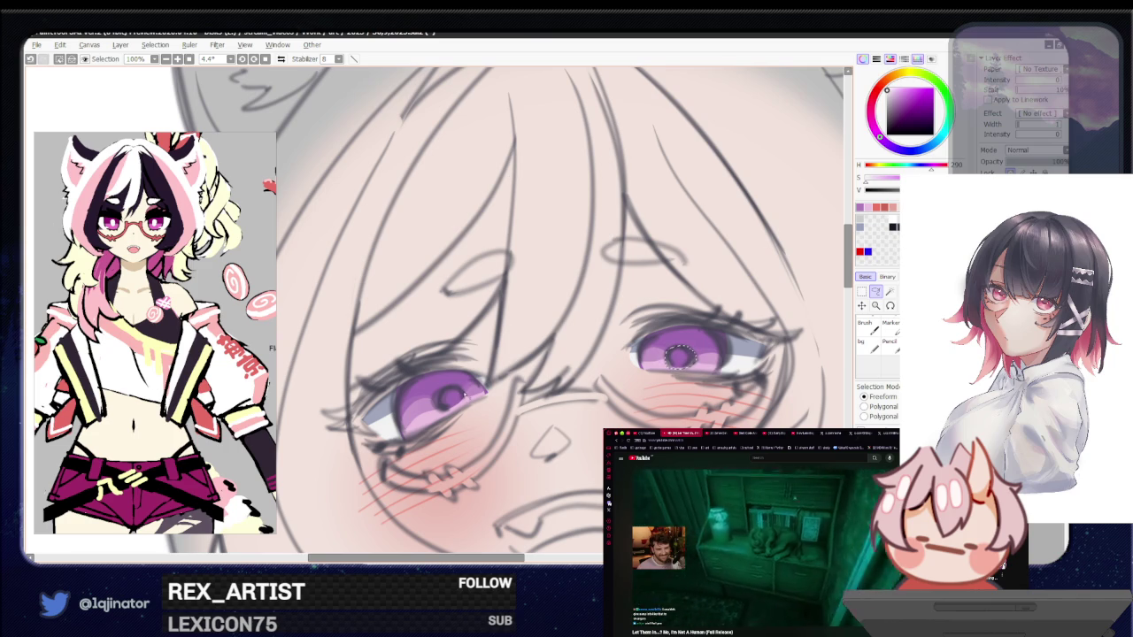
{"action": "left_click_drag", "start_coordinate": [449, 388], "coordinate": [447, 389]}
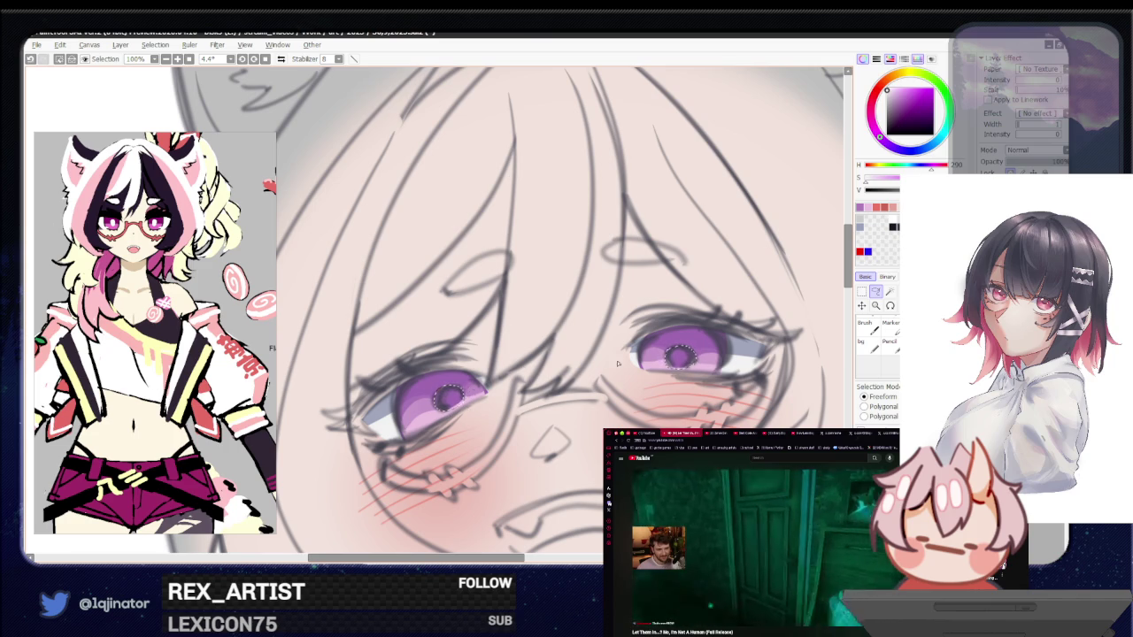
{"action": "key", "text": "minus"}
{"action": "key", "text": "minus"}
{"action": "key", "text": "minus"}
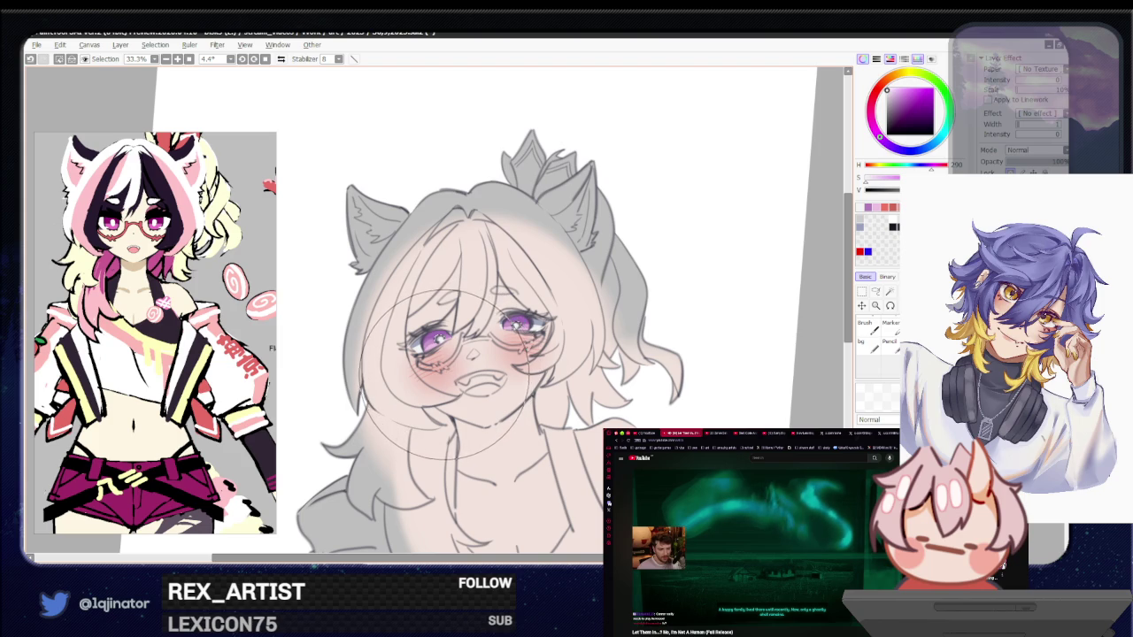
{"action": "left_click", "coordinate": [876, 293]}
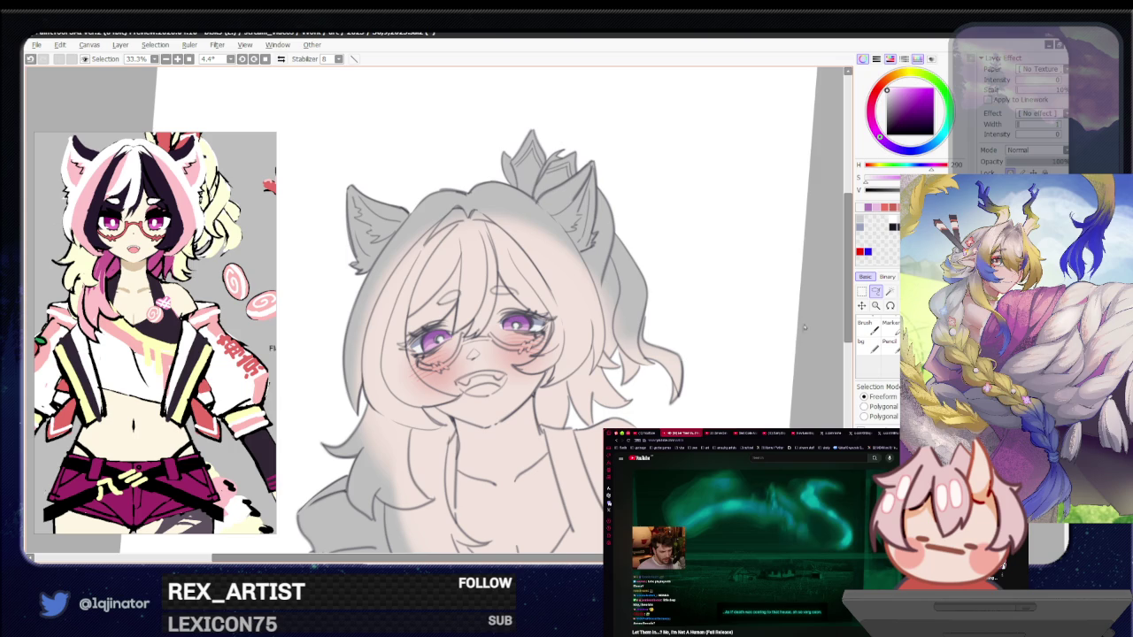
{"action": "scroll", "coordinate": [813, 370], "scroll_direction": "down", "scroll_amount": 2}
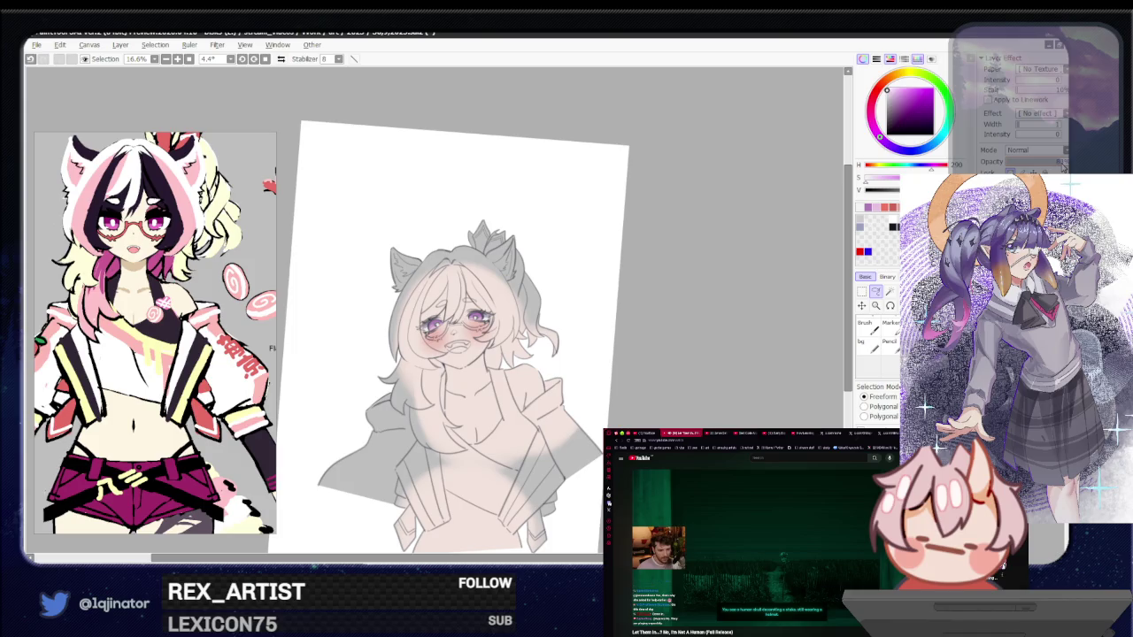
{"action": "scroll", "coordinate": [434, 312], "scroll_direction": "up", "scroll_amount": 2}
{"action": "scroll", "coordinate": [434, 312], "scroll_direction": "up", "scroll_amount": 1}
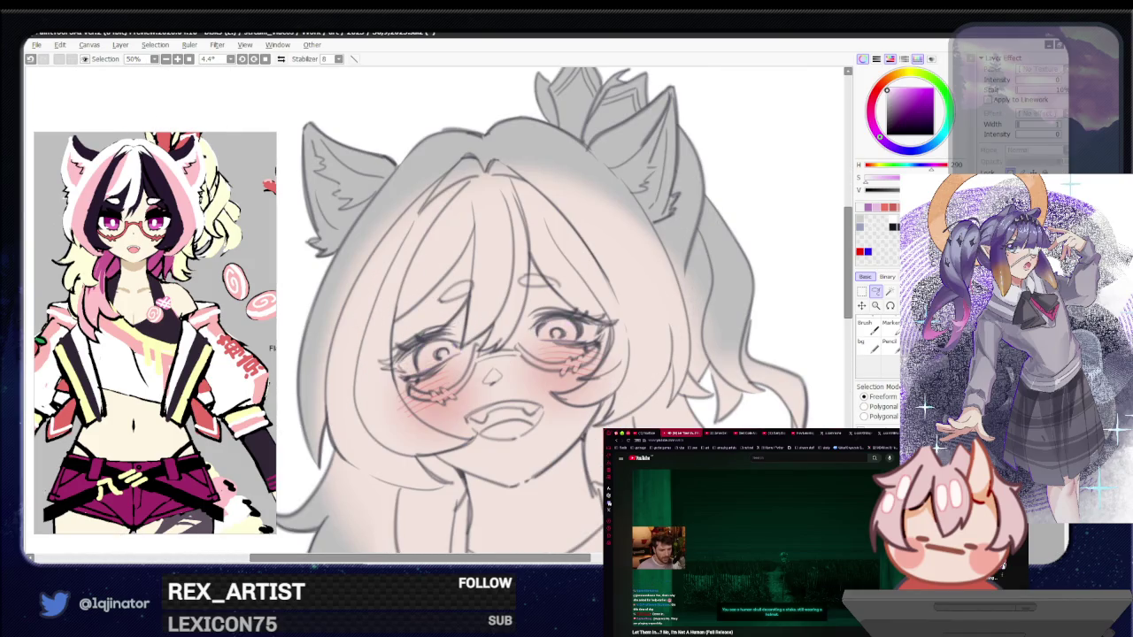
{"action": "key", "text": "ctrl+y"}
{"action": "key", "text": "ctrl+z"}
{"action": "key", "text": "ctrl+y"}
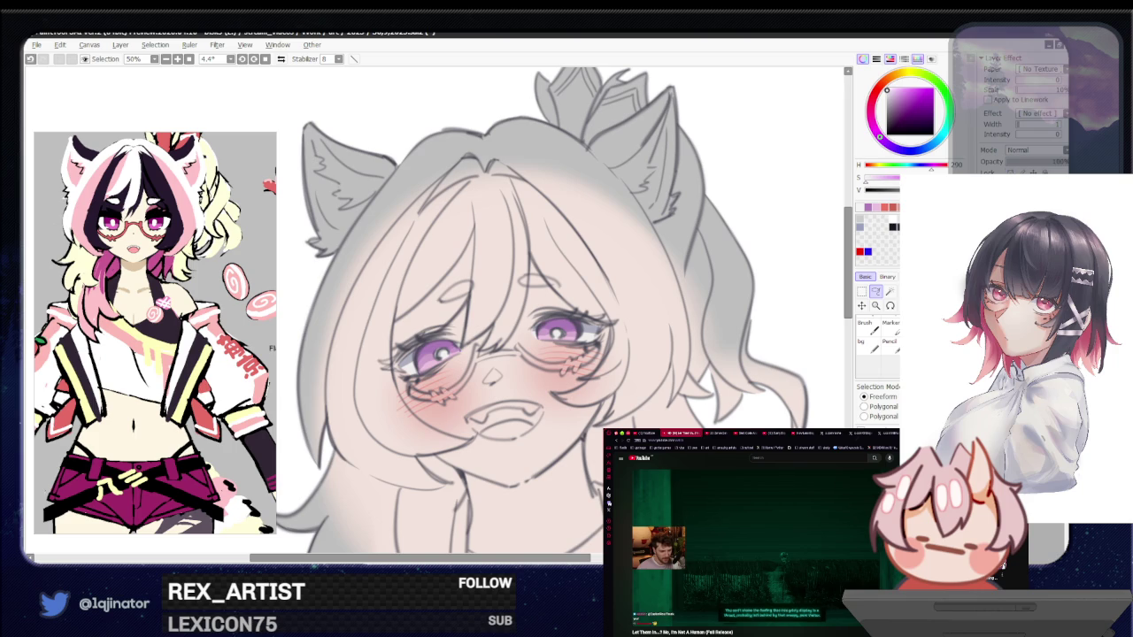
{"action": "left_click_drag", "start_coordinate": [636, 370], "coordinate": [666, 399]}
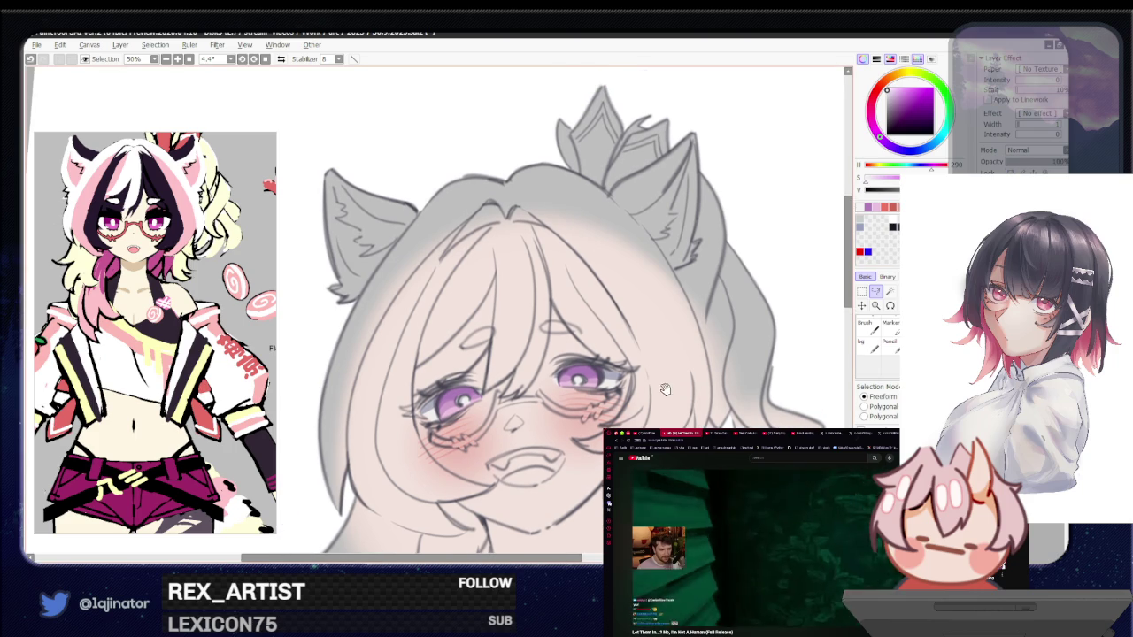
{"action": "scroll", "coordinate": [666, 371], "scroll_direction": "down", "scroll_amount": 4}
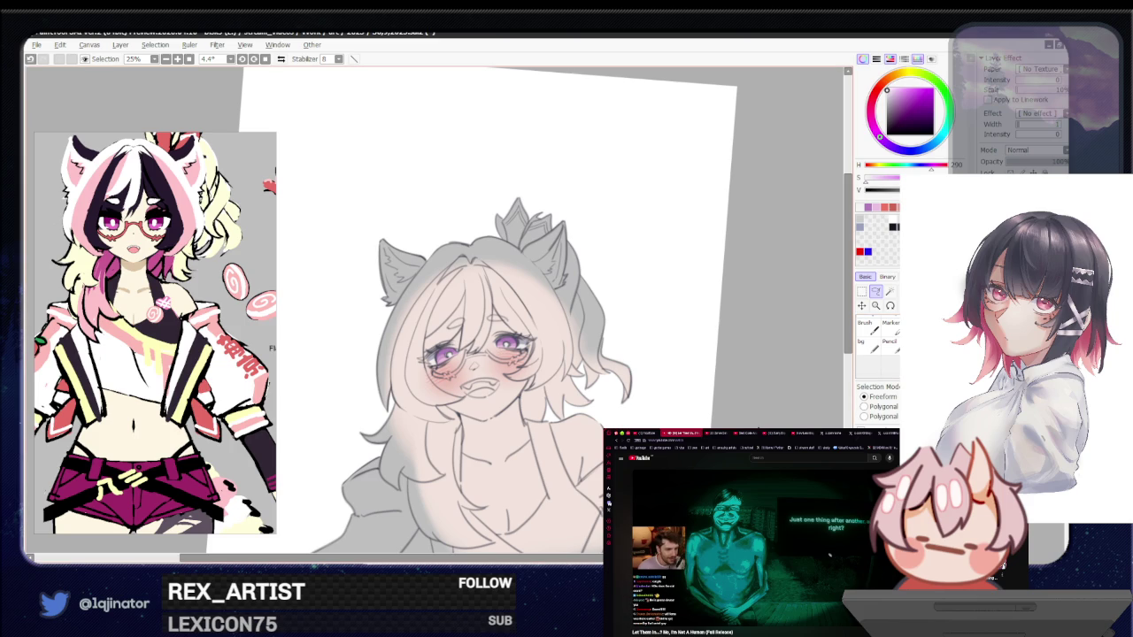
Pick a dark purple and test it with a brush stroke on the chest, then undo
{"action": "mouse_move", "coordinate": [712, 439]}
{"action": "left_mouse_down"}
{"action": "mouse_move", "coordinate": [739, 413]}
{"action": "mouse_move", "coordinate": [731, 340]}
{"action": "left_mouse_up"}
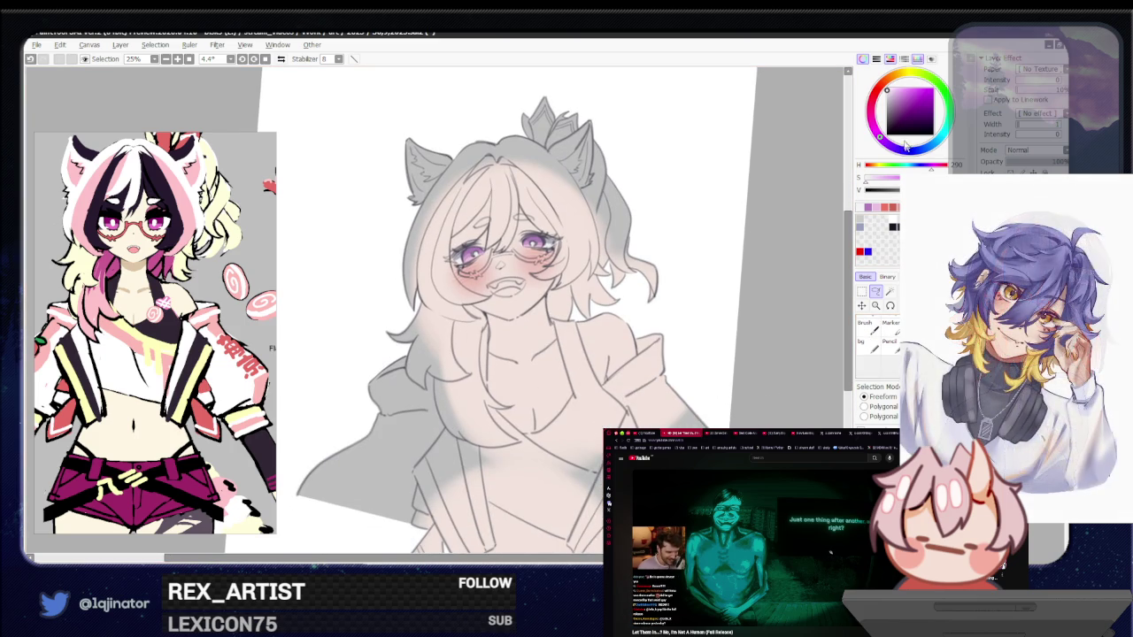
{"action": "left_click", "coordinate": [892, 114]}
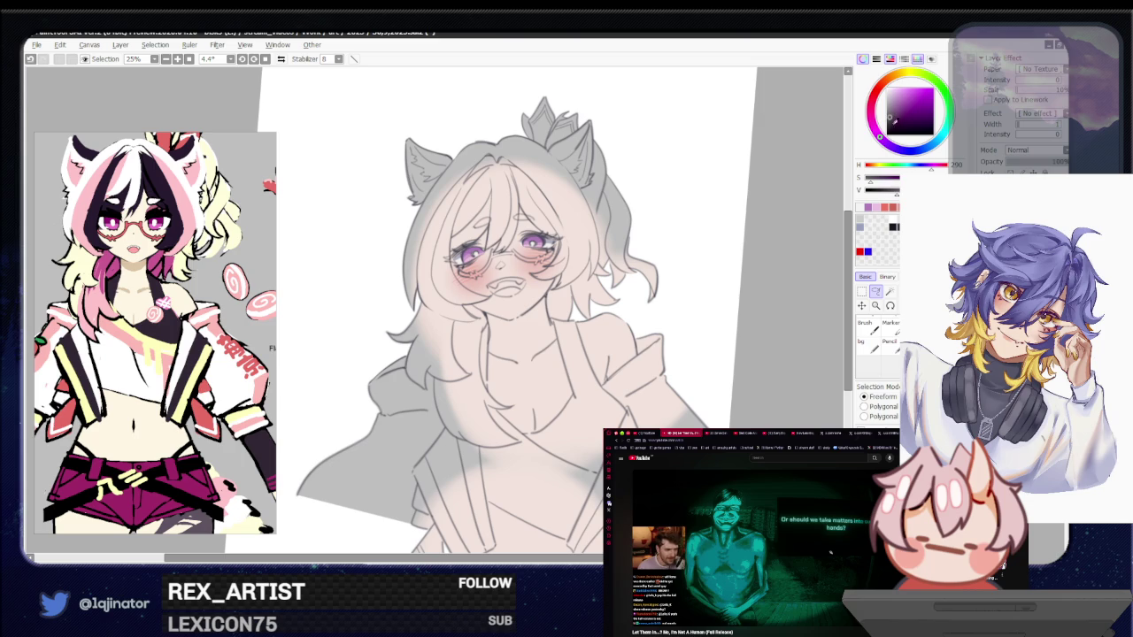
{"action": "key", "text": "b"}
{"action": "left_click_drag", "start_coordinate": [576, 478], "coordinate": [587, 403]}
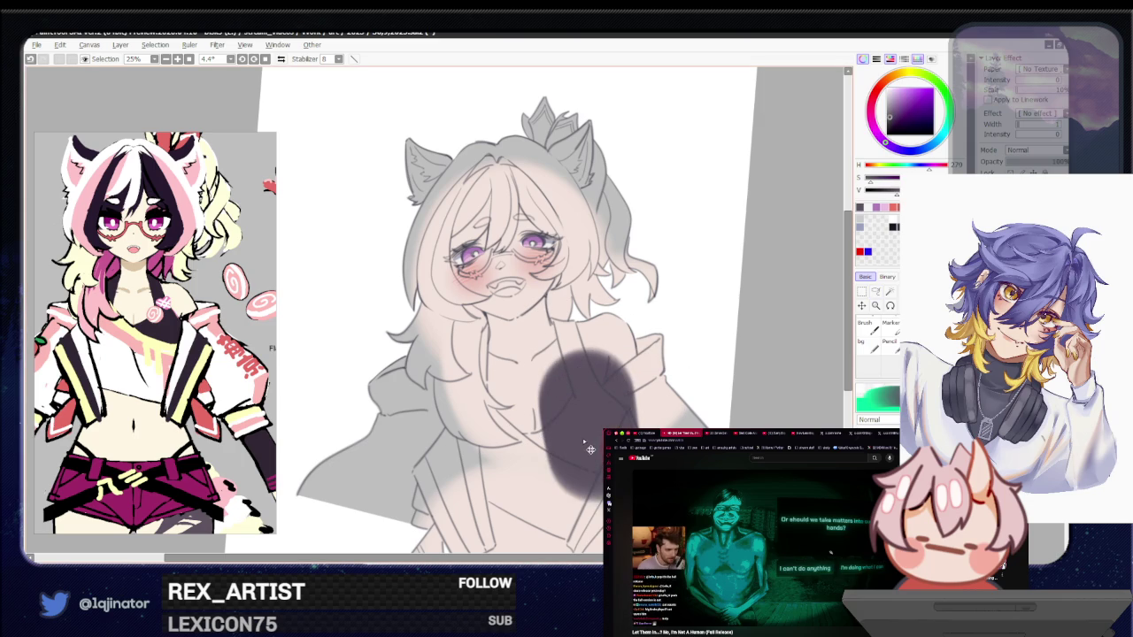
{"action": "key", "text": "ctrl+z"}
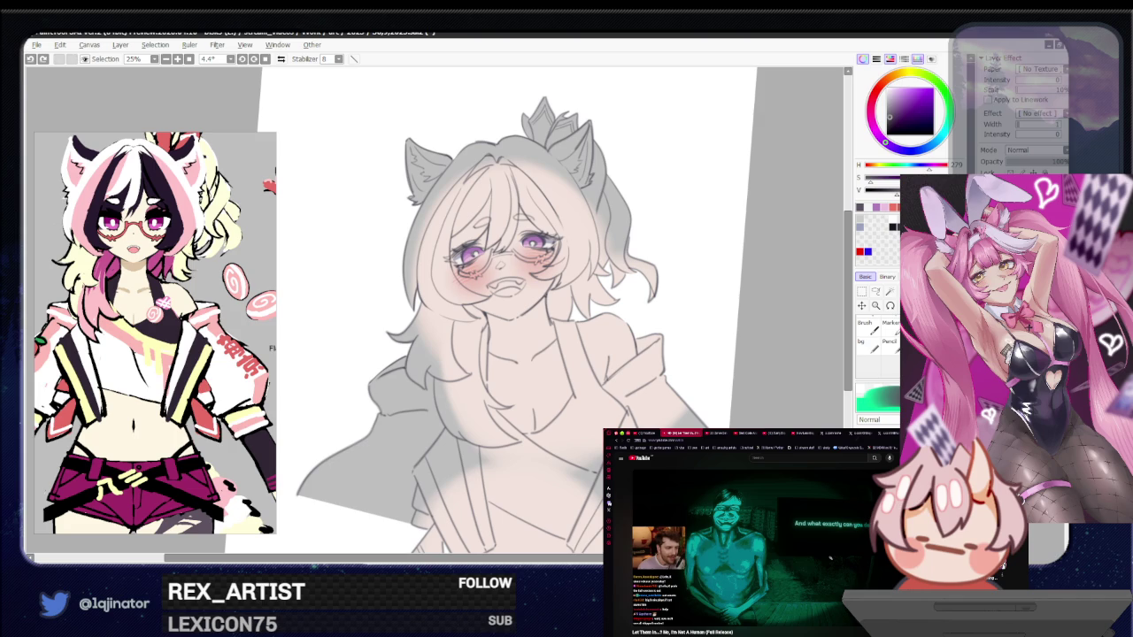
Switch to the Lasso and zoom to 75% on the chest
{"action": "scroll", "coordinate": [721, 330], "scroll_direction": "up", "scroll_amount": 1}
{"action": "key", "text": "l"}
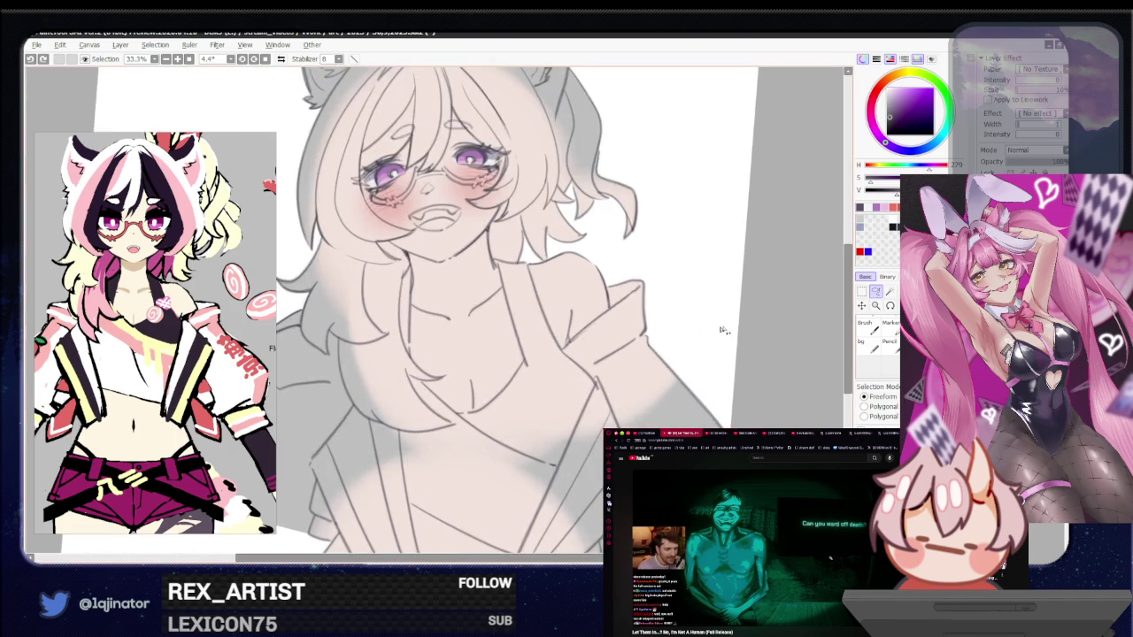
{"action": "scroll", "coordinate": [619, 341], "scroll_direction": "up", "scroll_amount": 1}
{"action": "scroll", "coordinate": [442, 334], "scroll_direction": "up", "scroll_amount": 1}
{"action": "scroll", "coordinate": [480, 420], "scroll_direction": "up", "scroll_amount": 1}
{"action": "scroll", "coordinate": [439, 345], "scroll_direction": "up", "scroll_amount": 1}
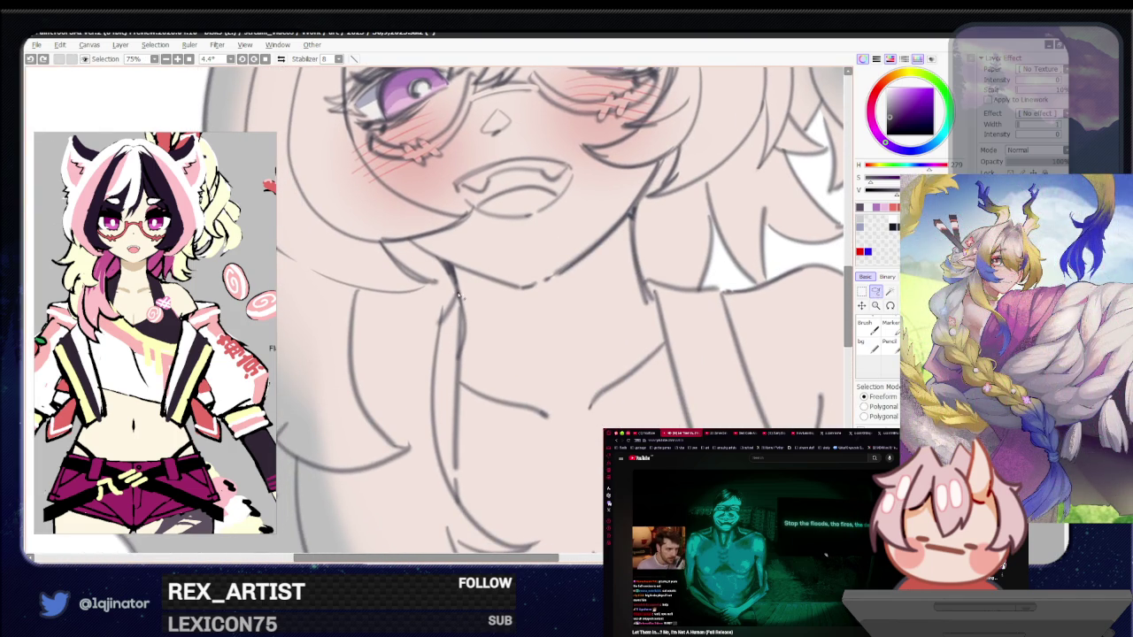
Trace the freeform selection down from the chin and along the jacket collar, mirroring the view
{"action": "mouse_move", "coordinate": [457, 295]}
{"action": "left_mouse_down"}
{"action": "mouse_move", "coordinate": [449, 512]}
{"action": "mouse_move", "coordinate": [456, 453]}
{"action": "left_mouse_up"}
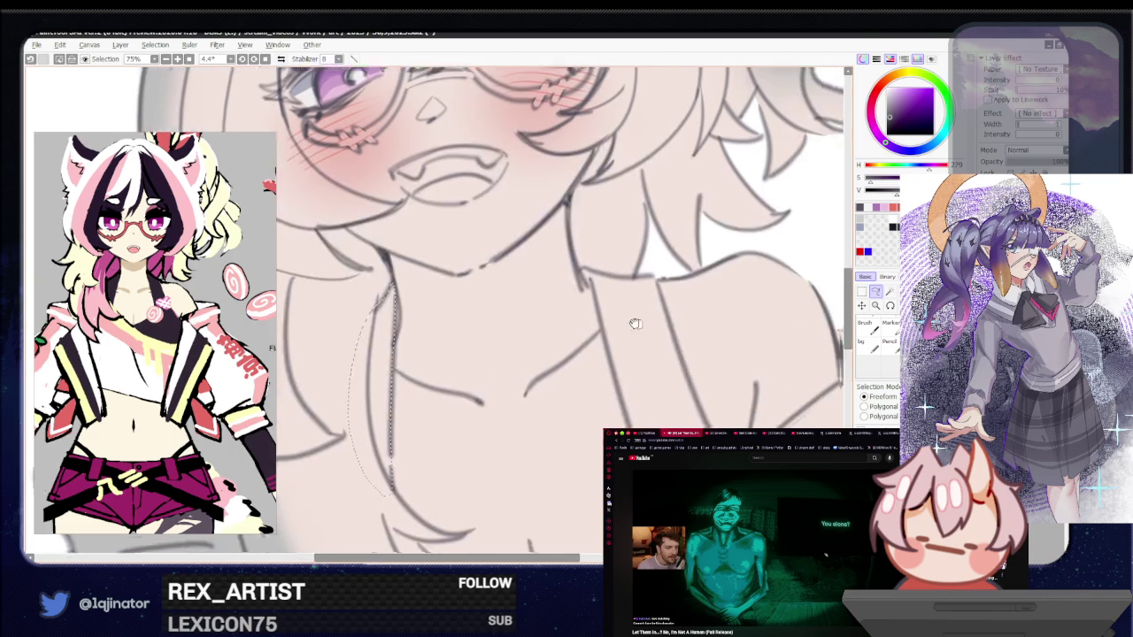
{"action": "scroll", "coordinate": [457, 301], "scroll_direction": "down", "scroll_amount": 2}
{"action": "scroll", "coordinate": [458, 301], "scroll_direction": "right", "scroll_amount": 5}
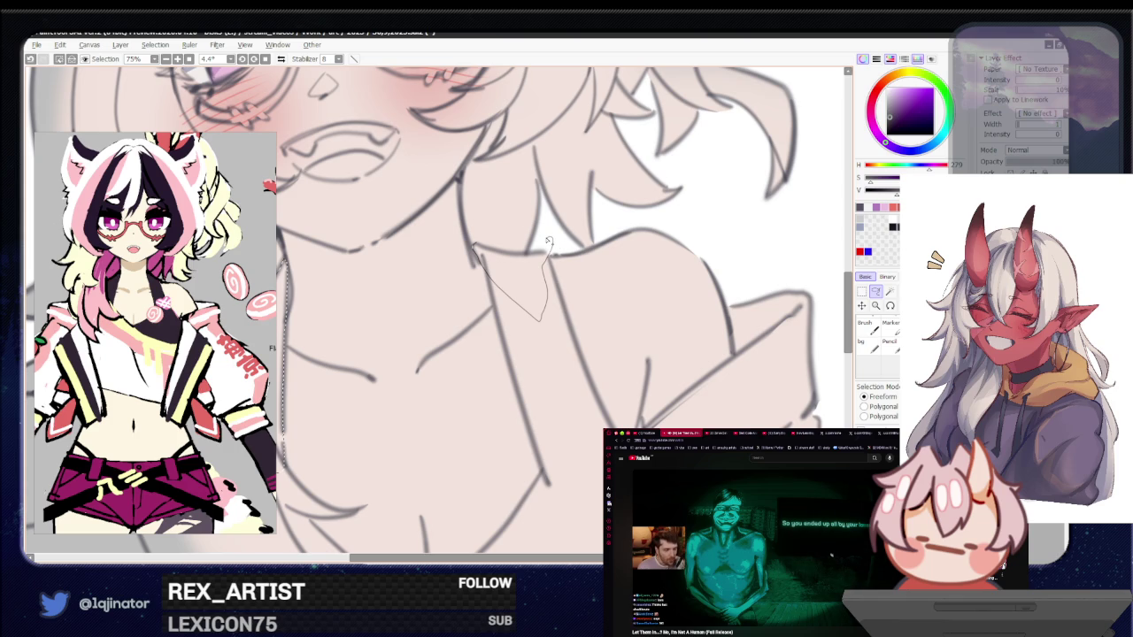
{"action": "mouse_move", "coordinate": [547, 239]}
{"action": "left_mouse_down"}
{"action": "mouse_move", "coordinate": [510, 255]}
{"action": "mouse_move", "coordinate": [480, 247]}
{"action": "left_mouse_up"}
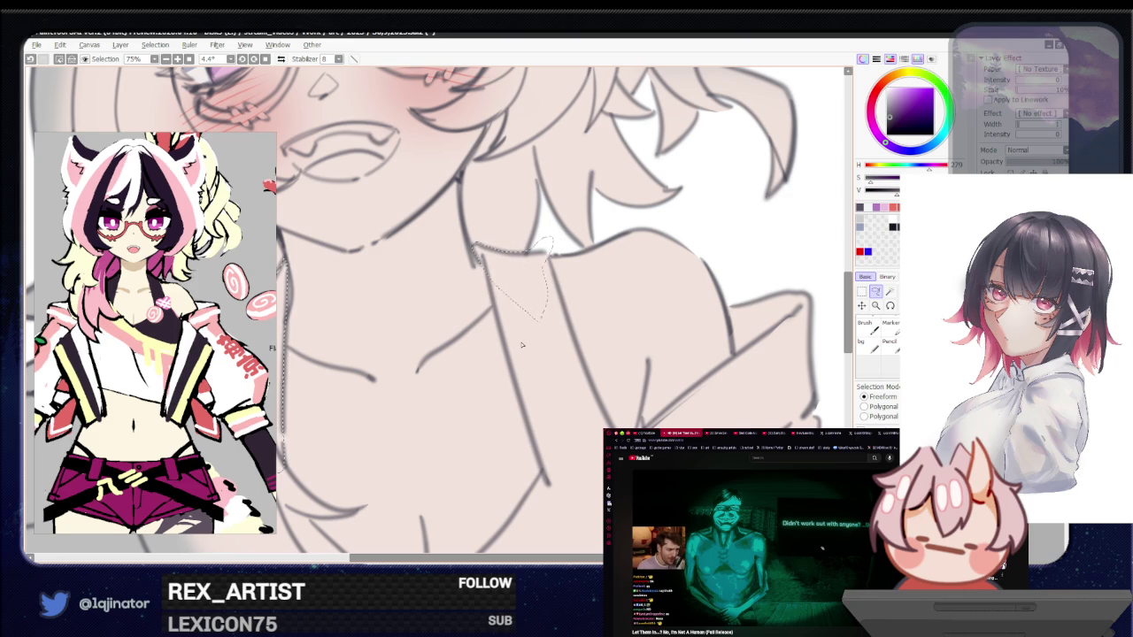
{"action": "key", "text": "h"}
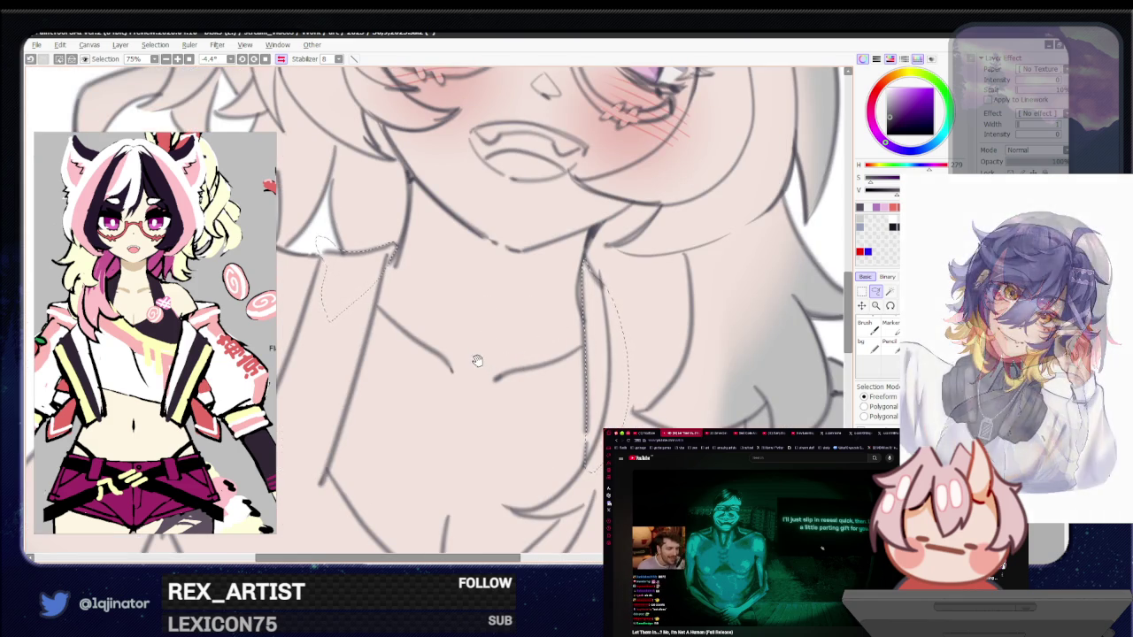
{"action": "left_click_drag", "start_coordinate": [430, 336], "coordinate": [531, 345]}
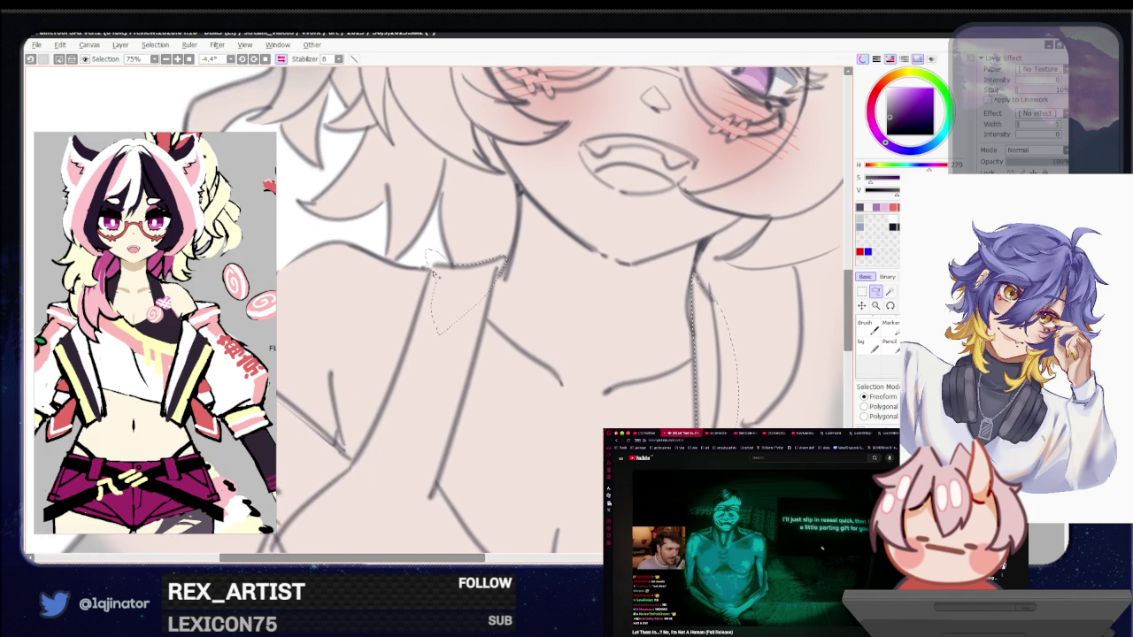
Continue the selection down the lapel edge and close it along the line art
{"action": "mouse_move", "coordinate": [405, 350]}
{"action": "left_mouse_down"}
{"action": "mouse_move", "coordinate": [442, 275]}
{"action": "mouse_move", "coordinate": [442, 304]}
{"action": "left_mouse_up"}
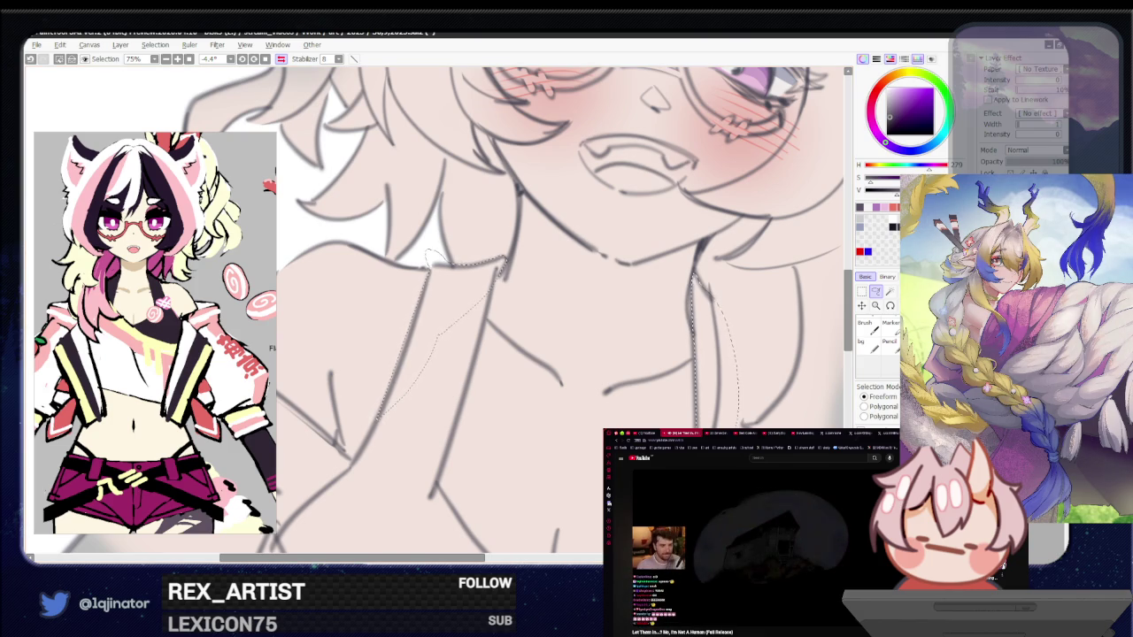
{"action": "left_click_drag", "start_coordinate": [376, 417], "coordinate": [506, 359]}
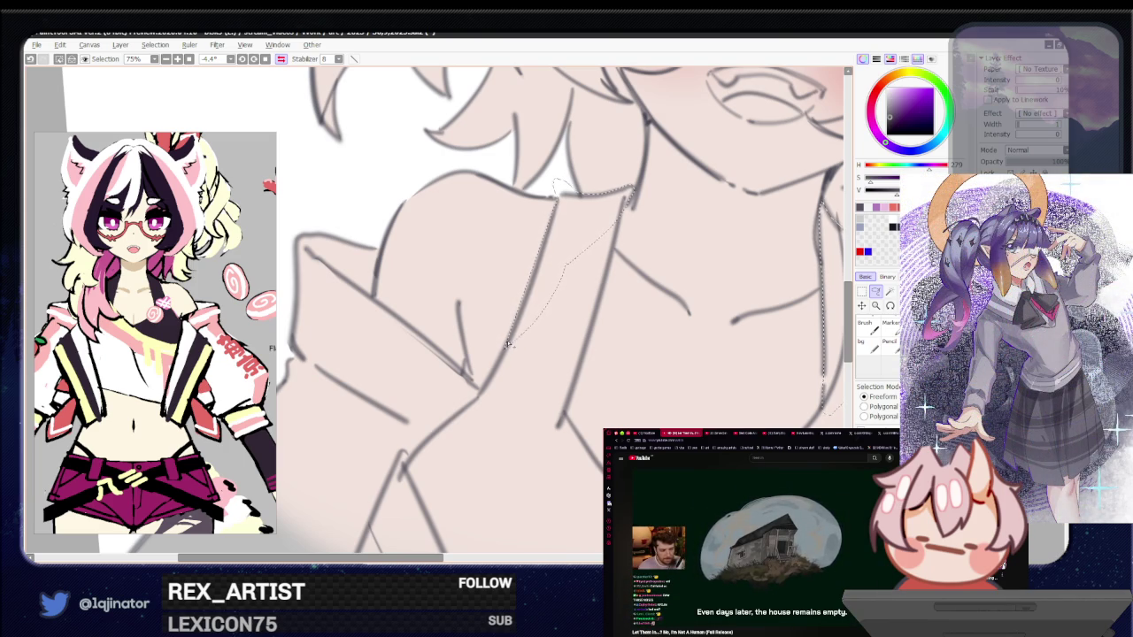
{"action": "mouse_move", "coordinate": [502, 358]}
{"action": "left_mouse_down"}
{"action": "mouse_move", "coordinate": [435, 435]}
{"action": "mouse_move", "coordinate": [522, 452]}
{"action": "mouse_move", "coordinate": [560, 424]}
{"action": "mouse_move", "coordinate": [587, 279]}
{"action": "mouse_move", "coordinate": [549, 266]}
{"action": "left_mouse_up"}
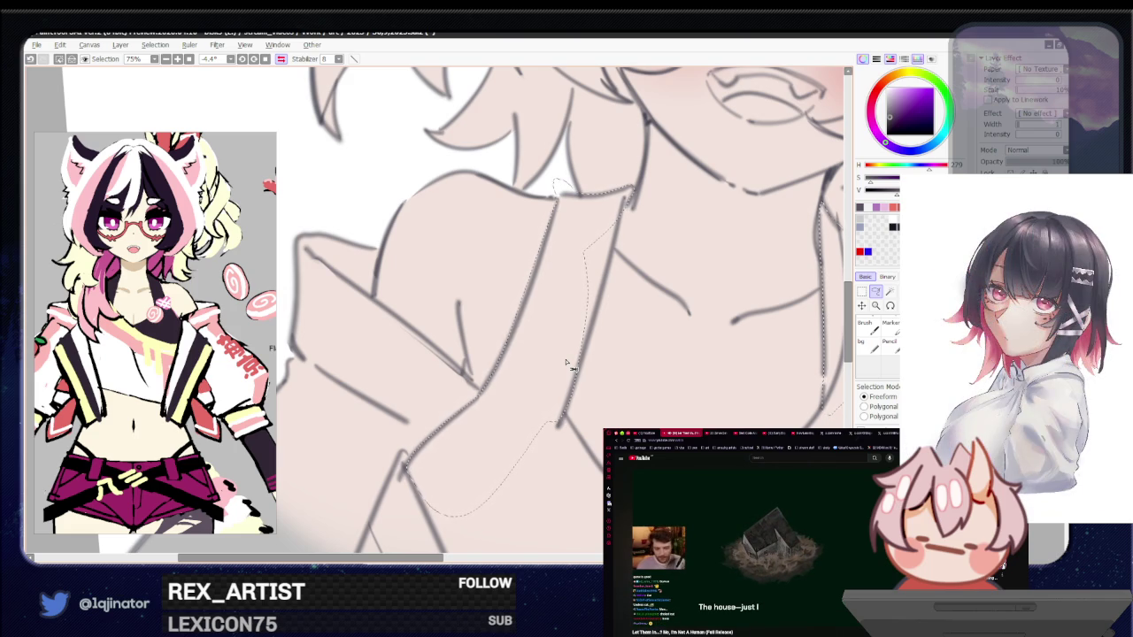
{"action": "left_click_drag", "start_coordinate": [488, 548], "coordinate": [463, 455]}
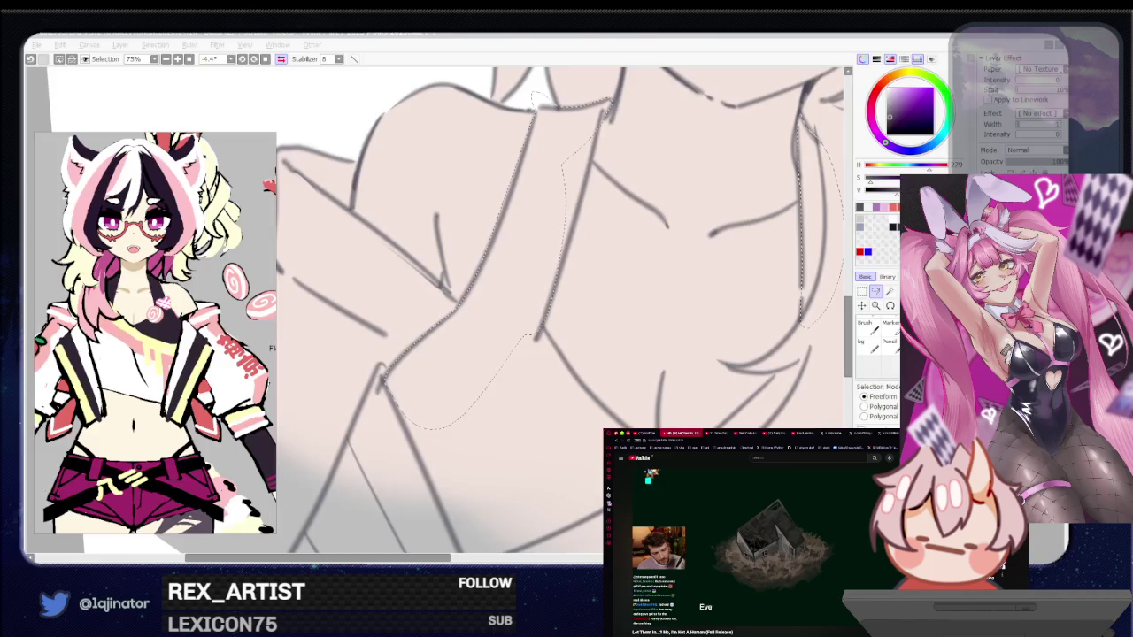
{"action": "left_click", "coordinate": [875, 294]}
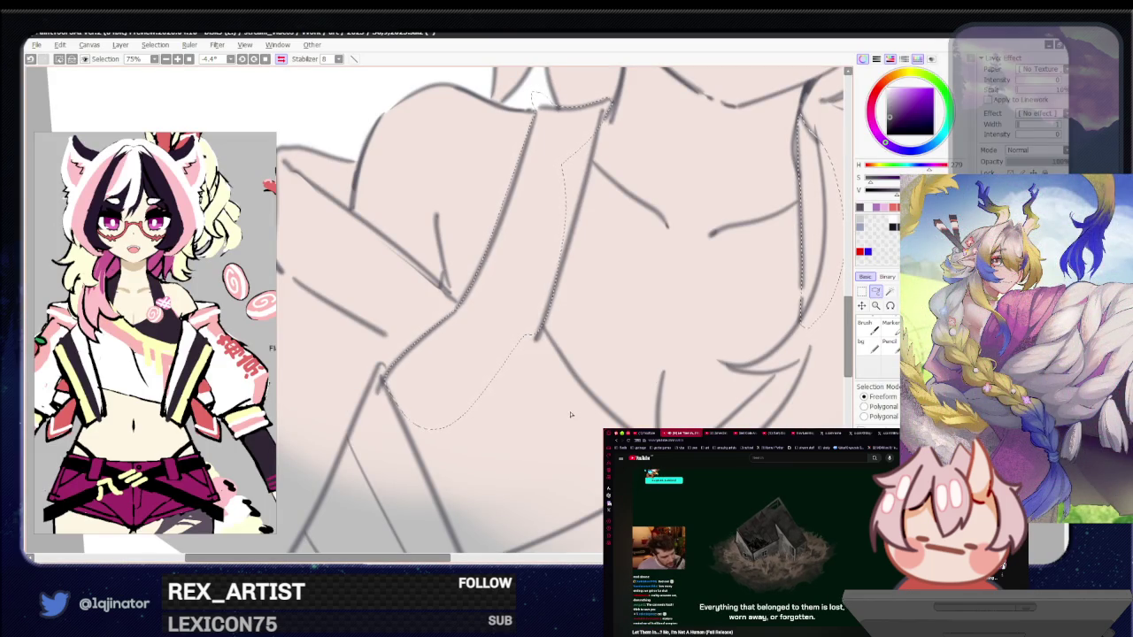
{"action": "left_click_drag", "start_coordinate": [571, 415], "coordinate": [642, 274]}
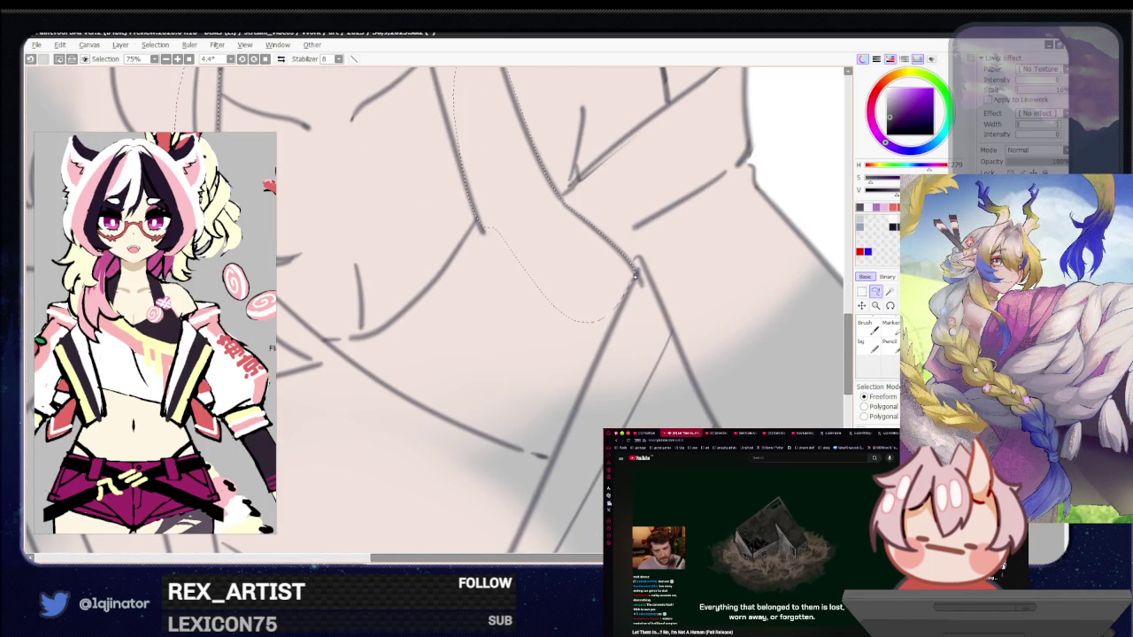
{"action": "left_click_drag", "start_coordinate": [547, 453], "coordinate": [576, 409]}
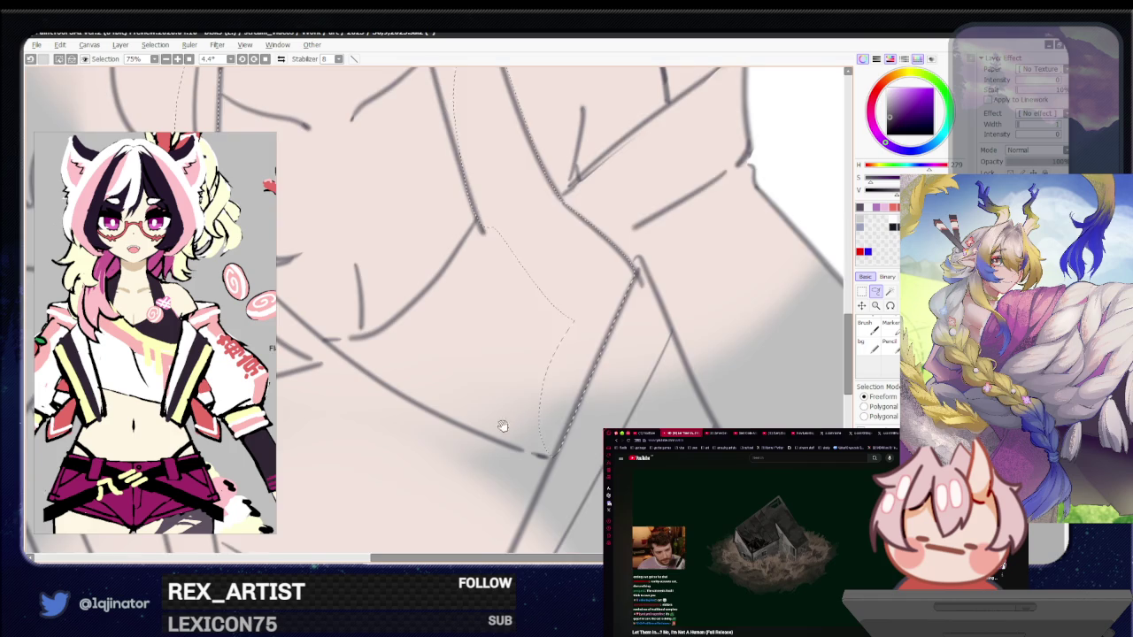
{"action": "left_click_drag", "start_coordinate": [502, 427], "coordinate": [608, 427]}
{"action": "scroll", "coordinate": [477, 345], "scroll_direction": "down", "scroll_amount": 2}
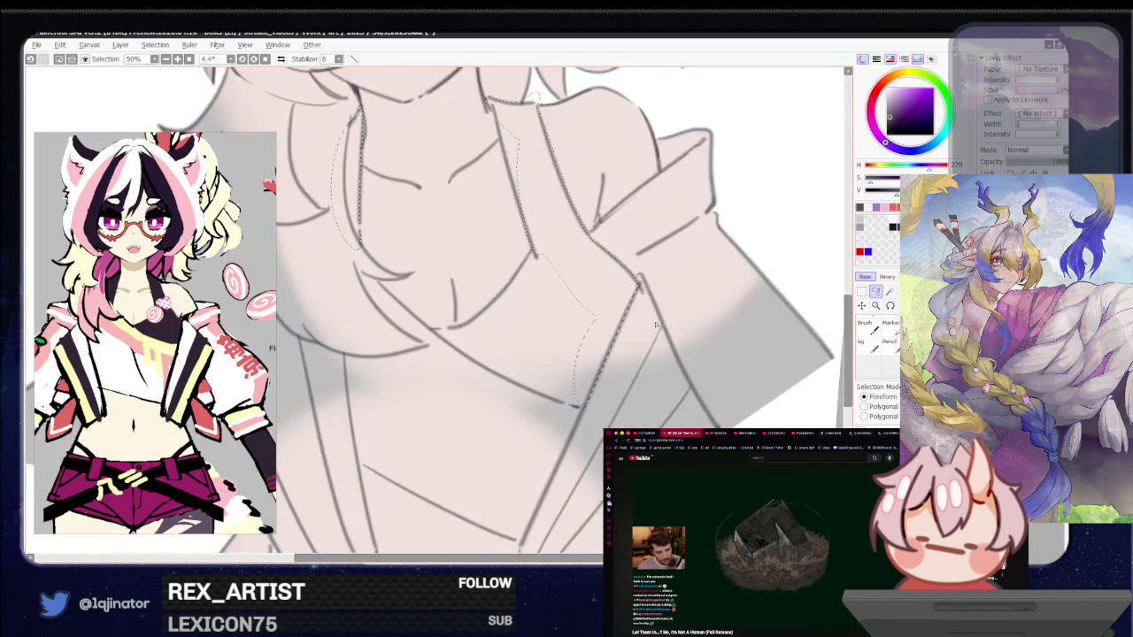
Mirror the view and zoom to bring the other shoulder's collar into view
{"action": "scroll", "coordinate": [476, 345], "scroll_direction": "down", "scroll_amount": 1}
{"action": "key", "text": "h"}
{"action": "left_click_drag", "start_coordinate": [494, 360], "coordinate": [512, 391]}
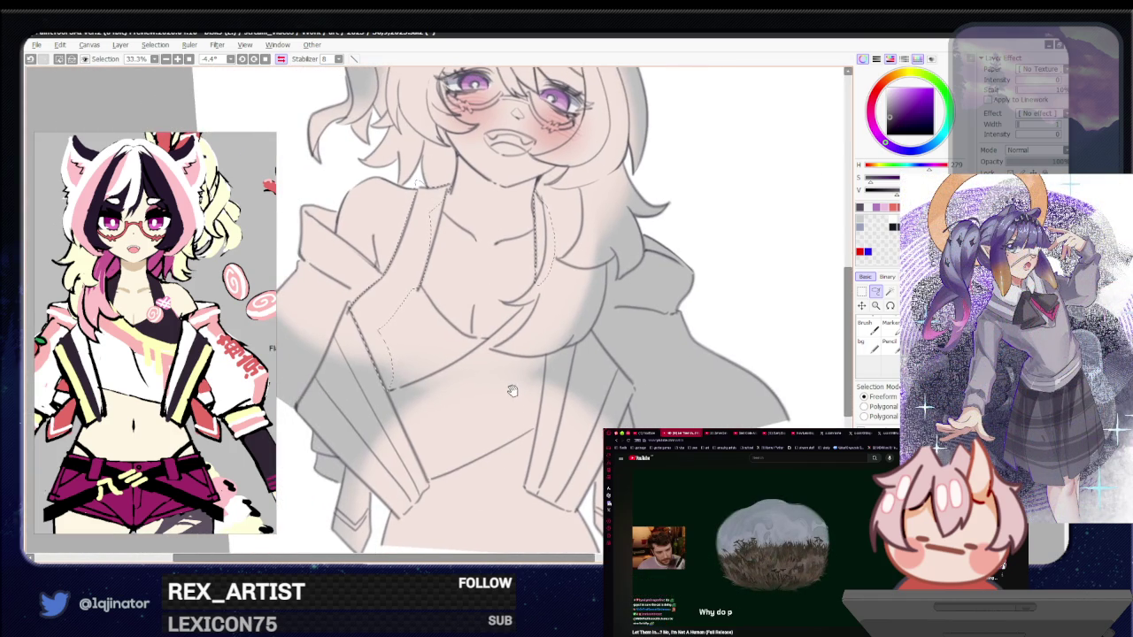
{"action": "scroll", "coordinate": [468, 419], "scroll_direction": "up", "scroll_amount": 1}
{"action": "scroll", "coordinate": [422, 434], "scroll_direction": "up", "scroll_amount": 1}
{"action": "scroll", "coordinate": [422, 434], "scroll_direction": "up", "scroll_amount": 1}
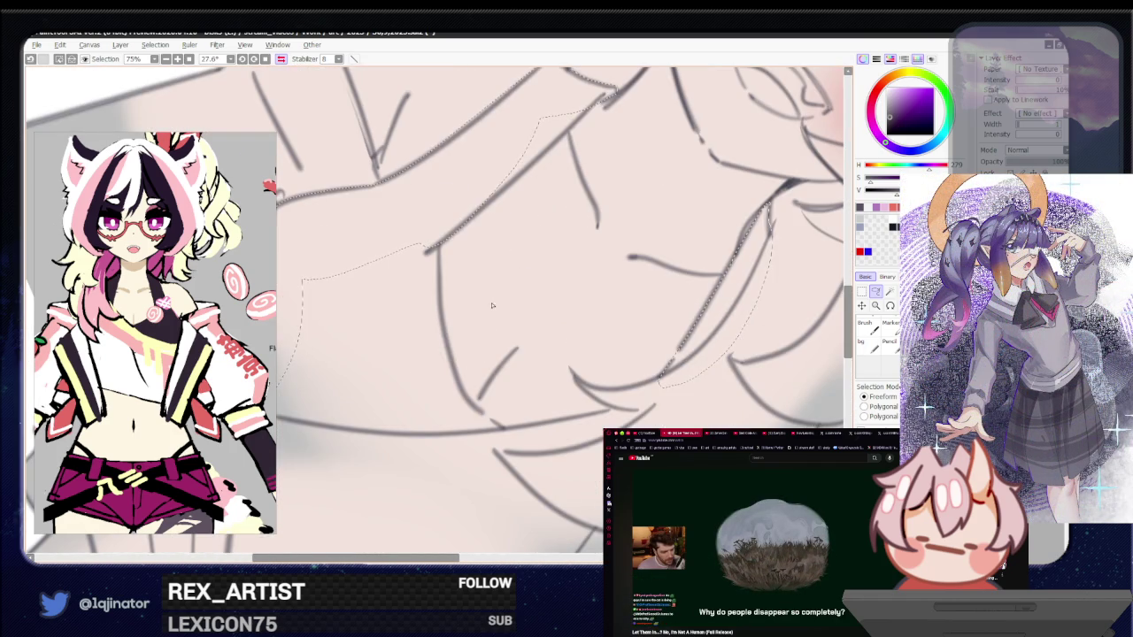
{"action": "scroll", "coordinate": [432, 441], "scroll_direction": "down", "scroll_amount": 1}
{"action": "scroll", "coordinate": [432, 442], "scroll_direction": "up", "scroll_amount": 1}
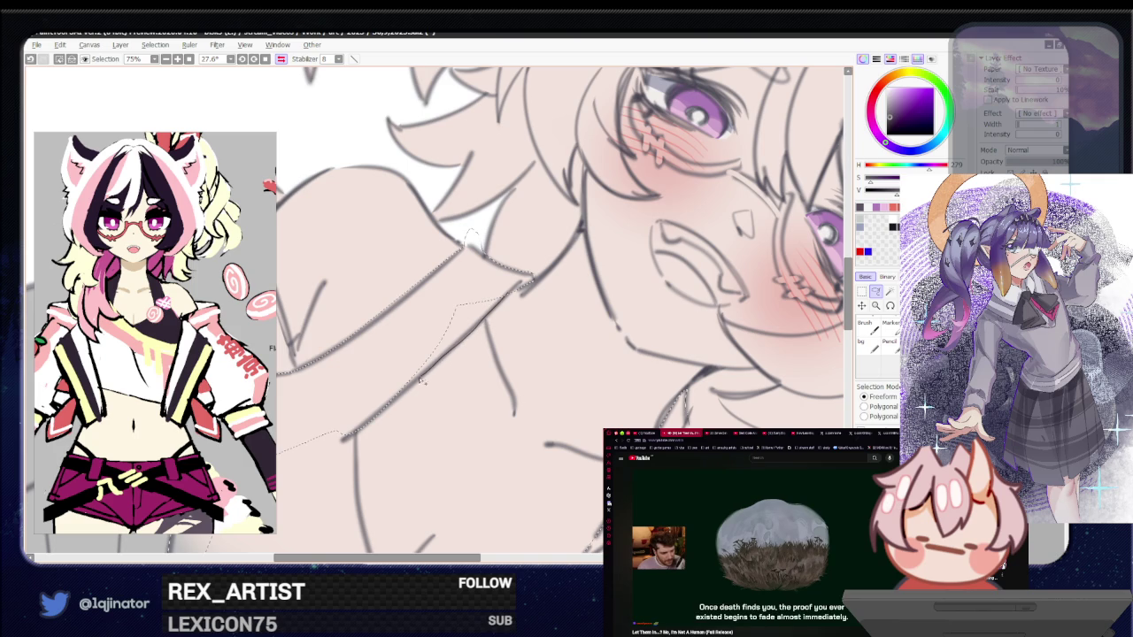
{"action": "mouse_move", "coordinate": [394, 451]}
{"action": "left_mouse_down"}
{"action": "mouse_move", "coordinate": [571, 332]}
{"action": "mouse_move", "coordinate": [488, 470]}
{"action": "mouse_move", "coordinate": [594, 286]}
{"action": "left_mouse_up"}
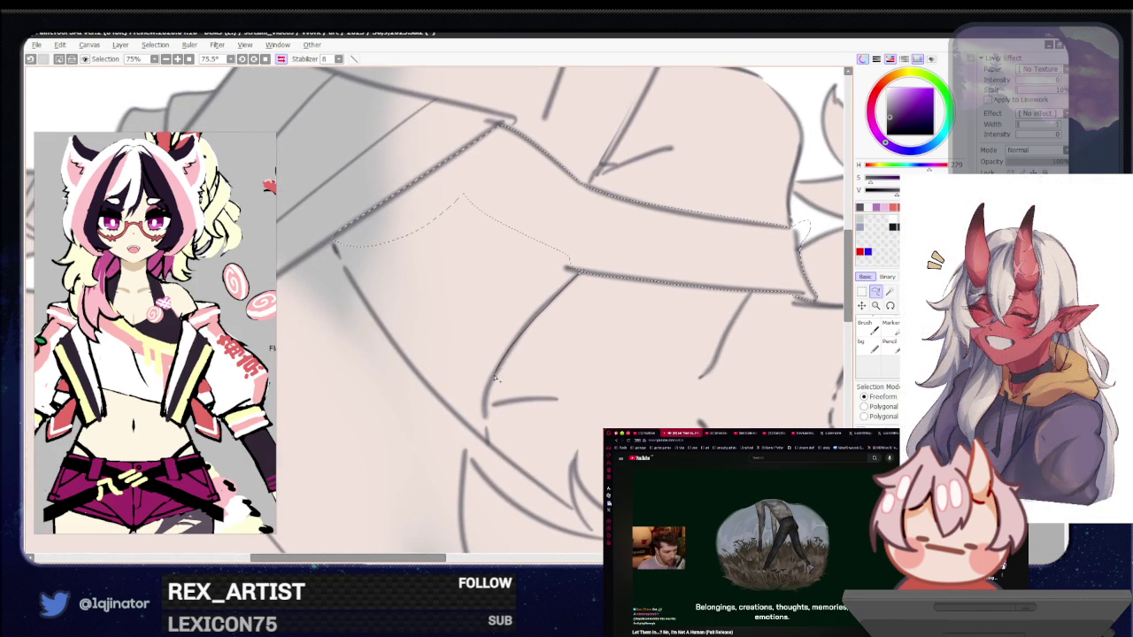
Extend the lasso along the opposite lapel line and close the selection around the top
{"action": "mouse_move", "coordinate": [488, 438]}
{"action": "left_mouse_down"}
{"action": "mouse_move", "coordinate": [561, 228]}
{"action": "mouse_move", "coordinate": [658, 316]}
{"action": "mouse_move", "coordinate": [622, 370]}
{"action": "mouse_move", "coordinate": [627, 303]}
{"action": "left_mouse_up"}
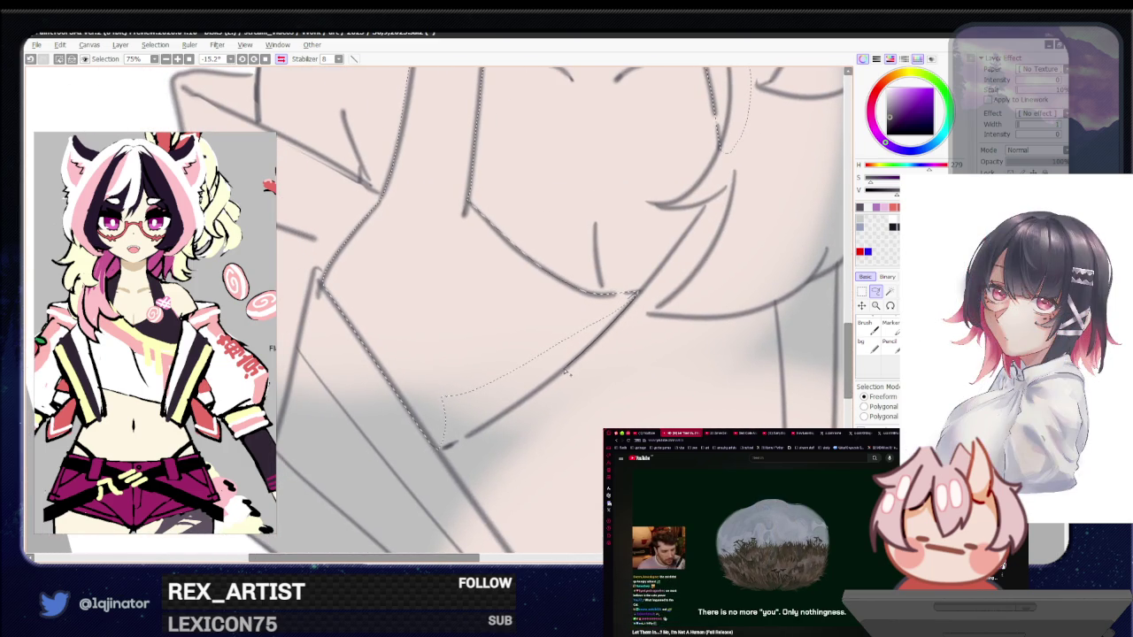
{"action": "left_click_drag", "start_coordinate": [503, 416], "coordinate": [440, 447]}
{"action": "scroll", "coordinate": [440, 447], "scroll_direction": "down", "scroll_amount": 1}
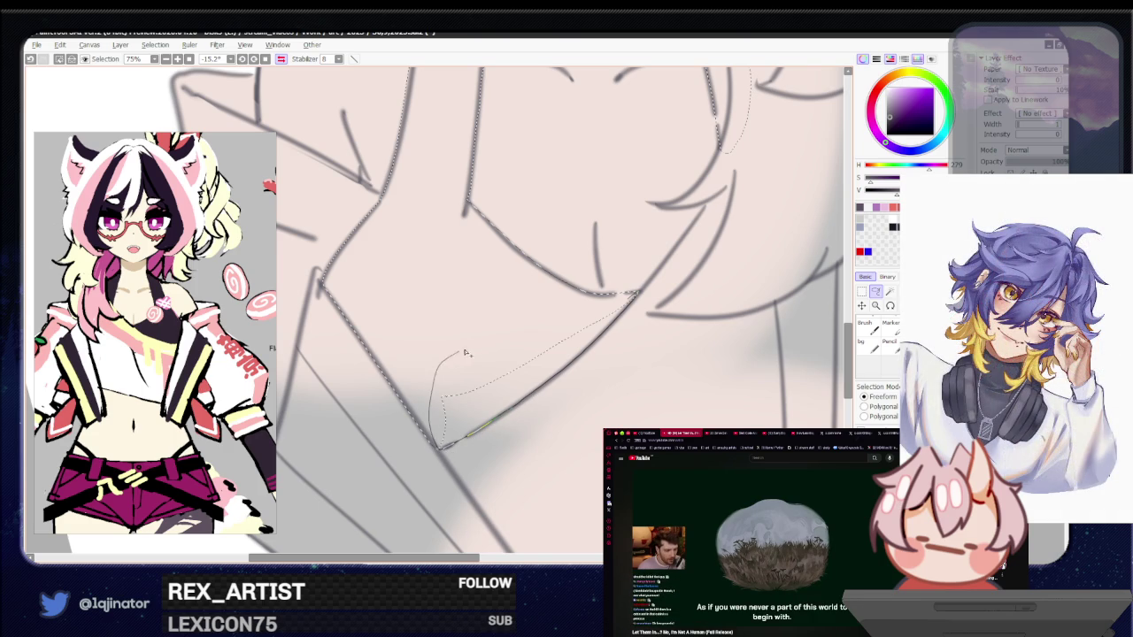
{"action": "left_click", "coordinate": [478, 292]}
Reset the canvas rotation and flip, and zoom out to review the whole drawing upright
{"action": "scroll", "coordinate": [487, 391], "scroll_direction": "down", "scroll_amount": 3}
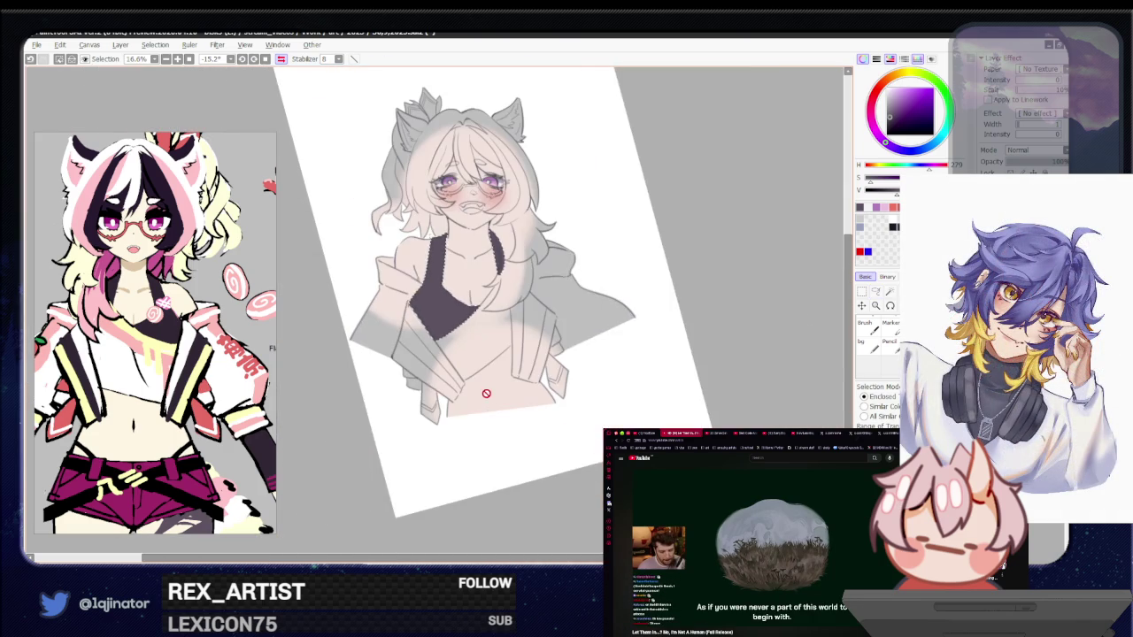
{"action": "left_click", "coordinate": [281, 59]}
{"action": "key", "text": "Home"}
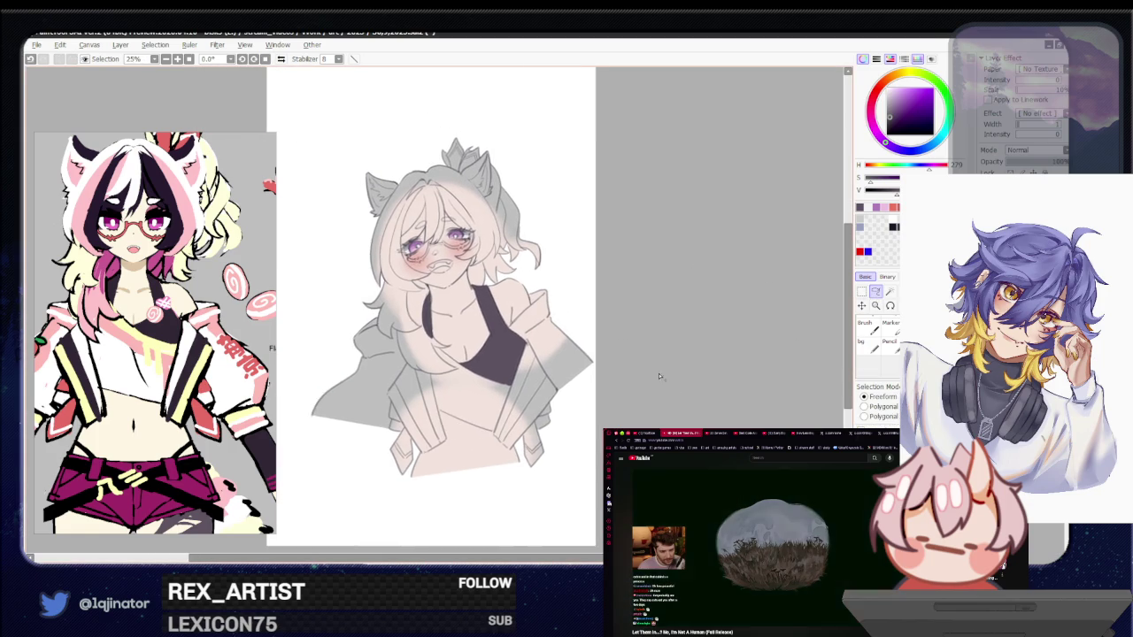
{"action": "scroll", "coordinate": [655, 380], "scroll_direction": "up", "scroll_amount": 3}
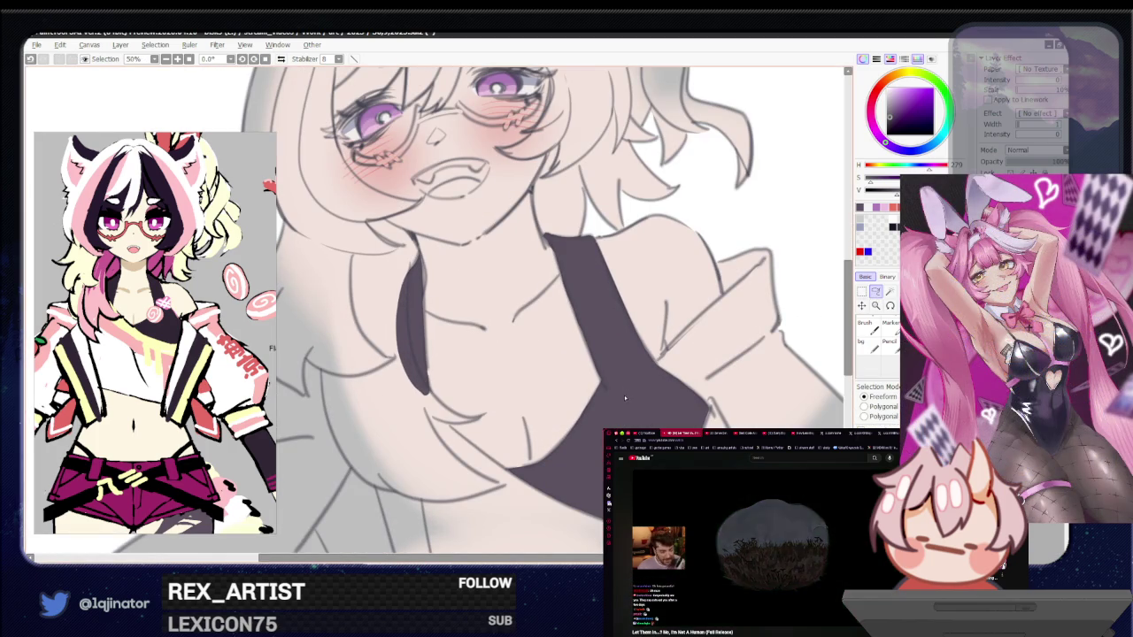
{"action": "scroll", "coordinate": [625, 399], "scroll_direction": "down", "scroll_amount": 2}
{"action": "scroll", "coordinate": [664, 354], "scroll_direction": "down", "scroll_amount": 1}
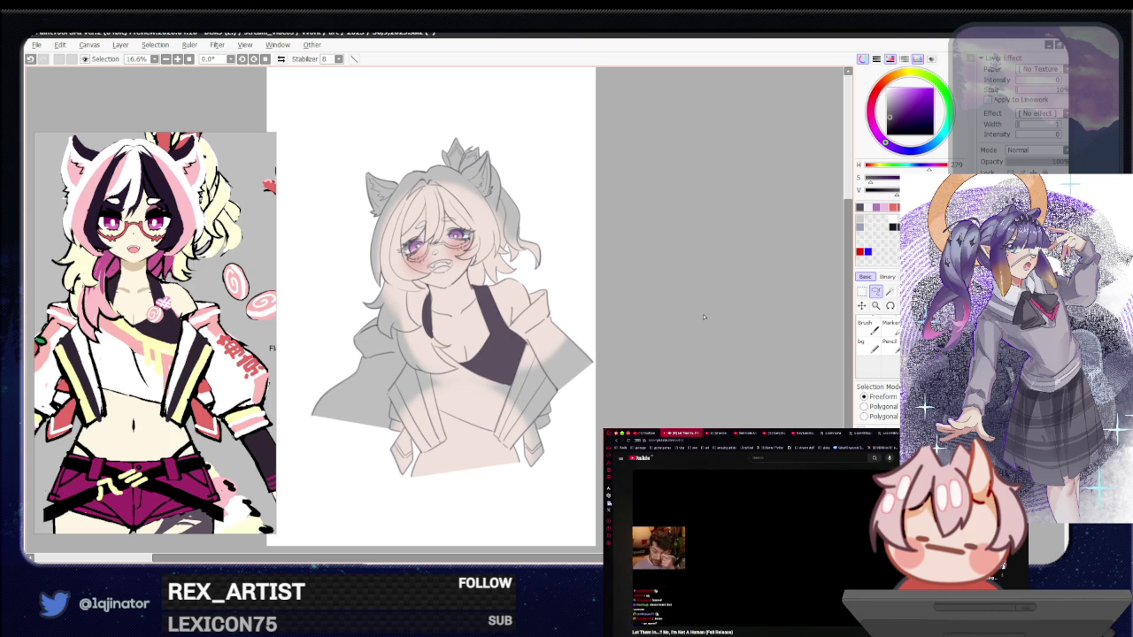
Zoom back in and reframe the view on the face, chest and top of the head
{"action": "scroll", "coordinate": [680, 328], "scroll_direction": "up", "scroll_amount": 2}
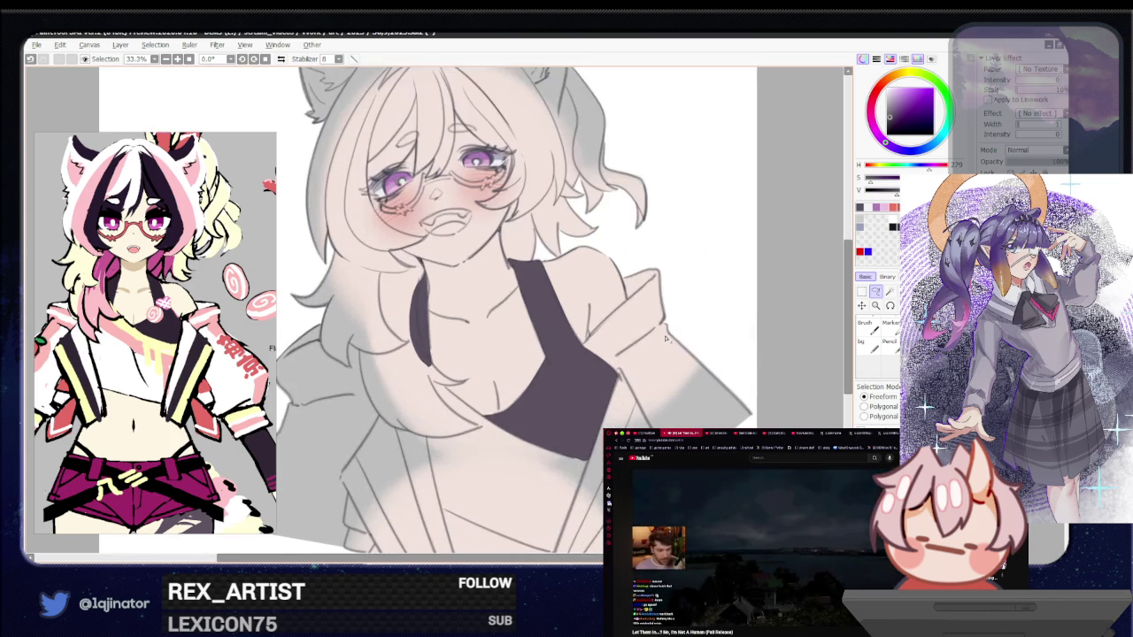
{"action": "mouse_move", "coordinate": [647, 351]}
{"action": "left_mouse_down"}
{"action": "mouse_move", "coordinate": [635, 386]}
{"action": "mouse_move", "coordinate": [703, 311]}
{"action": "left_mouse_up"}
{"action": "mouse_move", "coordinate": [686, 429]}
{"action": "left_mouse_down"}
{"action": "mouse_move", "coordinate": [686, 381]}
{"action": "mouse_move", "coordinate": [677, 436]}
{"action": "left_mouse_up"}
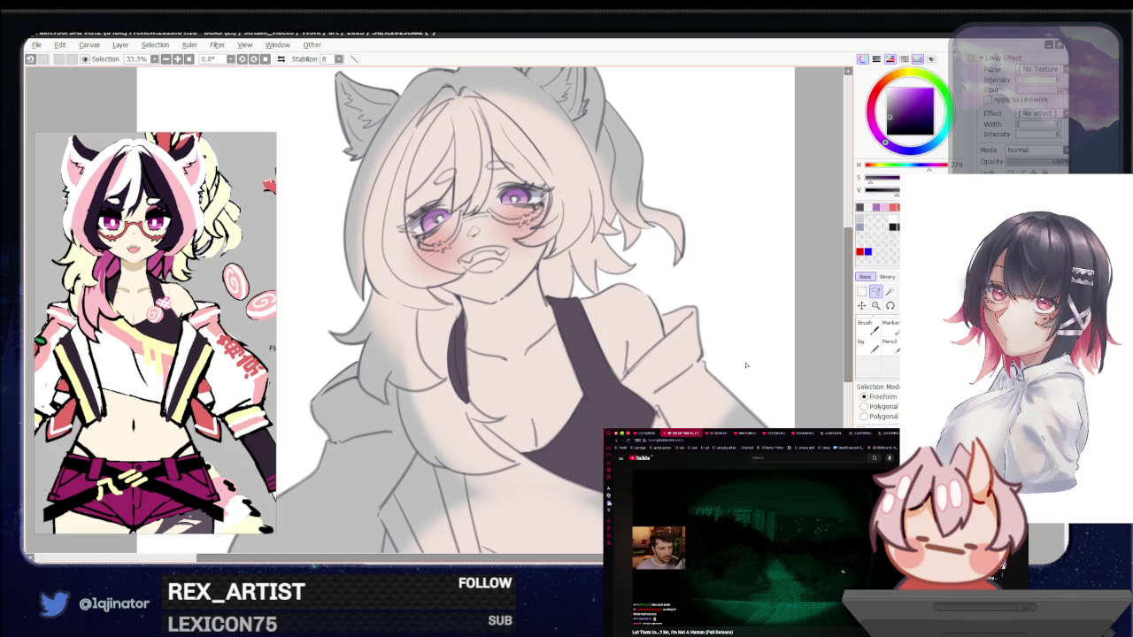
{"action": "mouse_move", "coordinate": [674, 270]}
{"action": "left_mouse_down"}
{"action": "mouse_move", "coordinate": [675, 407]}
{"action": "mouse_move", "coordinate": [660, 409]}
{"action": "left_mouse_up"}
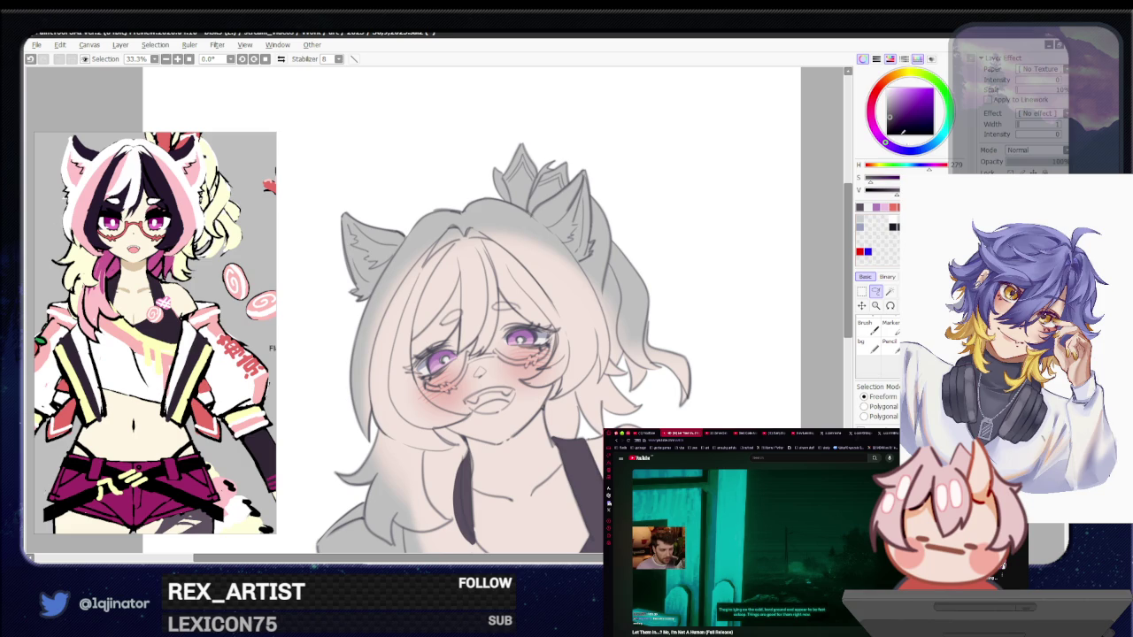
{"action": "key", "text": "b"}
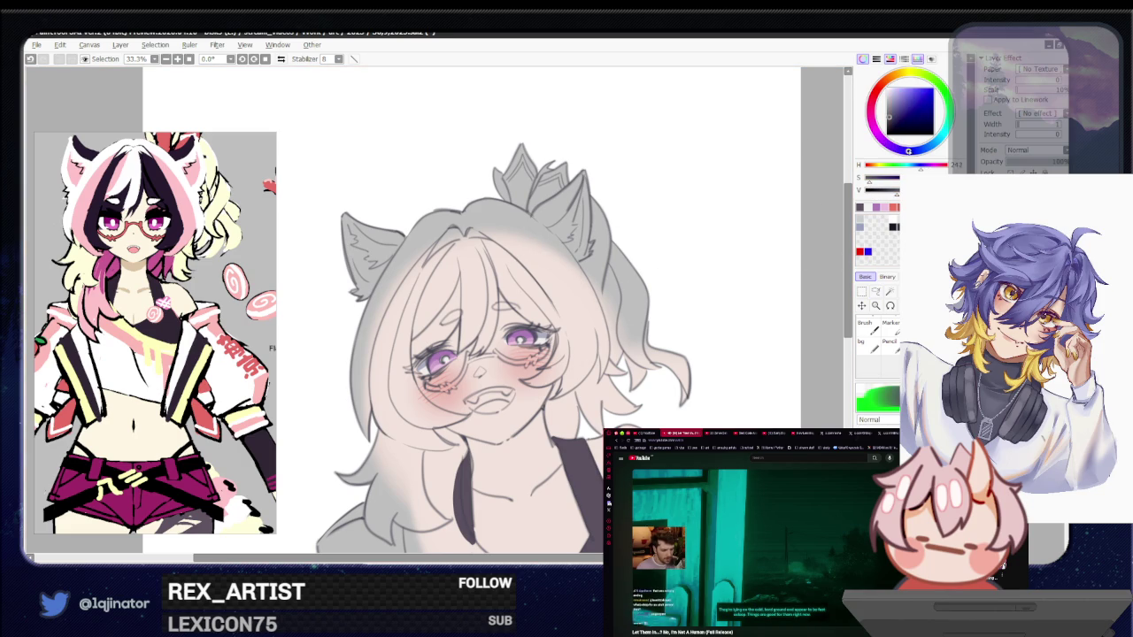
Pick a dark blue colour and start a freeform lasso around the hair strand beside the neck
{"action": "left_click", "coordinate": [859, 207]}
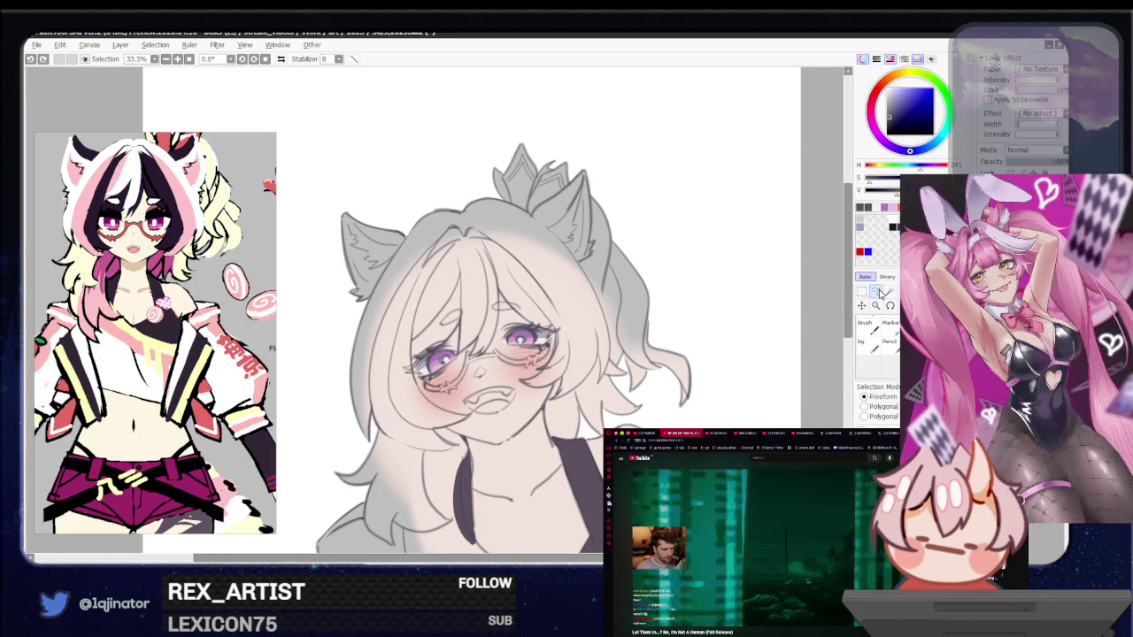
{"action": "scroll", "coordinate": [603, 335], "scroll_direction": "up", "scroll_amount": 4}
{"action": "scroll", "coordinate": [602, 337], "scroll_direction": "down", "scroll_amount": 4}
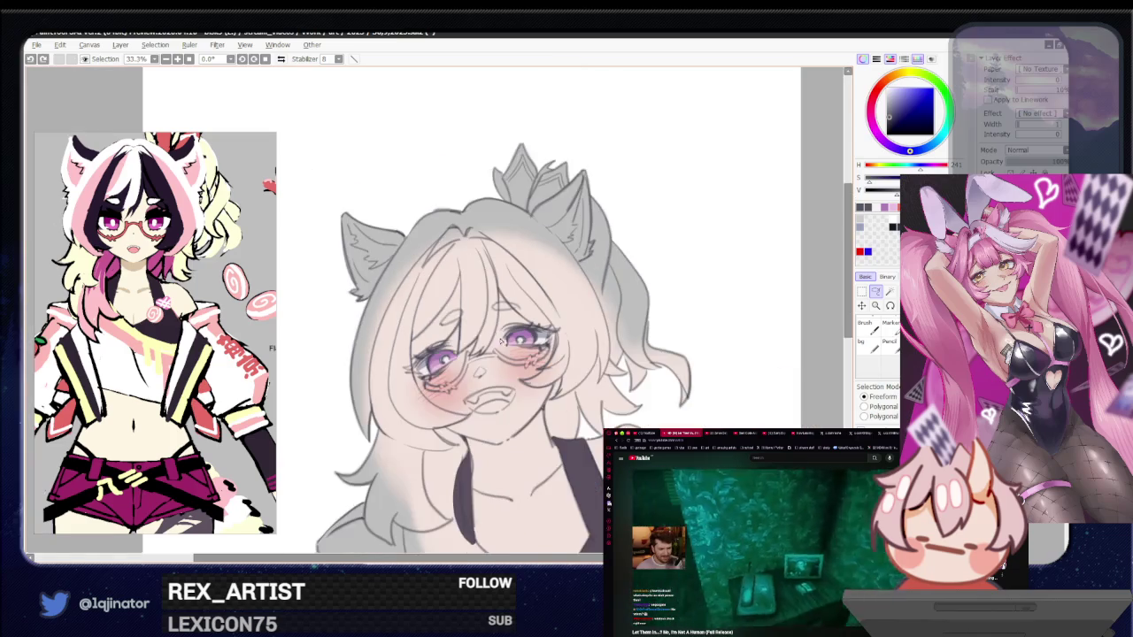
{"action": "mouse_move", "coordinate": [489, 217]}
{"action": "left_mouse_down"}
{"action": "mouse_move", "coordinate": [321, 412]}
{"action": "mouse_move", "coordinate": [451, 390]}
{"action": "mouse_move", "coordinate": [495, 292]}
{"action": "left_mouse_up"}
{"action": "scroll", "coordinate": [655, 357], "scroll_direction": "up", "scroll_amount": 4}
{"action": "left_click_drag", "start_coordinate": [655, 357], "coordinate": [436, 422]}
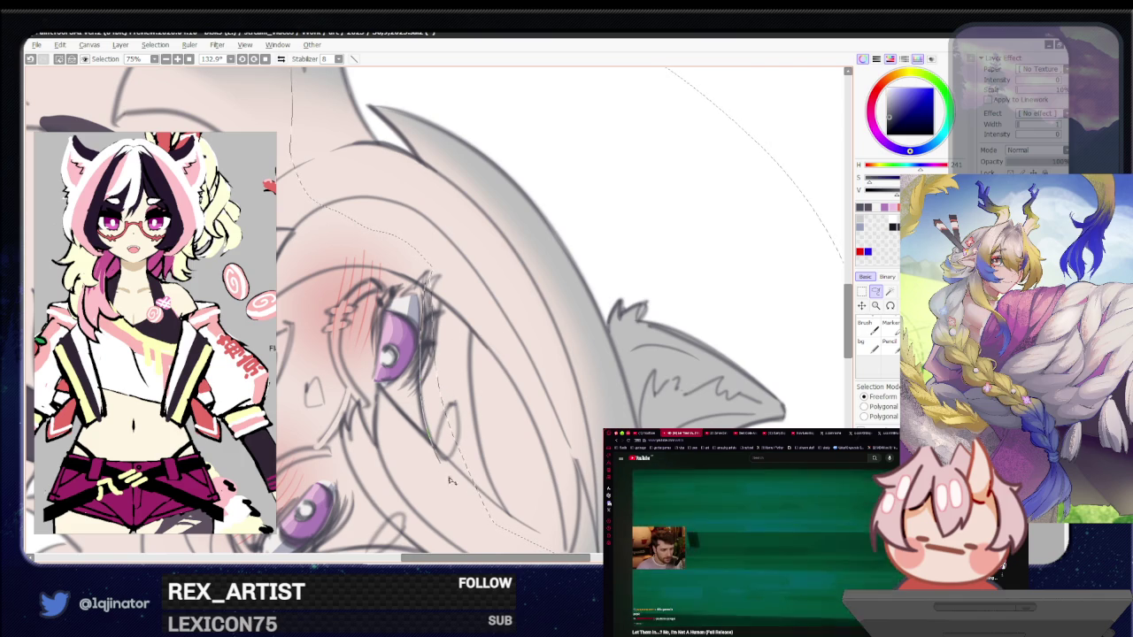
{"action": "left_click_drag", "start_coordinate": [395, 352], "coordinate": [396, 447]}
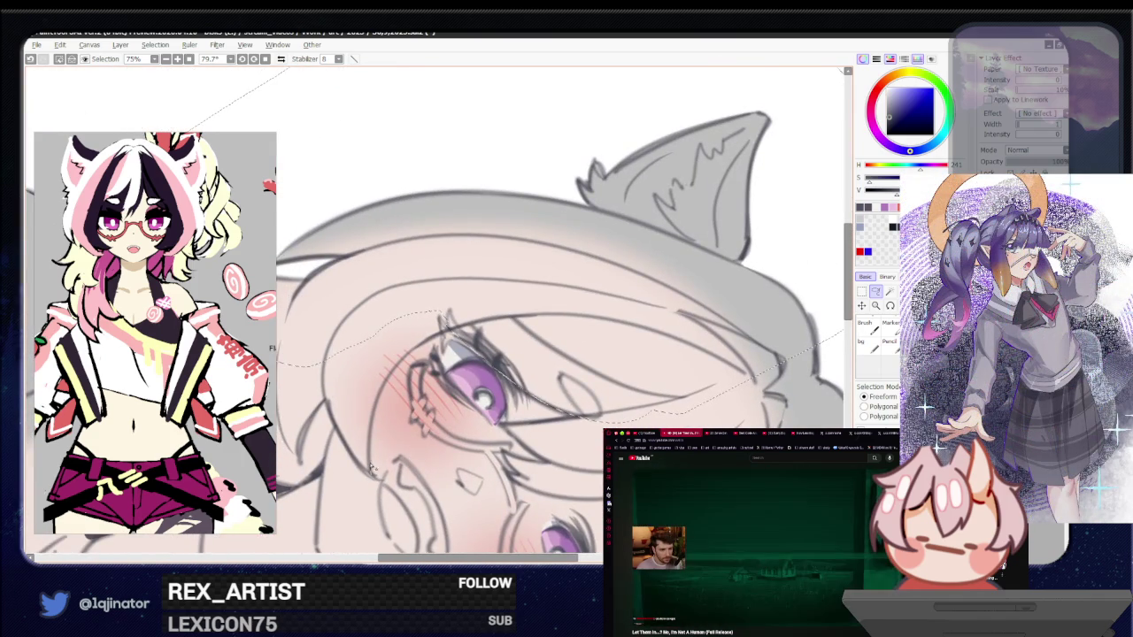
Trace the lasso along the hair edge beside the neck and close it
{"action": "mouse_move", "coordinate": [432, 343]}
{"action": "left_mouse_down"}
{"action": "mouse_move", "coordinate": [319, 376]}
{"action": "mouse_move", "coordinate": [360, 469]}
{"action": "mouse_move", "coordinate": [523, 347]}
{"action": "left_mouse_up"}
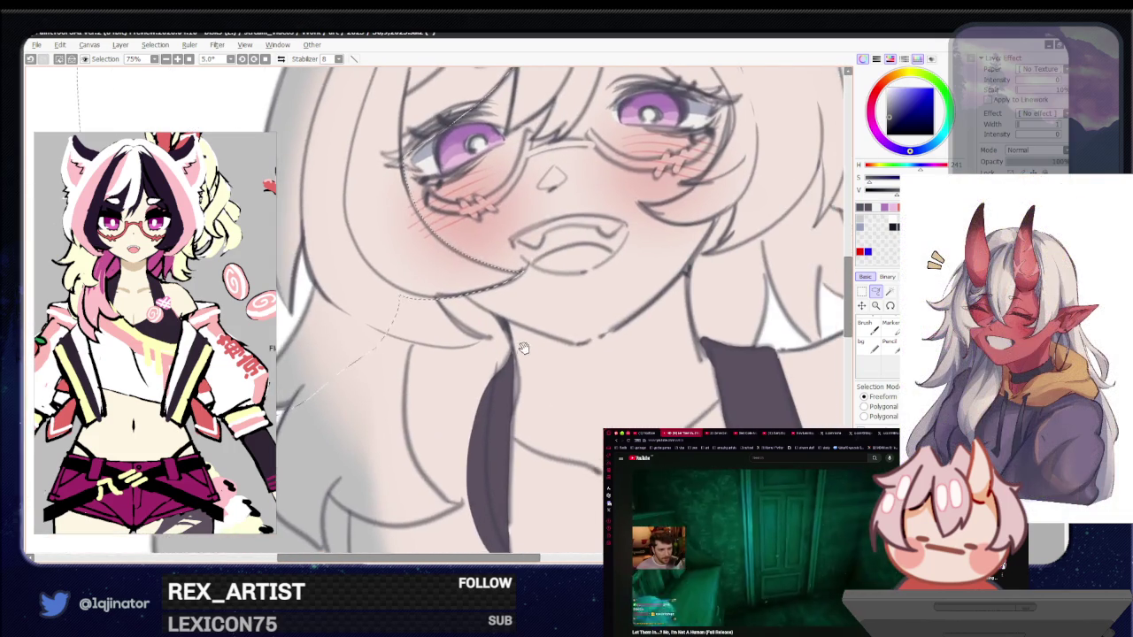
{"action": "scroll", "coordinate": [523, 347], "scroll_direction": "down", "scroll_amount": 3}
{"action": "scroll", "coordinate": [518, 367], "scroll_direction": "up", "scroll_amount": 3}
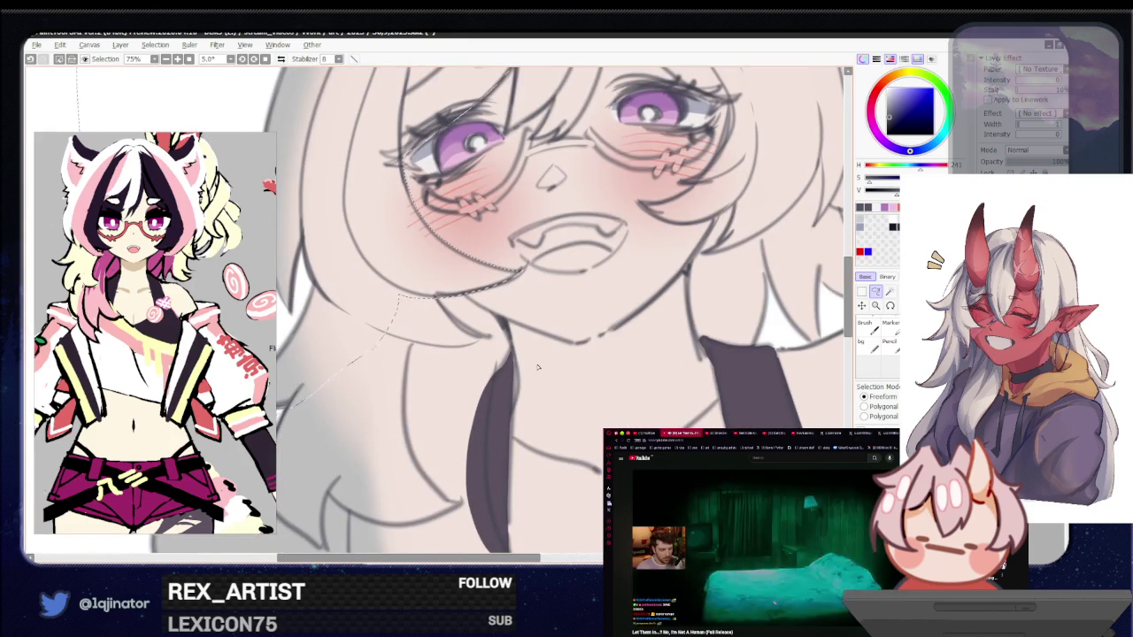
{"action": "left_click_drag", "start_coordinate": [514, 363], "coordinate": [503, 298]}
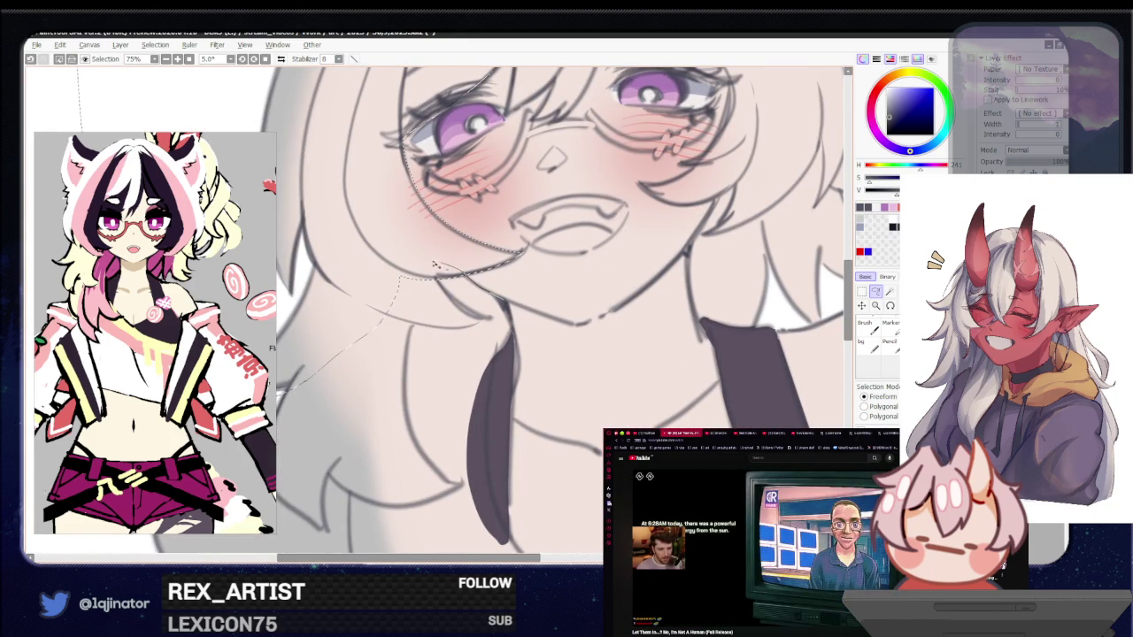
{"action": "left_click_drag", "start_coordinate": [455, 481], "coordinate": [486, 443]}
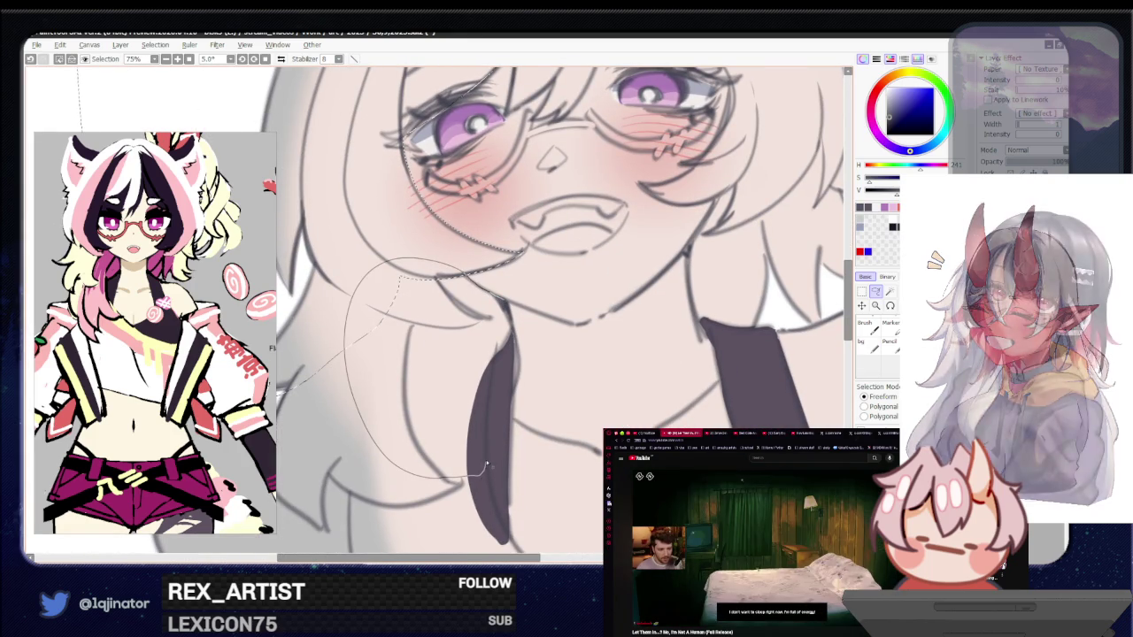
{"action": "mouse_move", "coordinate": [490, 402]}
{"action": "left_mouse_down"}
{"action": "mouse_move", "coordinate": [509, 315]}
{"action": "mouse_move", "coordinate": [442, 352]}
{"action": "mouse_move", "coordinate": [462, 306]}
{"action": "mouse_move", "coordinate": [382, 273]}
{"action": "mouse_move", "coordinate": [338, 354]}
{"action": "mouse_move", "coordinate": [381, 449]}
{"action": "mouse_move", "coordinate": [419, 484]}
{"action": "left_mouse_up"}
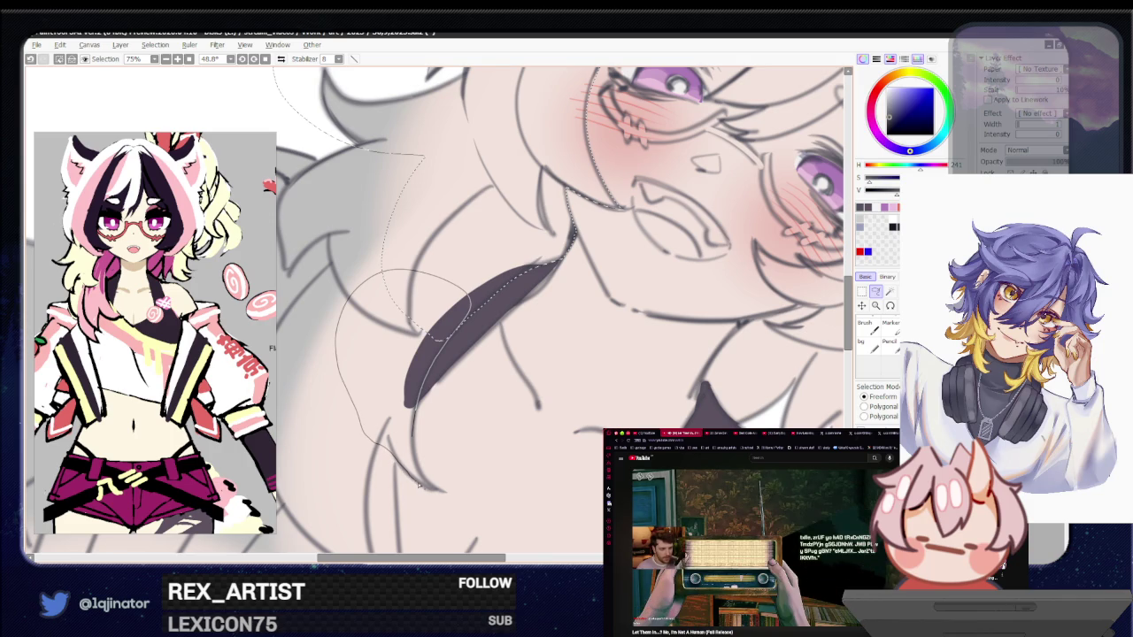
{"action": "mouse_move", "coordinate": [425, 476]}
{"action": "left_mouse_down"}
{"action": "mouse_move", "coordinate": [613, 336]}
{"action": "mouse_move", "coordinate": [520, 403]}
{"action": "mouse_move", "coordinate": [502, 342]}
{"action": "mouse_move", "coordinate": [530, 396]}
{"action": "left_mouse_up"}
{"action": "scroll", "coordinate": [503, 343], "scroll_direction": "down", "scroll_amount": 3}
Lasso along the hair's curved edge and close a loop around the side lock
{"action": "scroll", "coordinate": [503, 343], "scroll_direction": "down", "scroll_amount": 2}
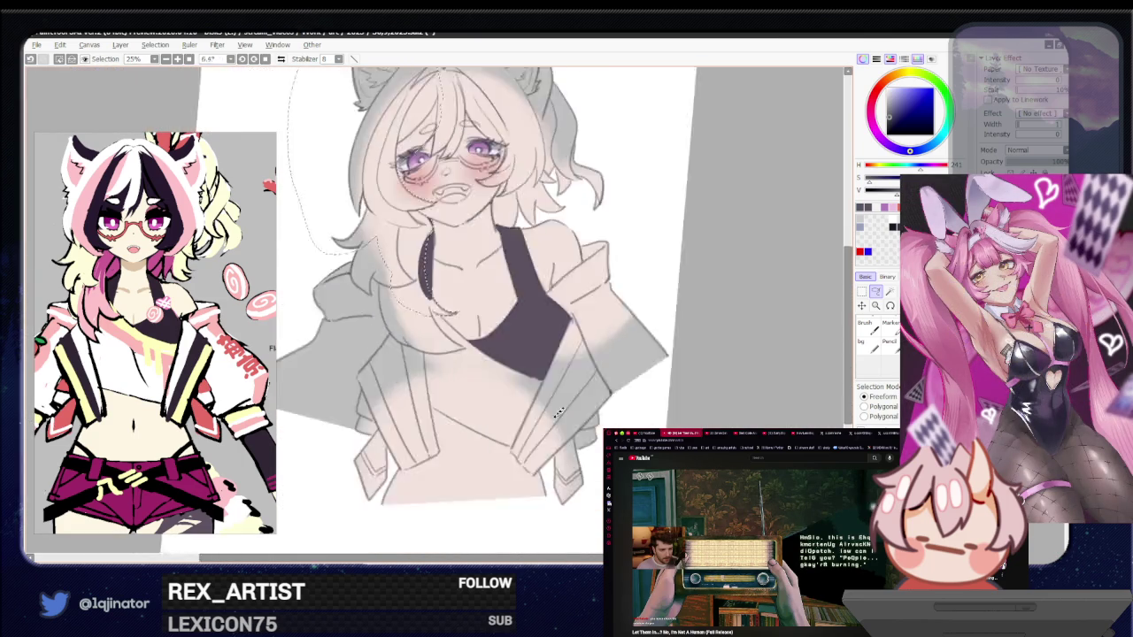
{"action": "scroll", "coordinate": [529, 395], "scroll_direction": "up", "scroll_amount": 2}
{"action": "scroll", "coordinate": [433, 458], "scroll_direction": "up", "scroll_amount": 1}
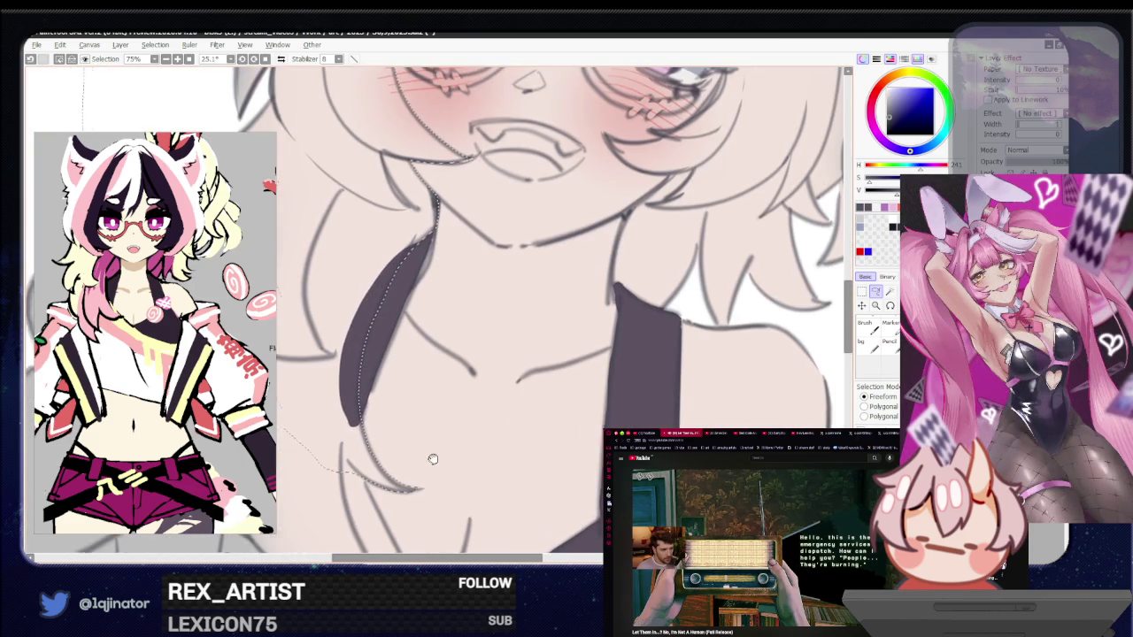
{"action": "left_click_drag", "start_coordinate": [432, 474], "coordinate": [372, 442]}
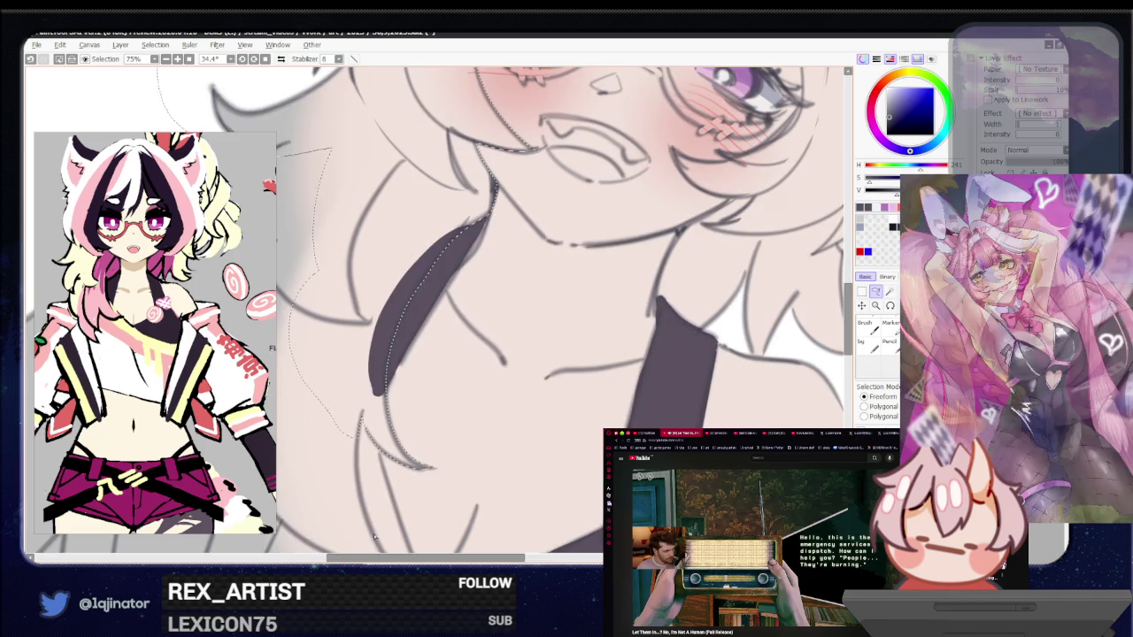
{"action": "left_click_drag", "start_coordinate": [359, 445], "coordinate": [421, 423]}
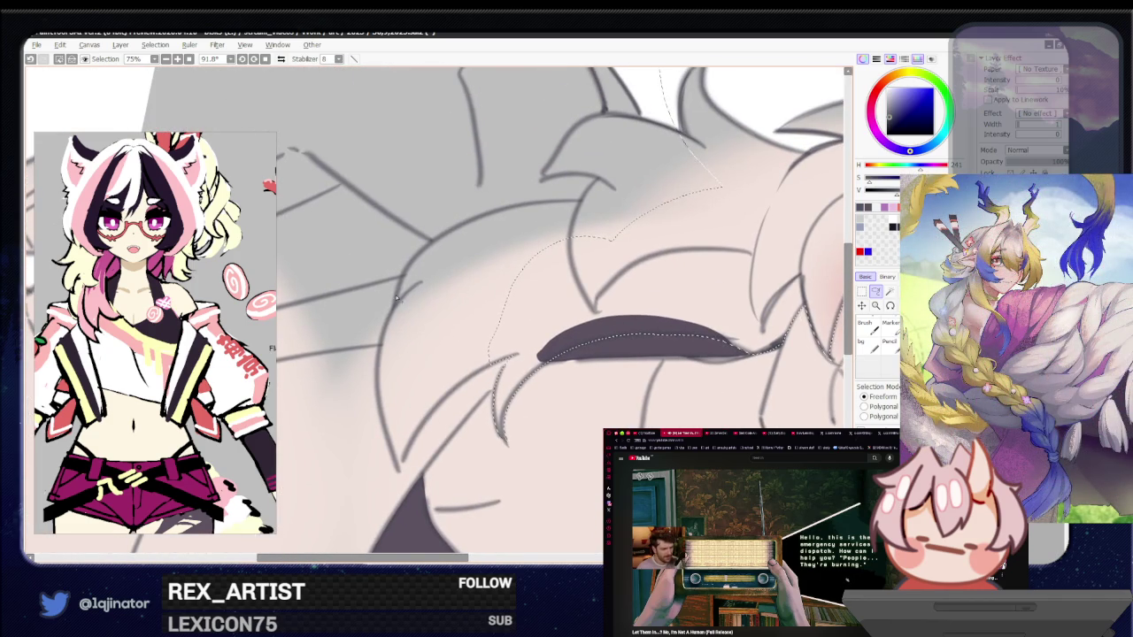
{"action": "left_click_drag", "start_coordinate": [632, 232], "coordinate": [423, 255]}
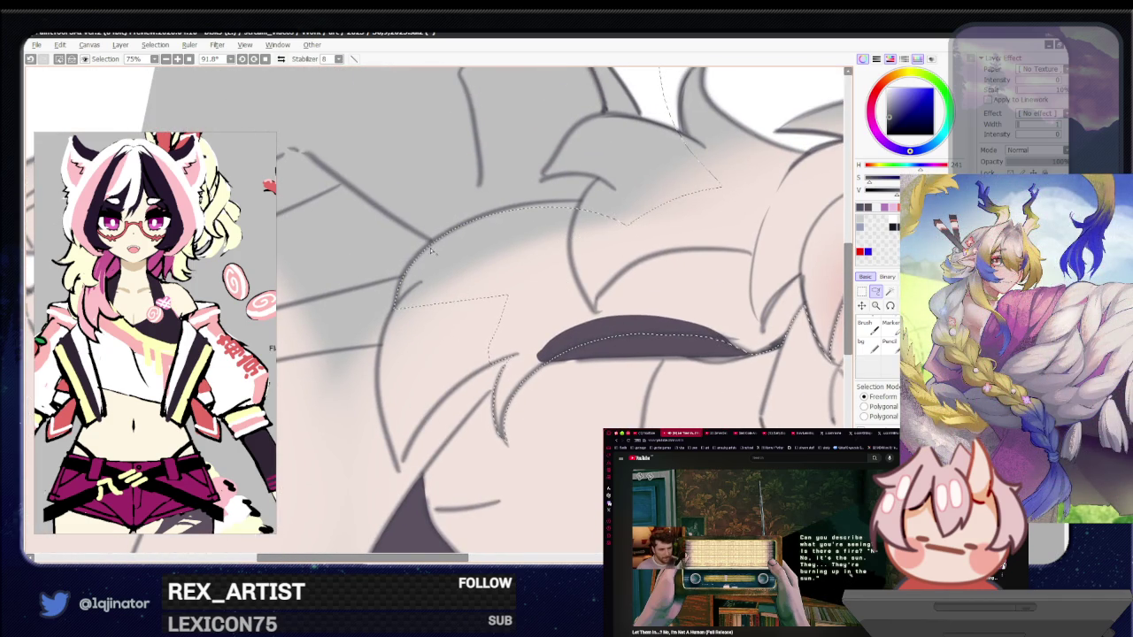
{"action": "left_click_drag", "start_coordinate": [607, 211], "coordinate": [483, 223]}
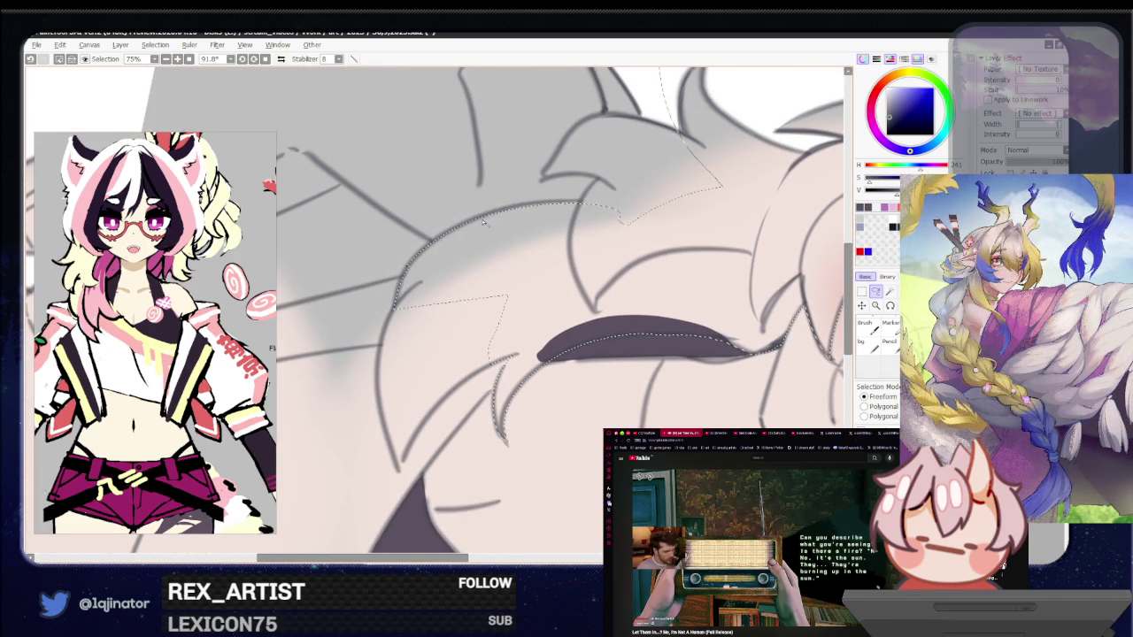
{"action": "left_click_drag", "start_coordinate": [557, 174], "coordinate": [499, 321]}
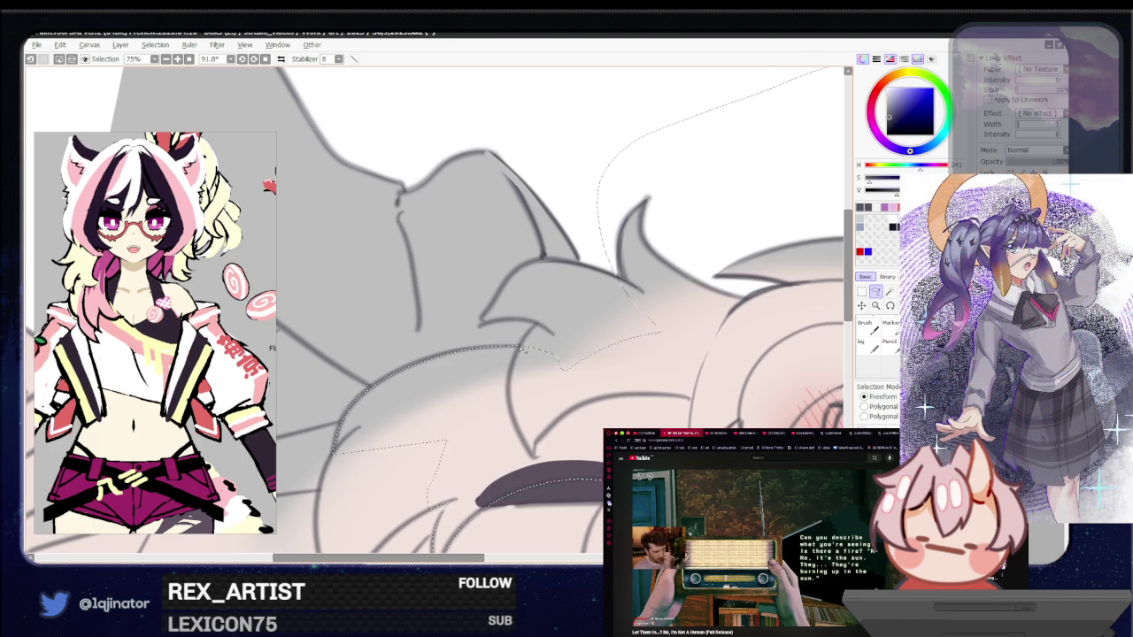
{"action": "left_click_drag", "start_coordinate": [625, 375], "coordinate": [771, 255]}
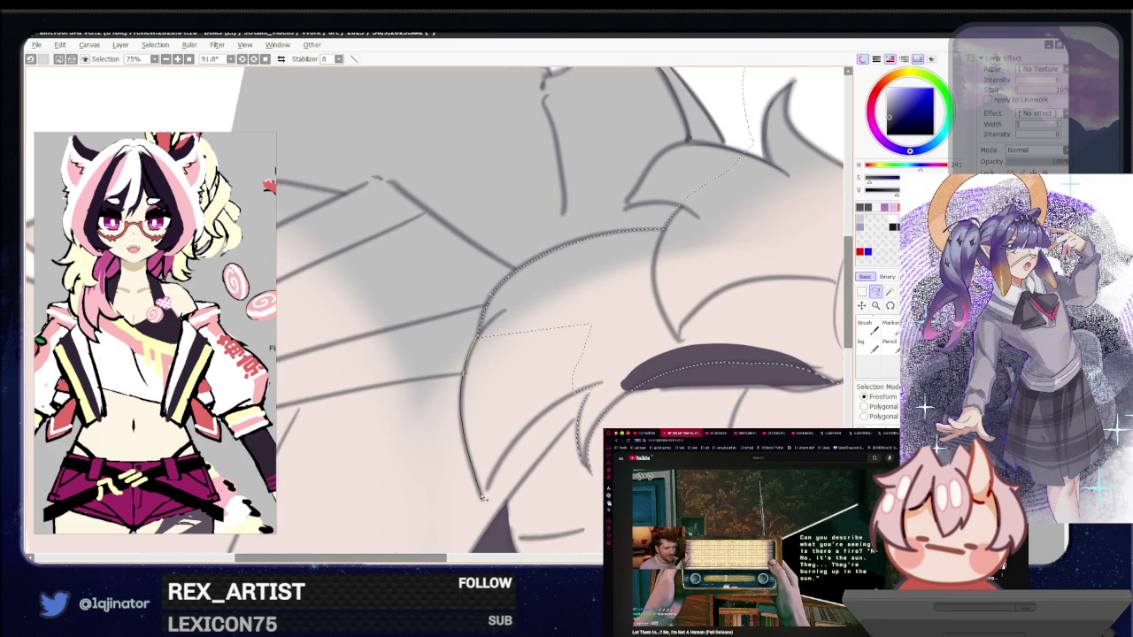
Trace the selection down the strand, beside the cheek, and from the eye to the head top
{"action": "left_click_drag", "start_coordinate": [485, 497], "coordinate": [482, 483]}
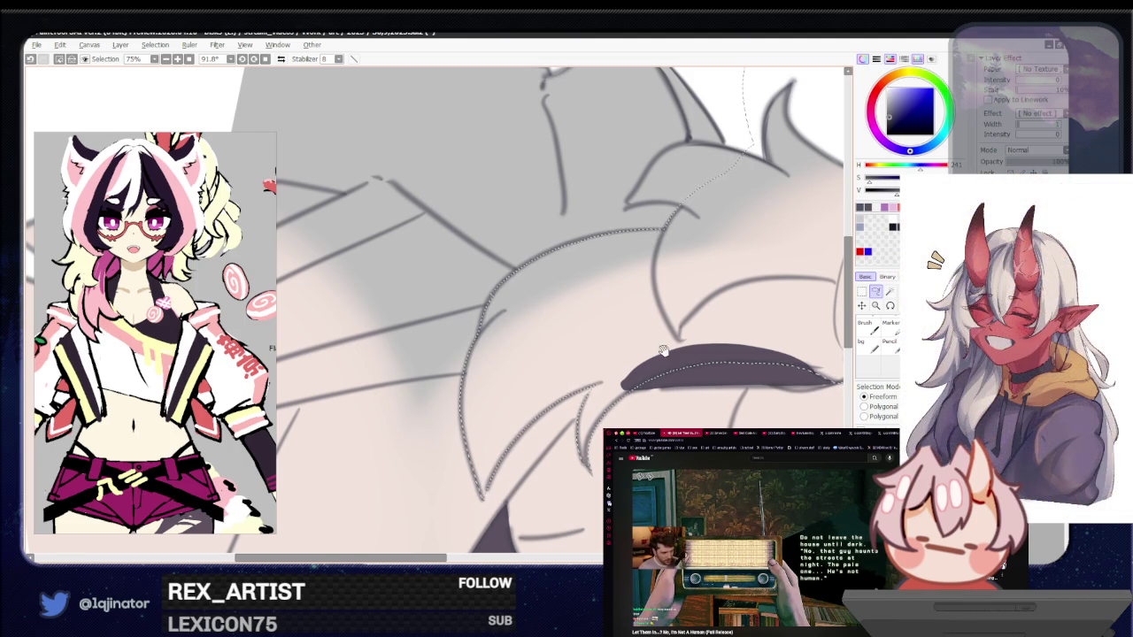
{"action": "left_click_drag", "start_coordinate": [522, 387], "coordinate": [500, 389]}
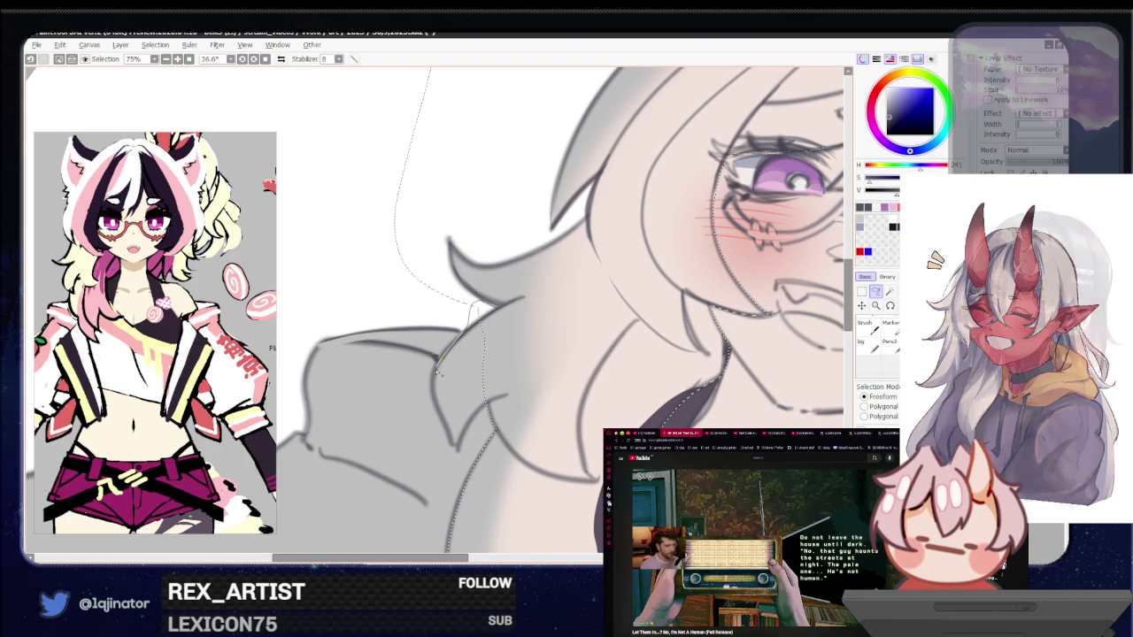
{"action": "left_click_drag", "start_coordinate": [453, 350], "coordinate": [441, 417]}
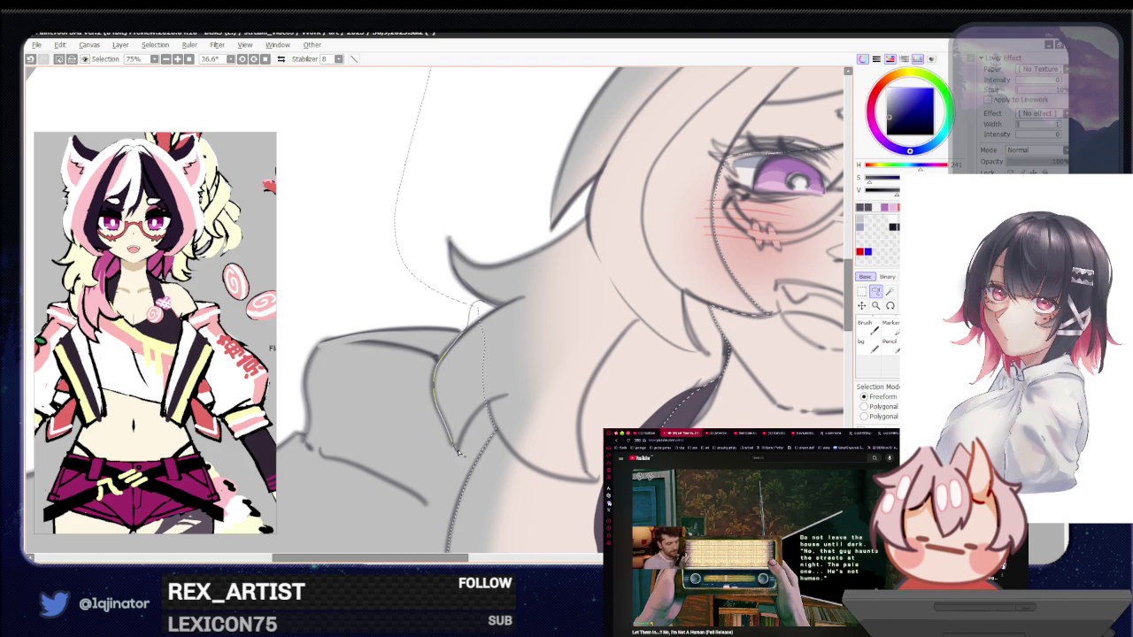
{"action": "scroll", "coordinate": [554, 322], "scroll_direction": "down", "scroll_amount": 5}
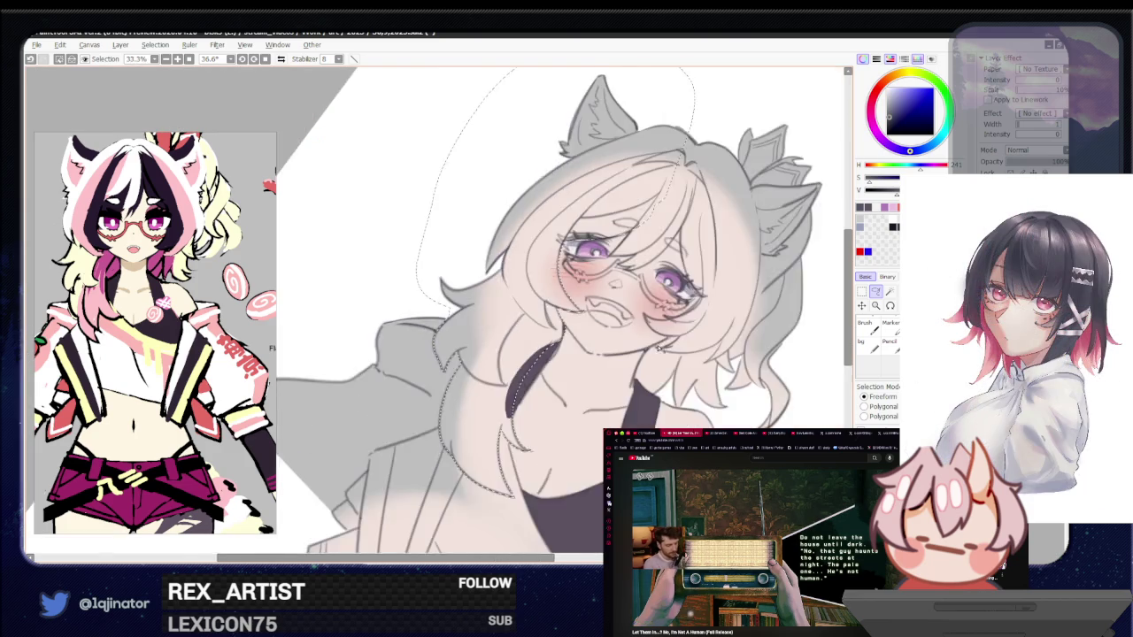
{"action": "left_click_drag", "start_coordinate": [554, 322], "coordinate": [561, 427]}
{"action": "scroll", "coordinate": [549, 407], "scroll_direction": "up", "scroll_amount": 2}
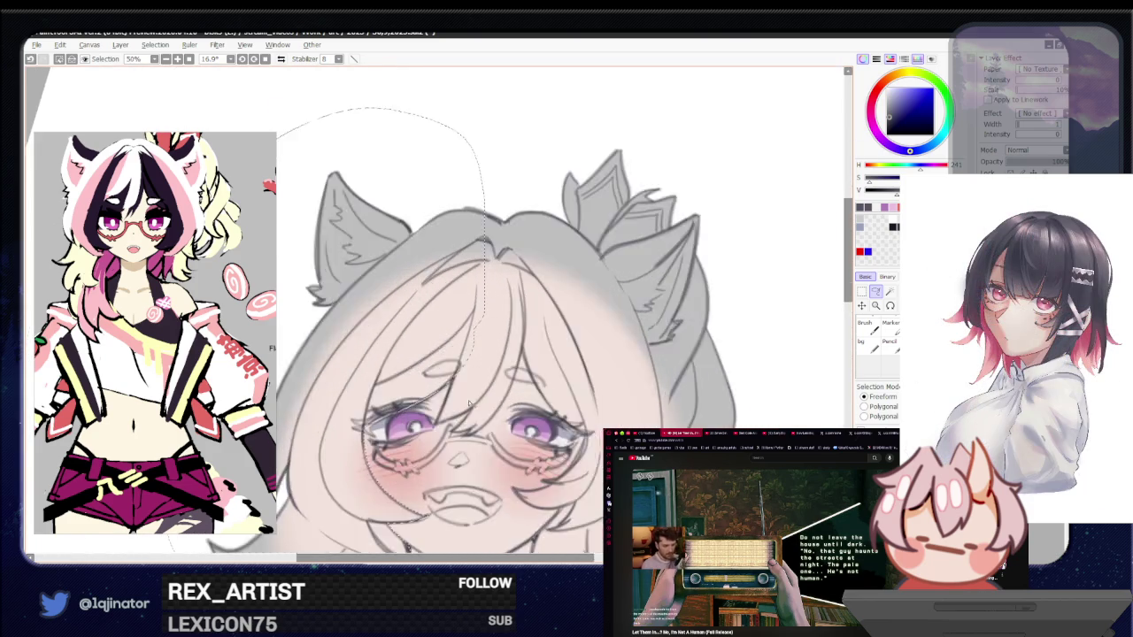
{"action": "scroll", "coordinate": [531, 372], "scroll_direction": "up", "scroll_amount": 2}
{"action": "scroll", "coordinate": [505, 341], "scroll_direction": "up", "scroll_amount": 2}
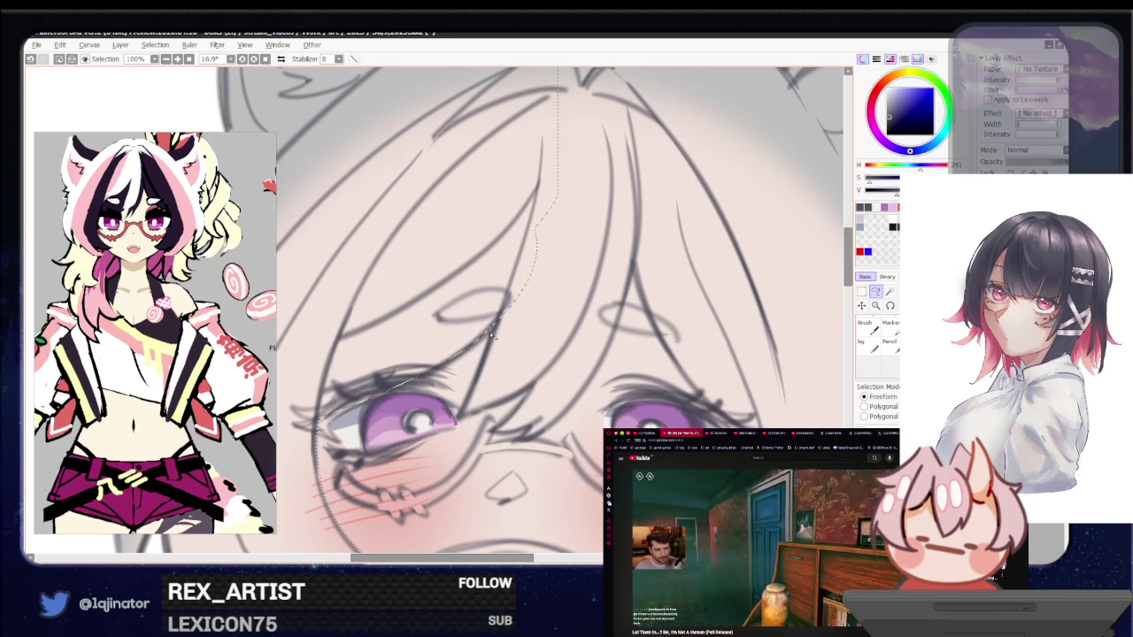
{"action": "mouse_move", "coordinate": [459, 422]}
{"action": "left_mouse_down"}
{"action": "mouse_move", "coordinate": [512, 221]}
{"action": "mouse_move", "coordinate": [503, 426]}
{"action": "left_mouse_up"}
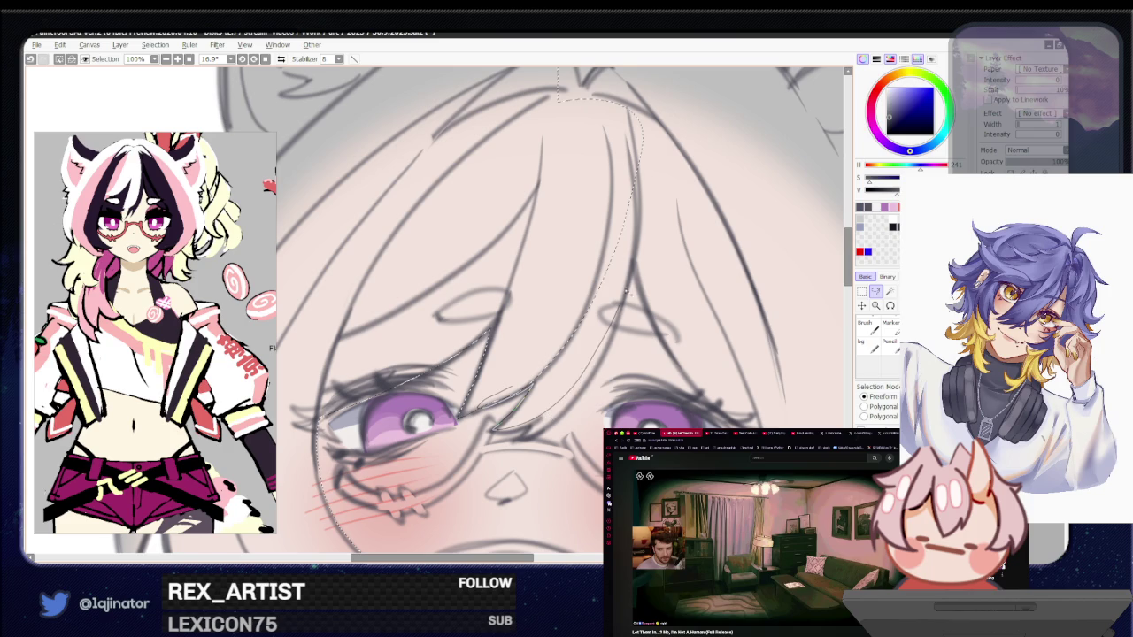
With the view mirrored, extend the selection along the bangs and close the loop around the hair
{"action": "key", "text": "h"}
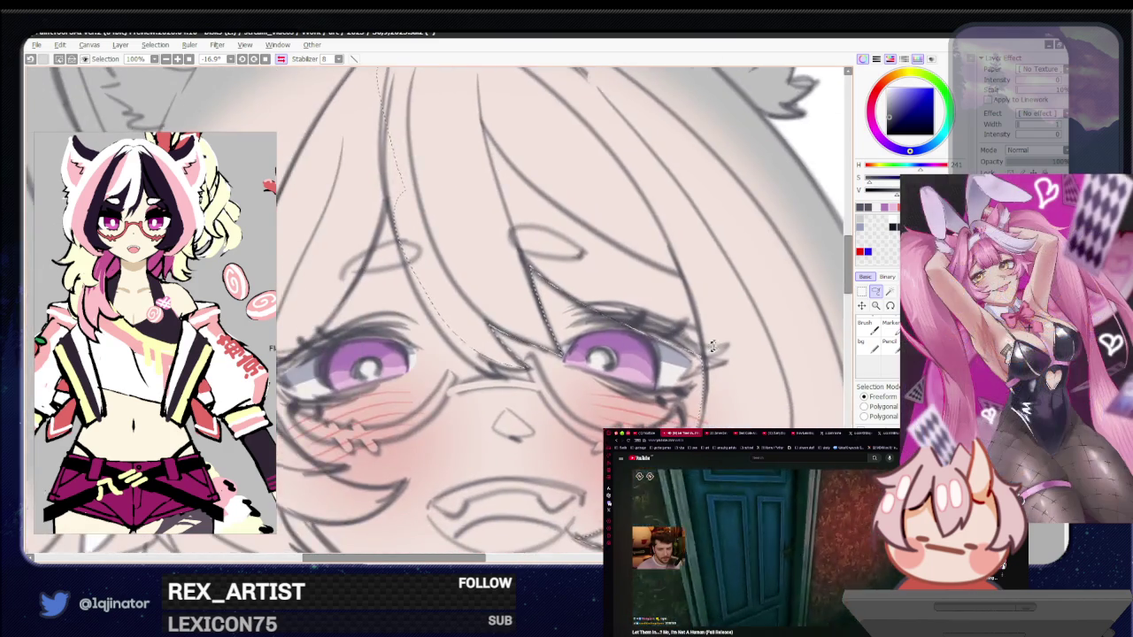
{"action": "left_click_drag", "start_coordinate": [712, 346], "coordinate": [473, 447]}
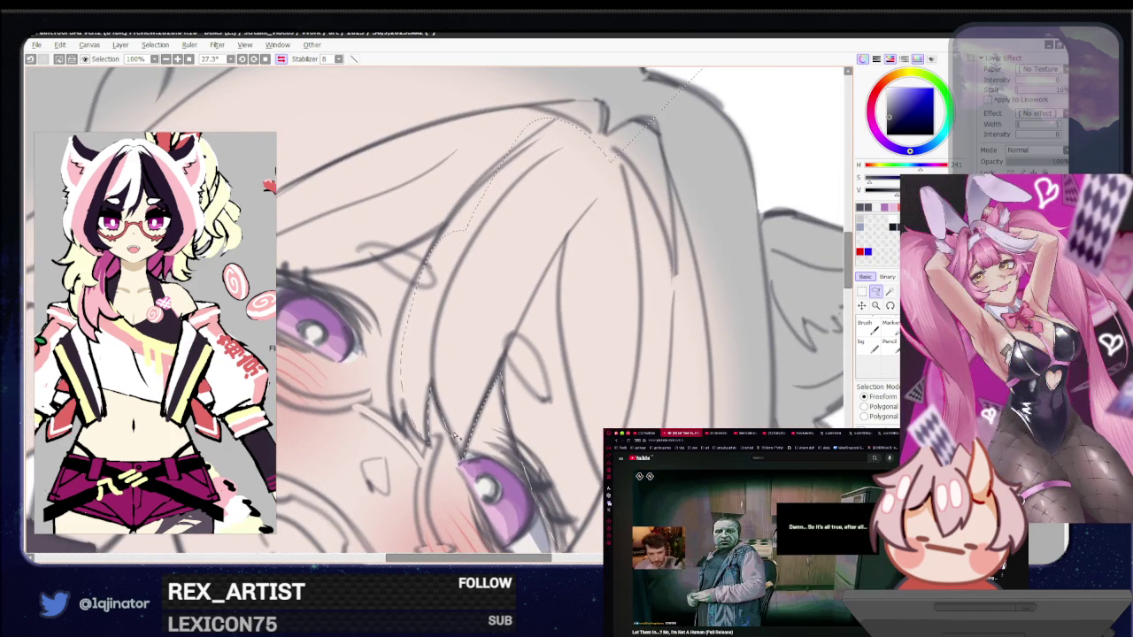
{"action": "left_click_drag", "start_coordinate": [426, 285], "coordinate": [416, 276]}
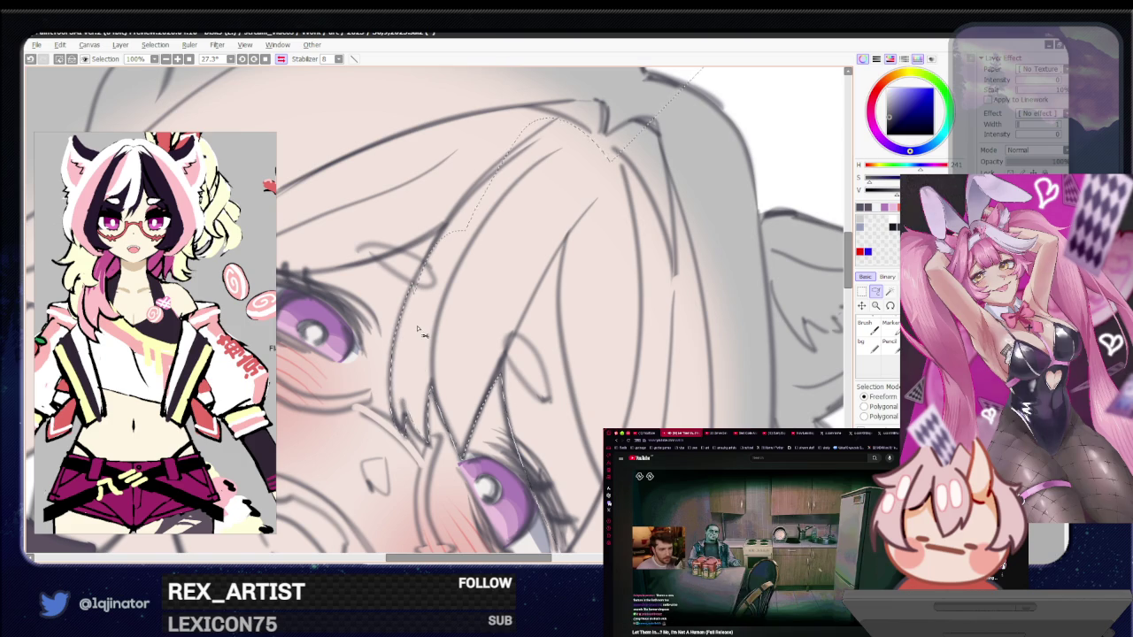
{"action": "scroll", "coordinate": [410, 389], "scroll_direction": "up", "scroll_amount": 3}
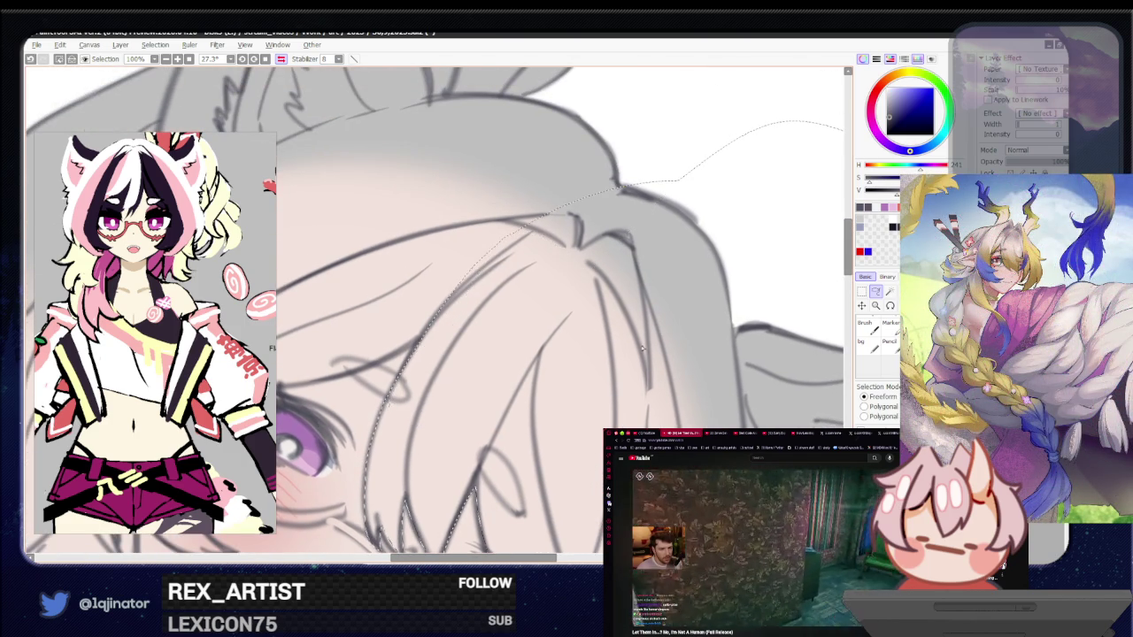
{"action": "scroll", "coordinate": [464, 410], "scroll_direction": "up", "scroll_amount": 2}
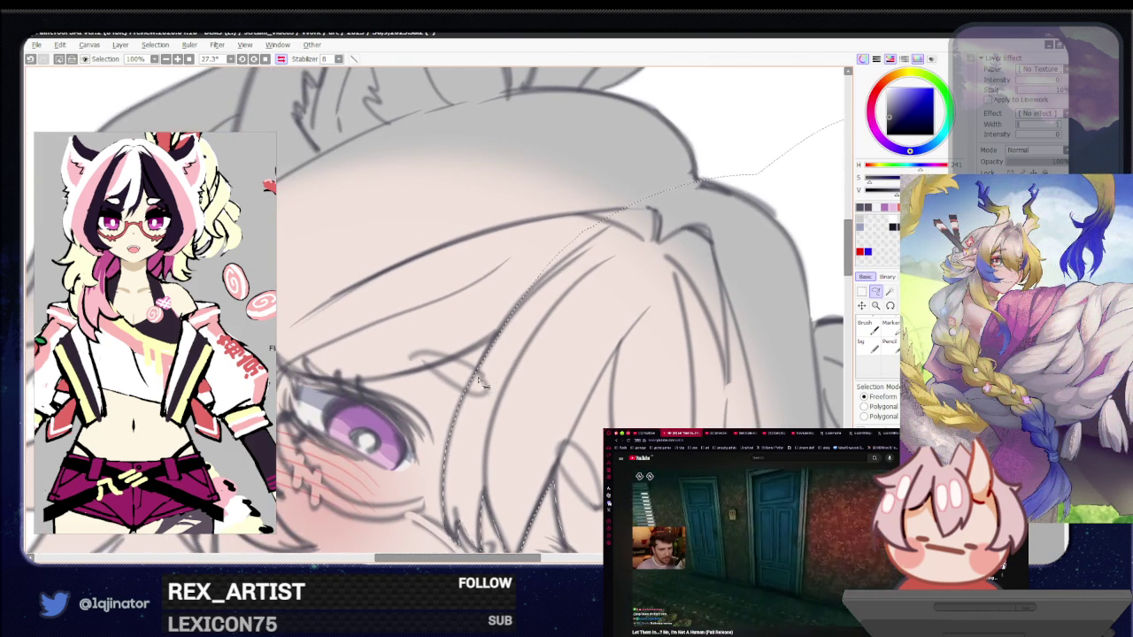
{"action": "scroll", "coordinate": [485, 386], "scroll_direction": "down", "scroll_amount": 2}
{"action": "key", "text": "Home"}
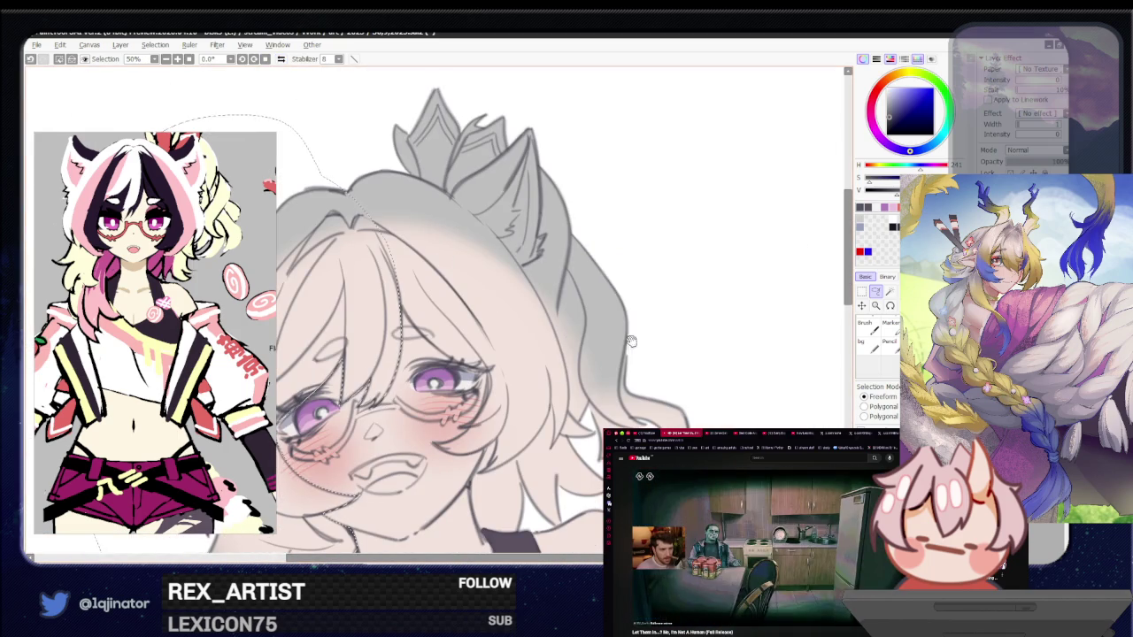
{"action": "left_click_drag", "start_coordinate": [631, 341], "coordinate": [411, 332]}
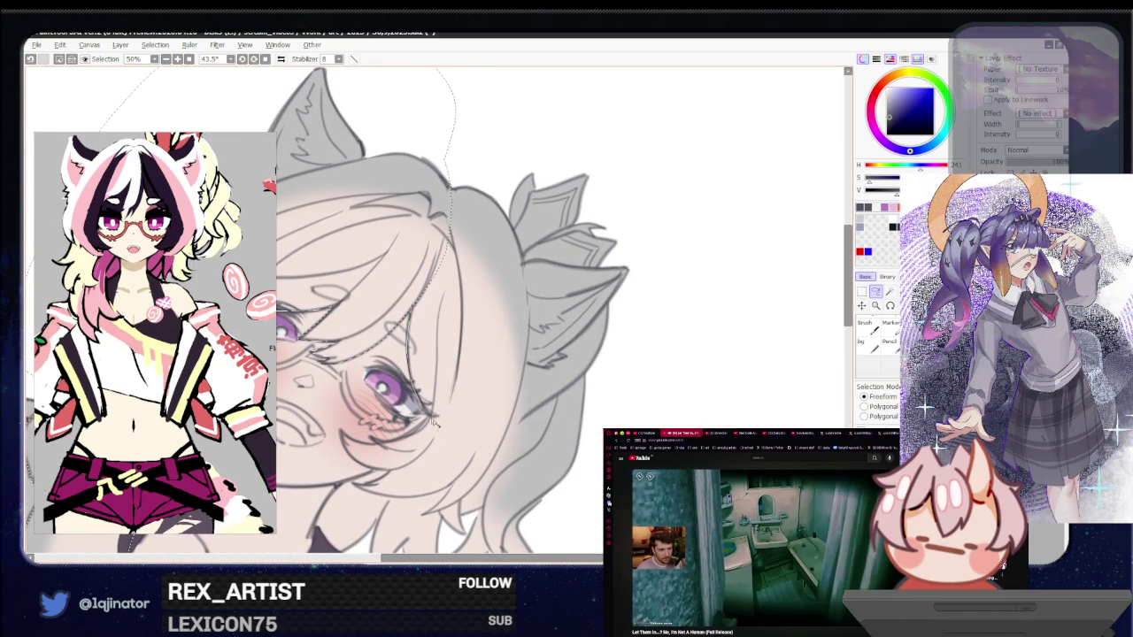
{"action": "left_click_drag", "start_coordinate": [450, 136], "coordinate": [453, 127]}
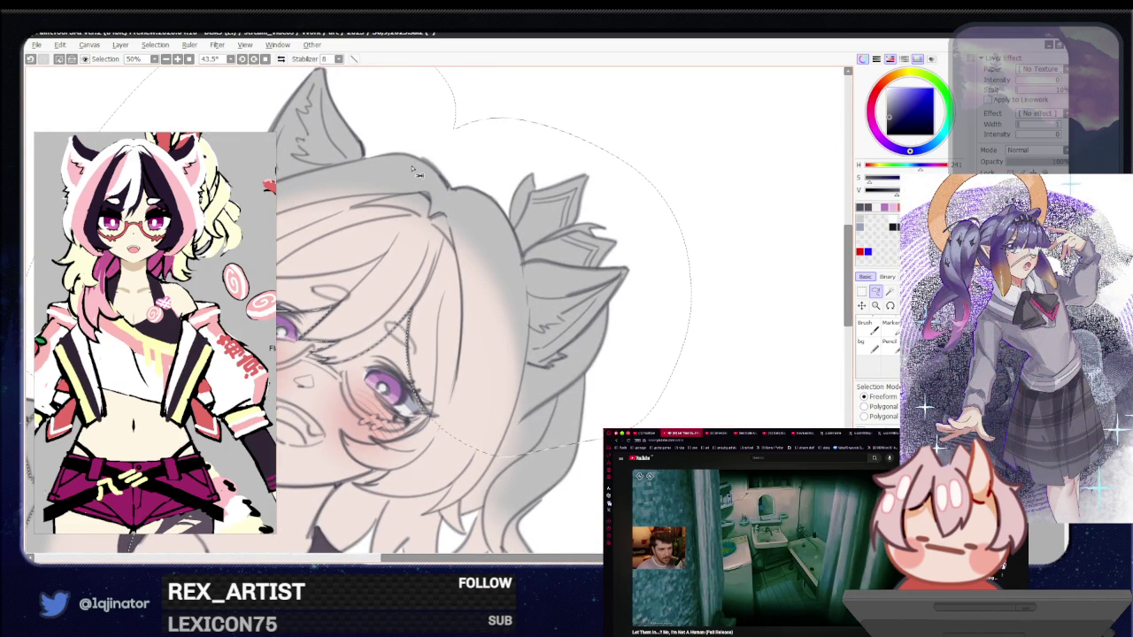
{"action": "left_click_drag", "start_coordinate": [410, 167], "coordinate": [495, 69]}
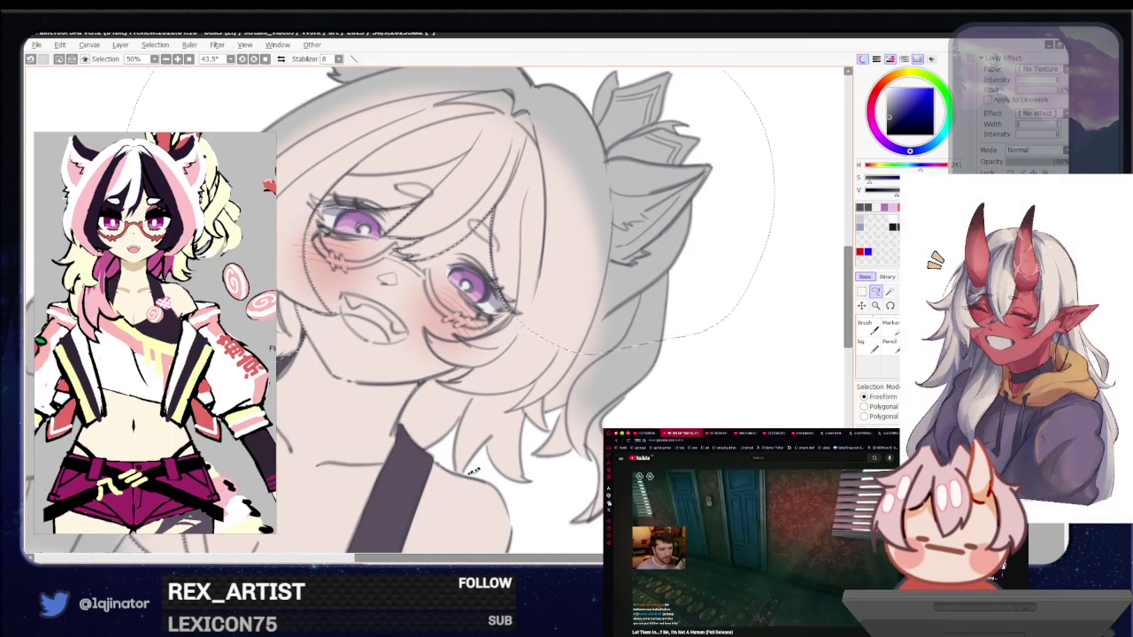
{"action": "left_click_drag", "start_coordinate": [474, 470], "coordinate": [553, 429]}
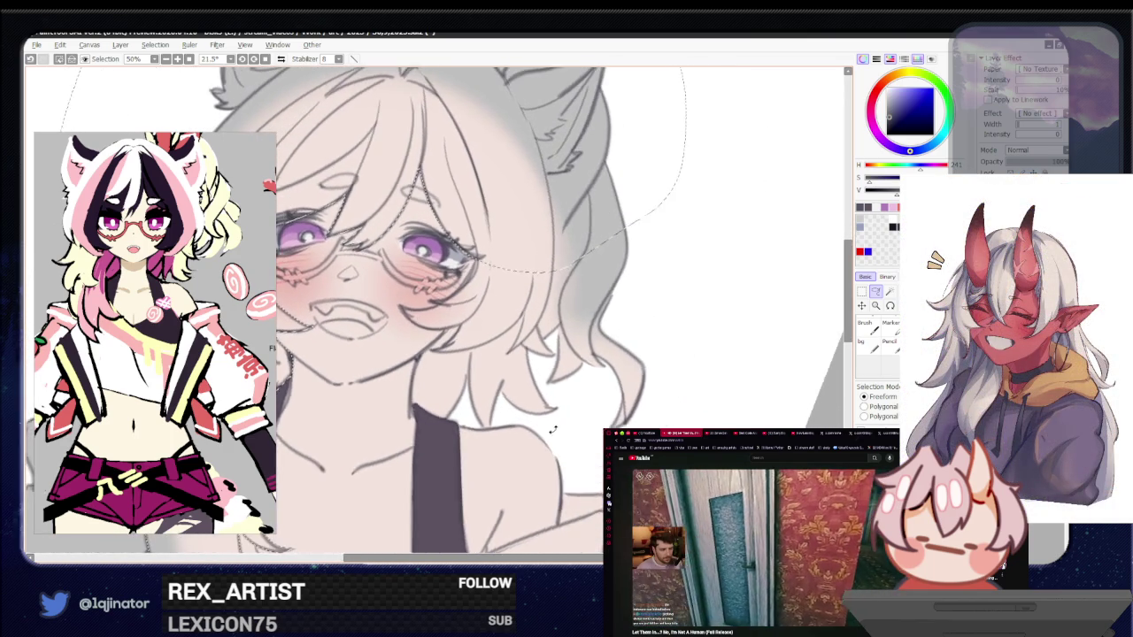
{"action": "scroll", "coordinate": [553, 430], "scroll_direction": "up", "scroll_amount": 1}
{"action": "scroll", "coordinate": [552, 429], "scroll_direction": "up", "scroll_amount": 1}
{"action": "scroll", "coordinate": [560, 354], "scroll_direction": "up", "scroll_amount": 2}
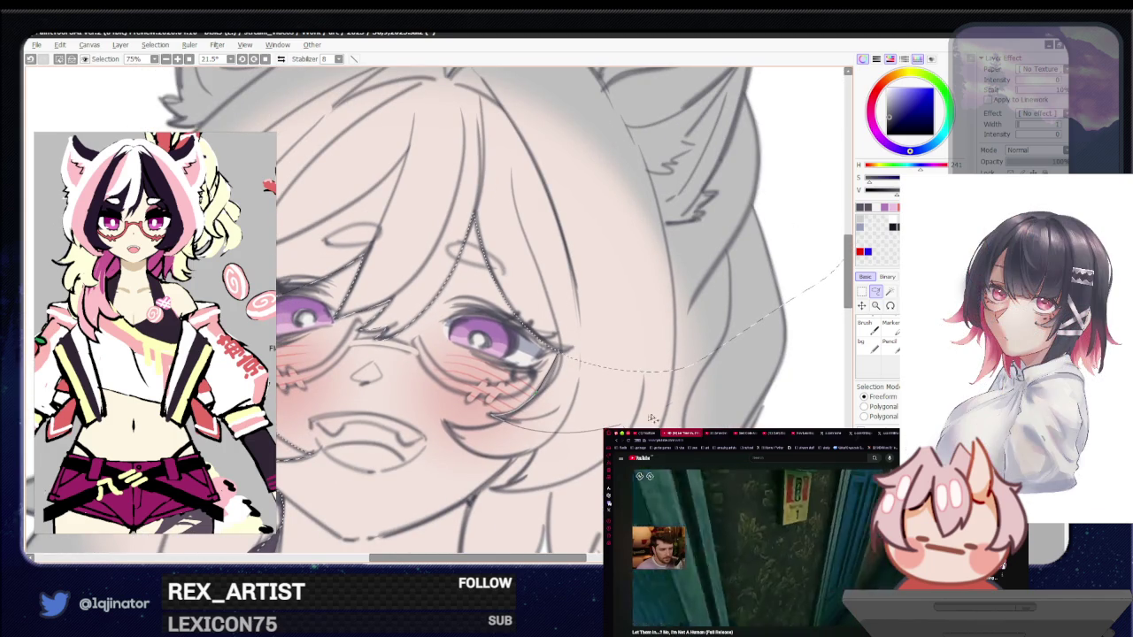
Finish lassoing the hair near the lower eye, fill it dark charcoal gray, and zoom out to 25%
{"action": "left_click_drag", "start_coordinate": [651, 418], "coordinate": [401, 464]}
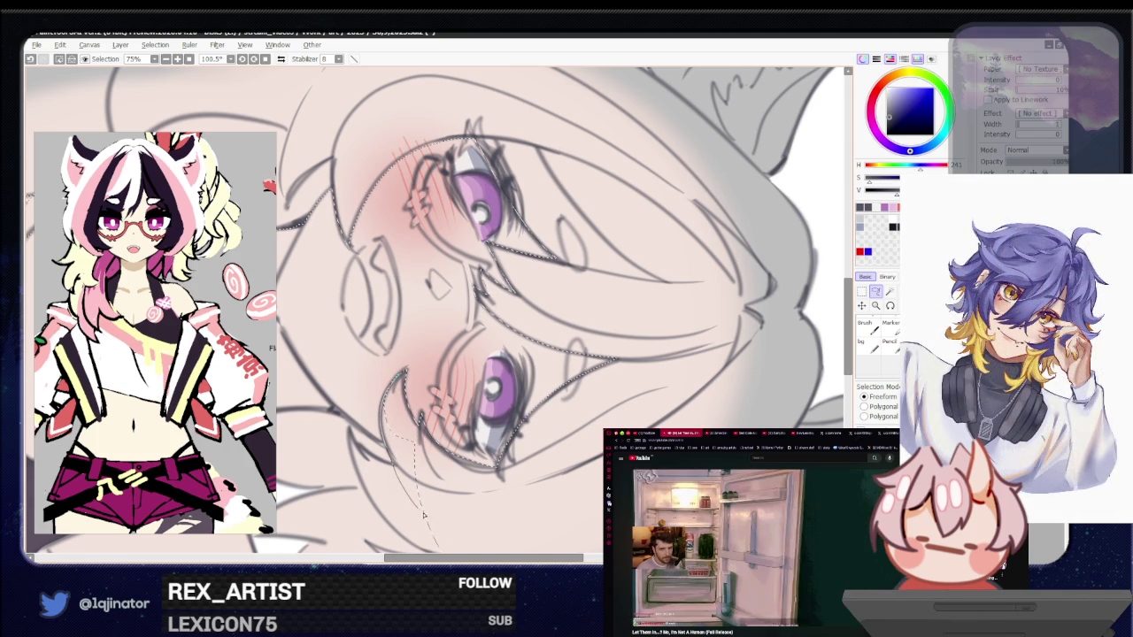
{"action": "left_click_drag", "start_coordinate": [430, 452], "coordinate": [456, 434]}
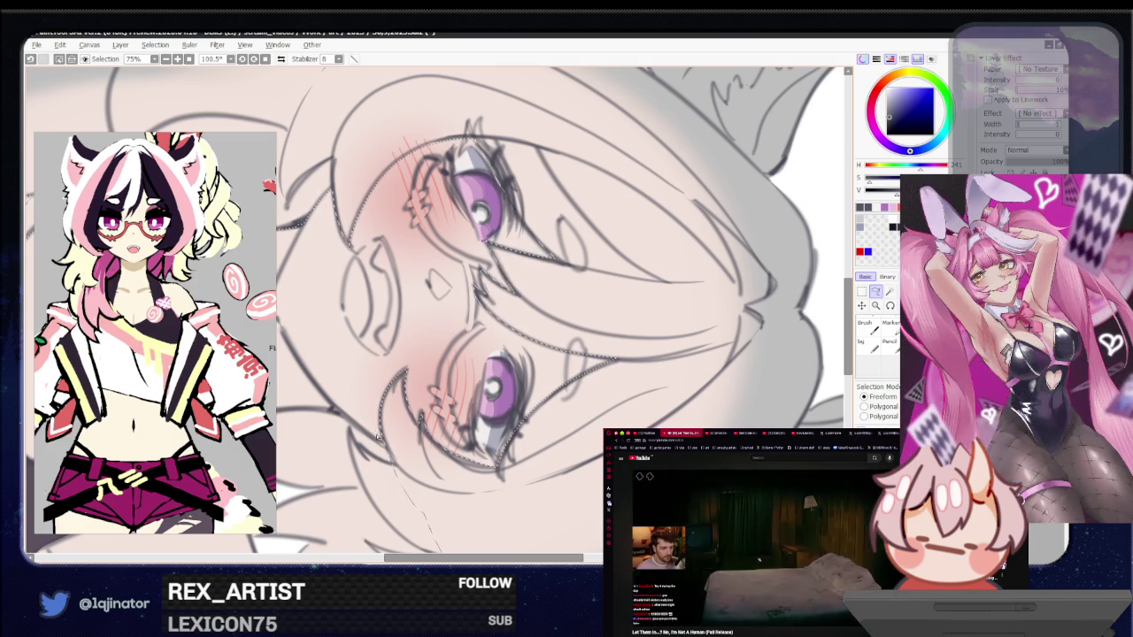
{"action": "left_click_drag", "start_coordinate": [378, 435], "coordinate": [502, 348]}
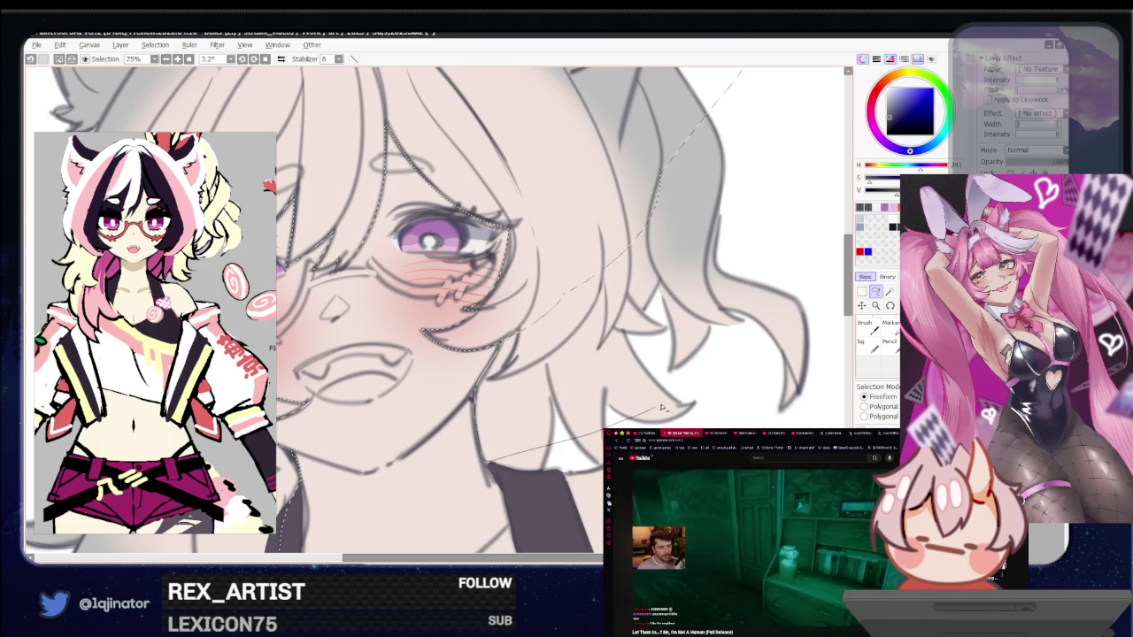
{"action": "left_click_drag", "start_coordinate": [511, 429], "coordinate": [498, 376]}
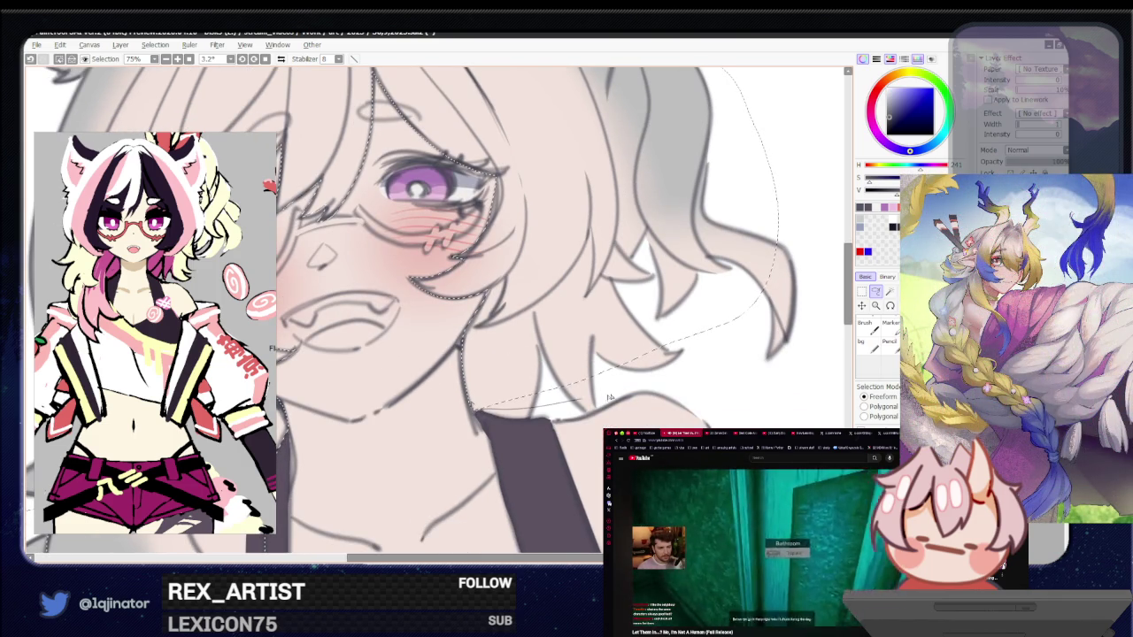
{"action": "left_click_drag", "start_coordinate": [597, 401], "coordinate": [558, 361]}
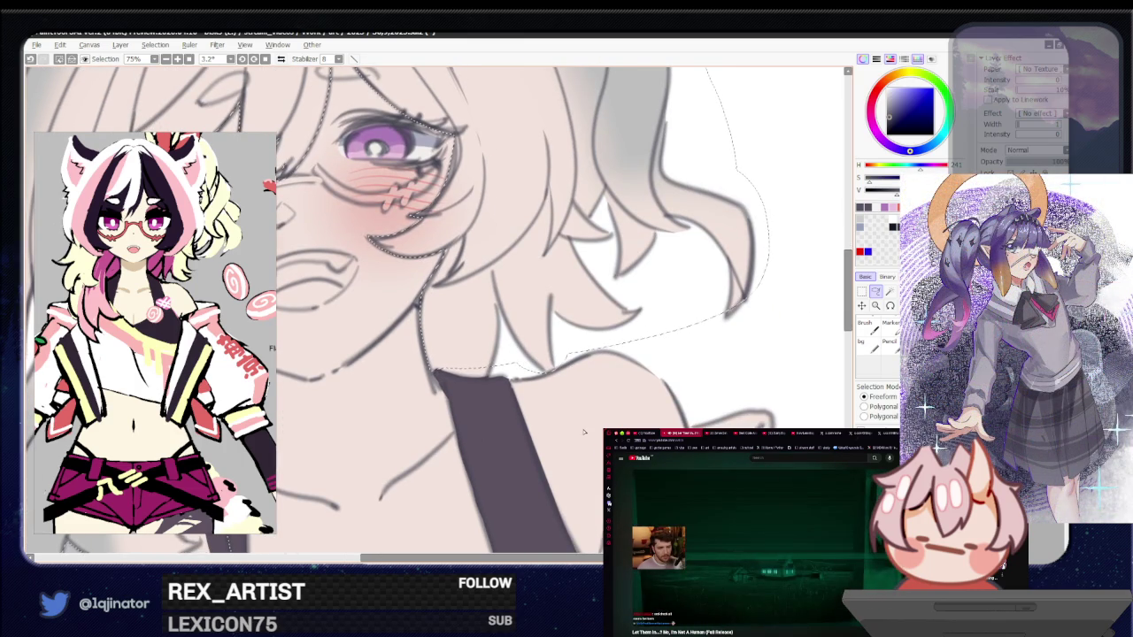
{"action": "left_click_drag", "start_coordinate": [652, 383], "coordinate": [603, 393]}
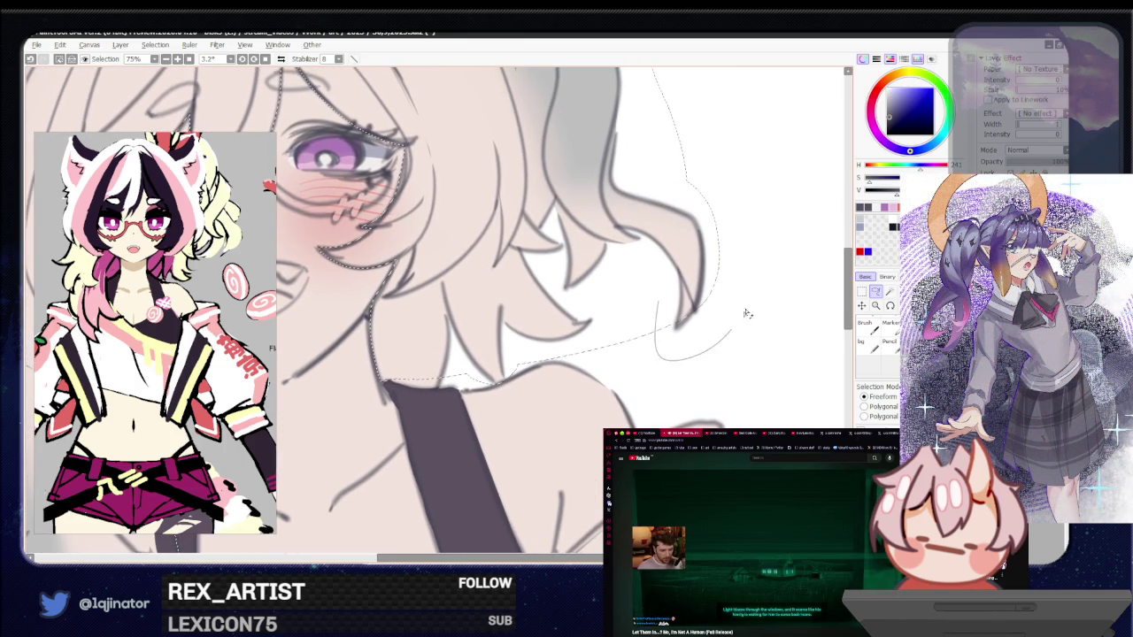
{"action": "scroll", "coordinate": [748, 314], "scroll_direction": "down", "scroll_amount": 2}
{"action": "scroll", "coordinate": [748, 313], "scroll_direction": "down", "scroll_amount": 2}
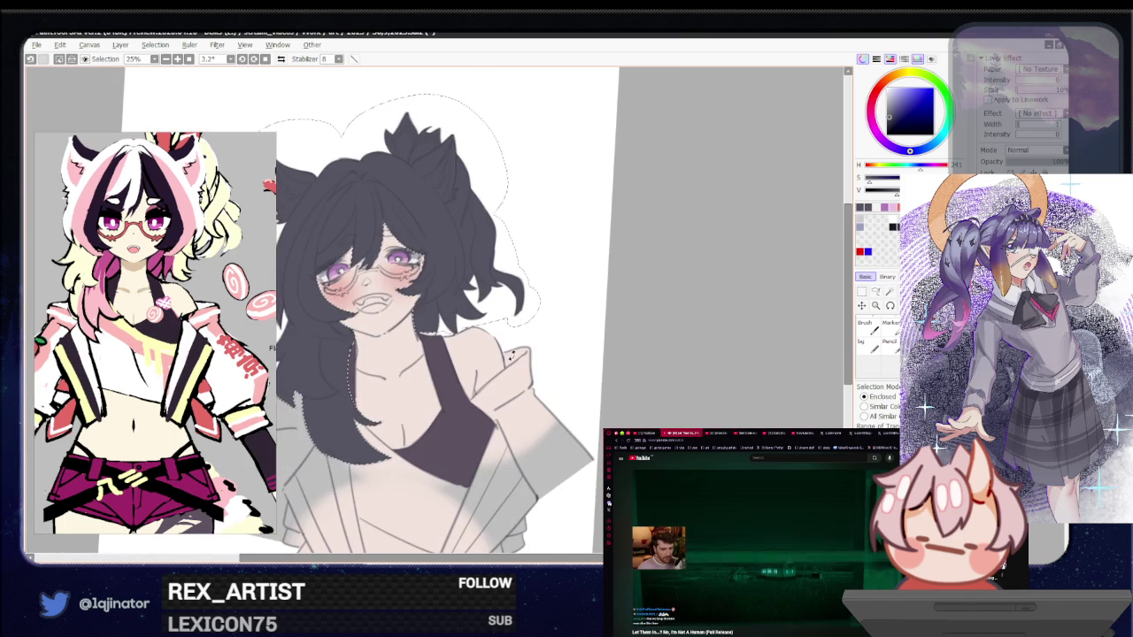
Deselect, then Magic Wand the hair gap beside the strap under the chin down to the collar
{"action": "key", "text": "ctrl+d"}
{"action": "left_click_drag", "start_coordinate": [655, 336], "coordinate": [678, 347]}
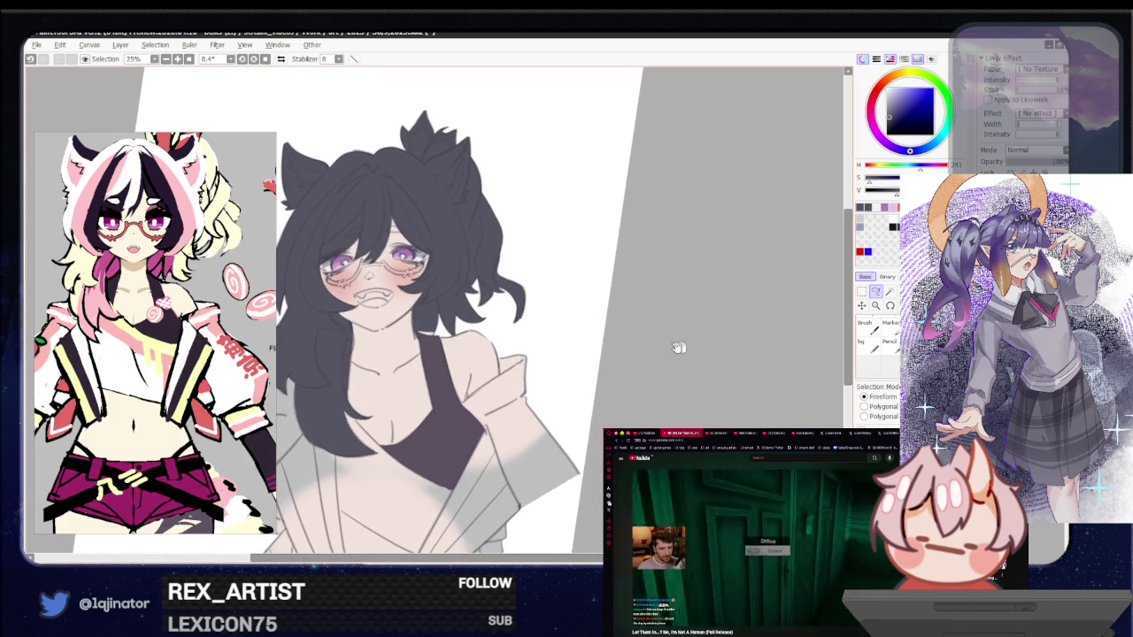
{"action": "scroll", "coordinate": [678, 347], "scroll_direction": "up", "scroll_amount": 2}
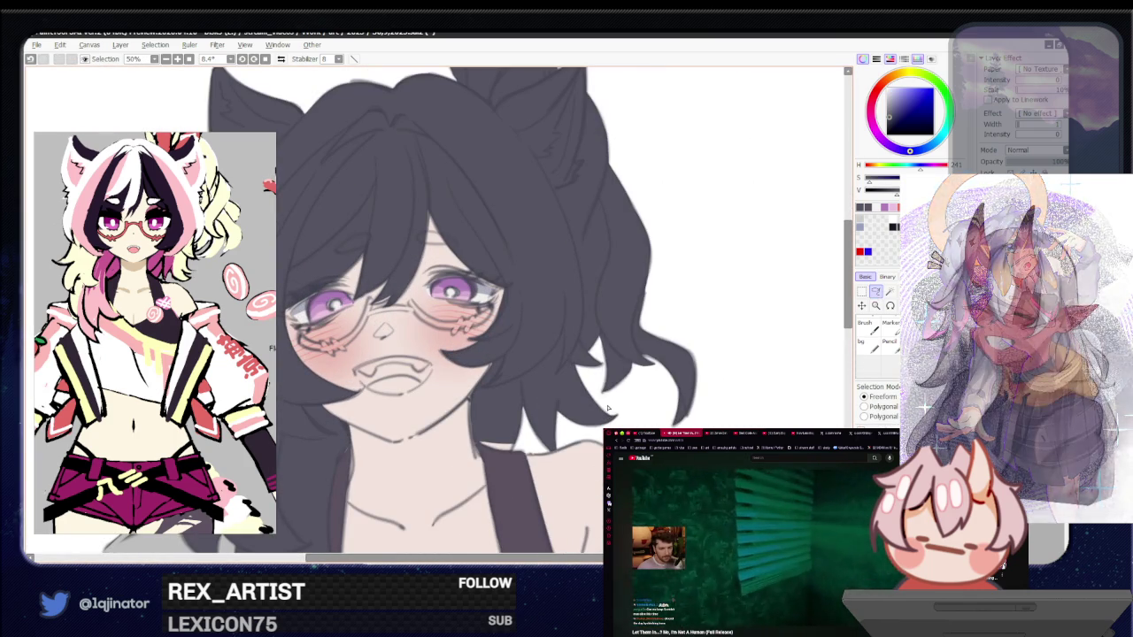
{"action": "scroll", "coordinate": [655, 363], "scroll_direction": "up", "scroll_amount": 1}
{"action": "scroll", "coordinate": [686, 343], "scroll_direction": "up", "scroll_amount": 1}
{"action": "left_click_drag", "start_coordinate": [686, 342], "coordinate": [432, 361]}
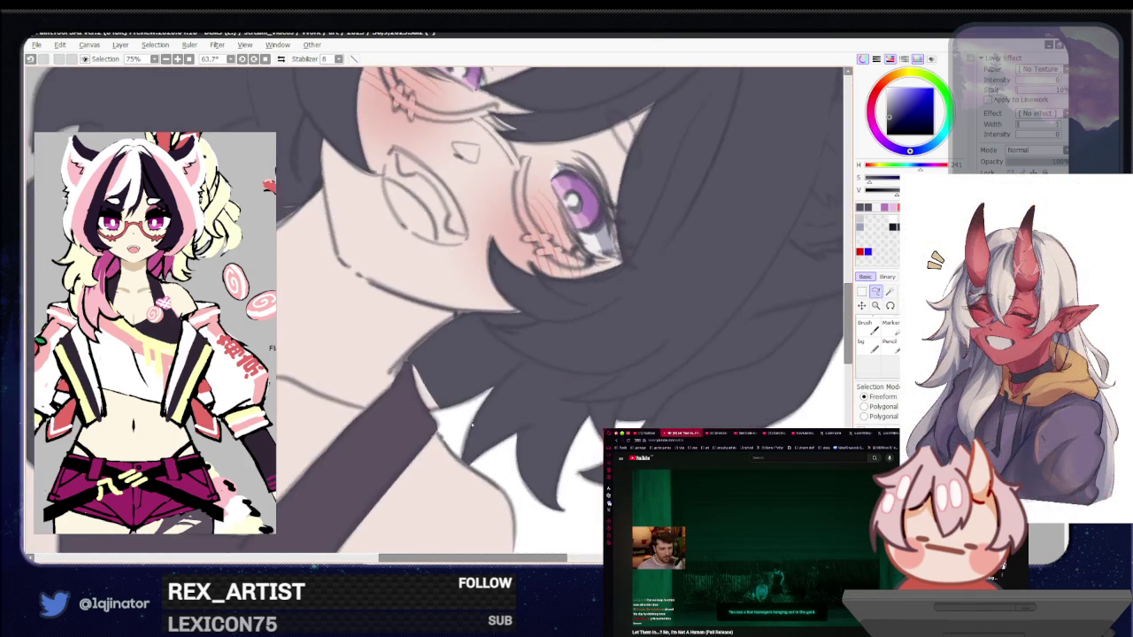
{"action": "scroll", "coordinate": [432, 361], "scroll_direction": "up", "scroll_amount": 1}
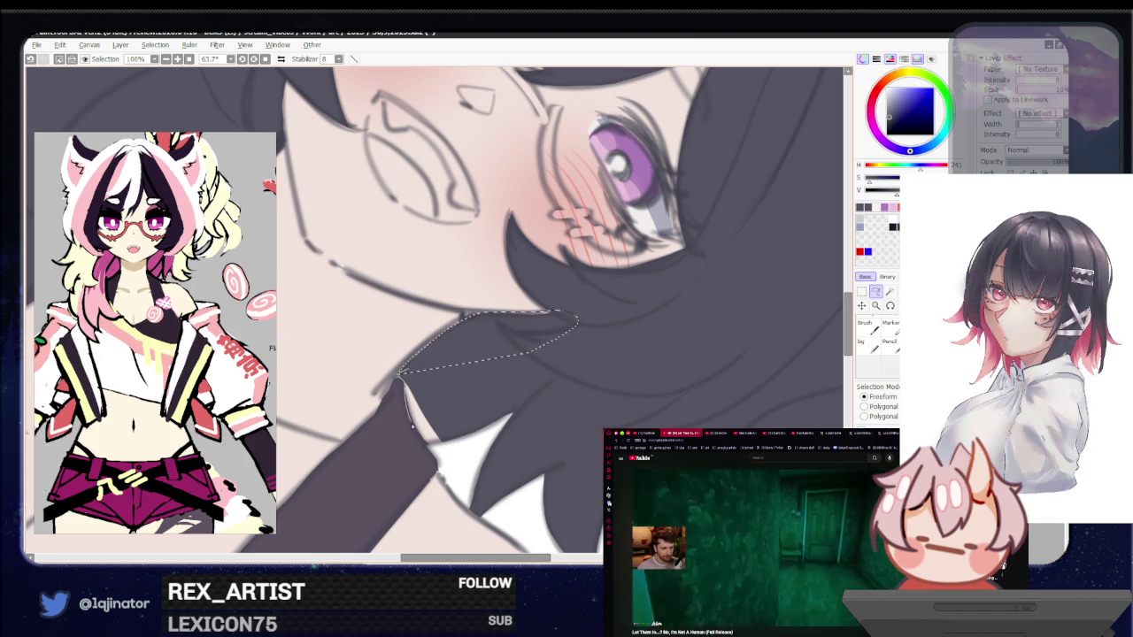
{"action": "left_click", "coordinate": [488, 437]}
{"action": "scroll", "coordinate": [620, 425], "scroll_direction": "down", "scroll_amount": 4}
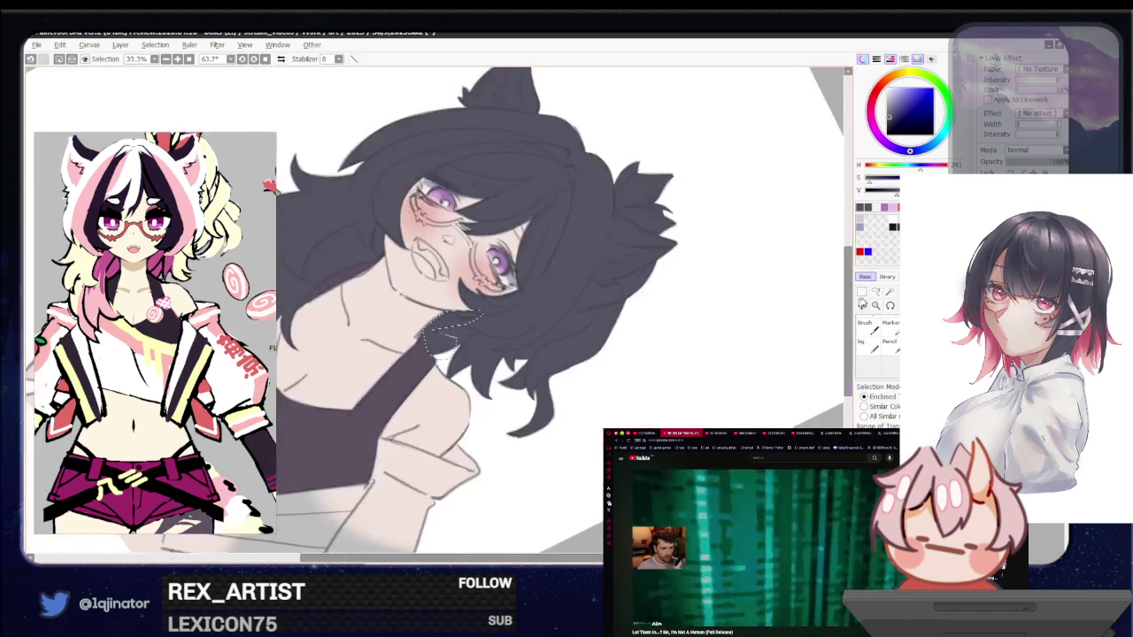
{"action": "key", "text": "l"}
{"action": "left_click_drag", "start_coordinate": [613, 460], "coordinate": [676, 317]}
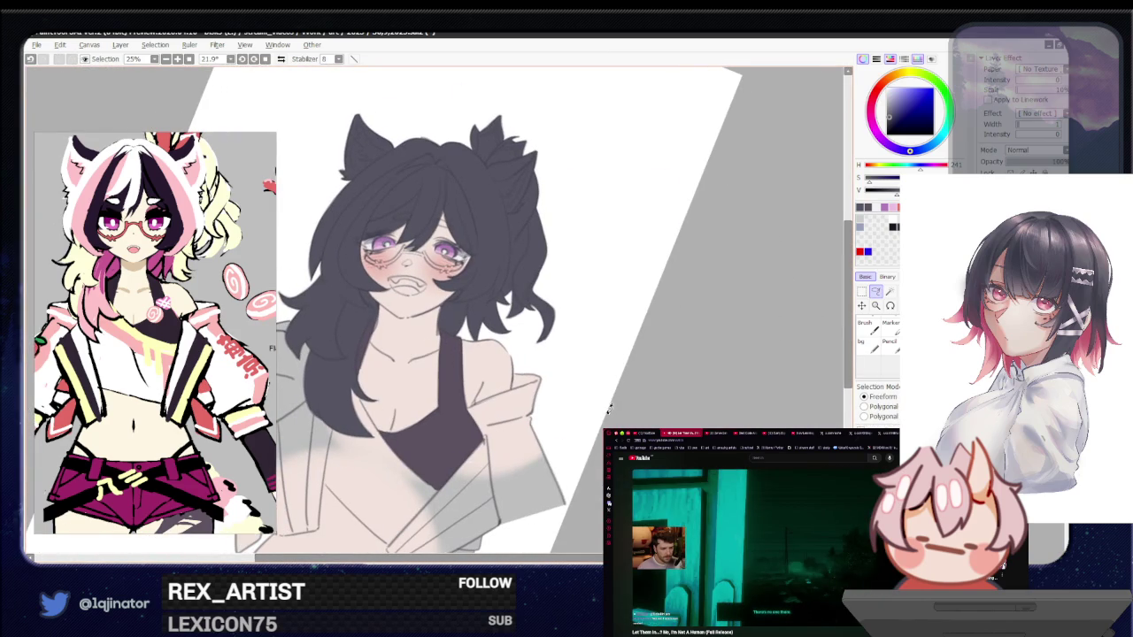
Reset the canvas rotation to 0° and shift the working colour's hue to orange-brown
{"action": "left_click_drag", "start_coordinate": [609, 409], "coordinate": [614, 418]}
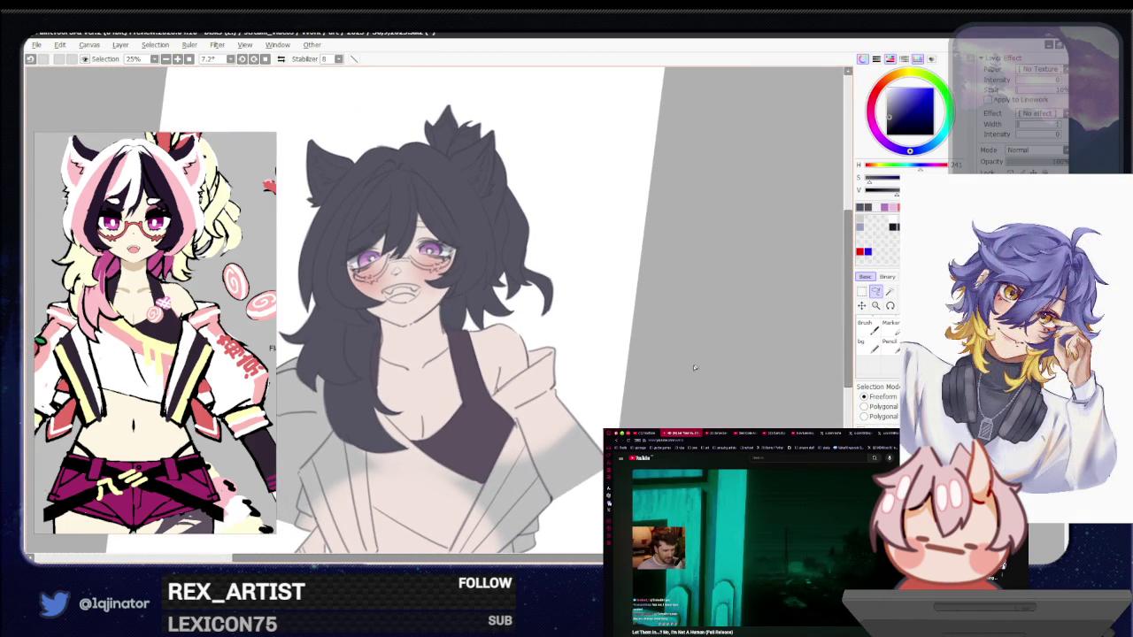
{"action": "left_click_drag", "start_coordinate": [554, 453], "coordinate": [616, 414]}
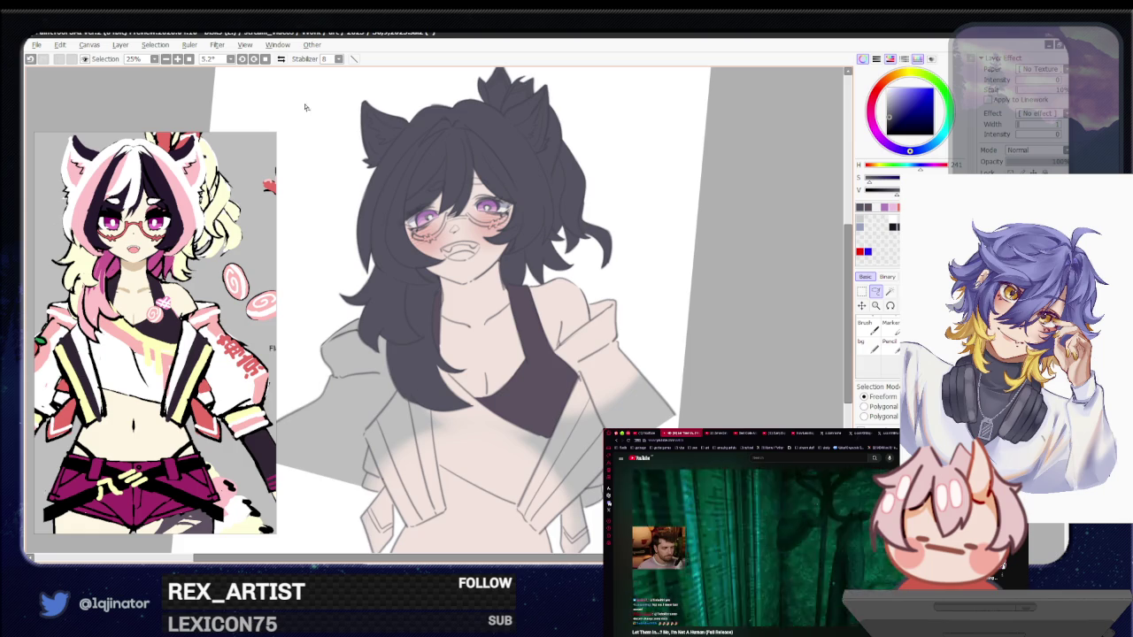
{"action": "key", "text": "Home"}
{"action": "key", "text": "ctrl+z"}
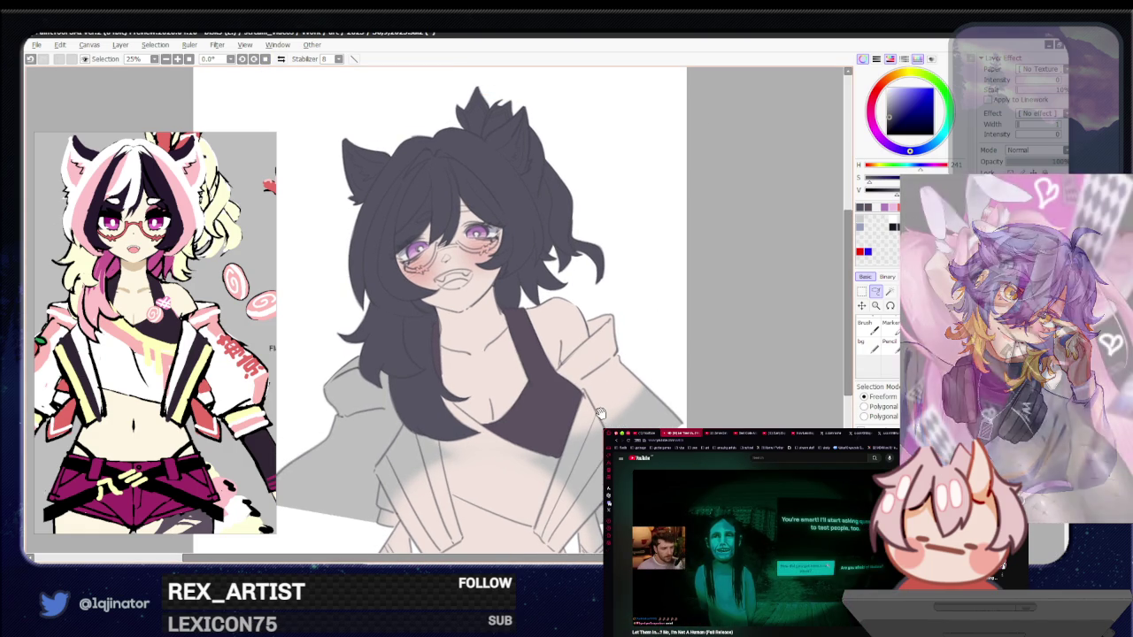
{"action": "left_click_drag", "start_coordinate": [598, 414], "coordinate": [600, 425]}
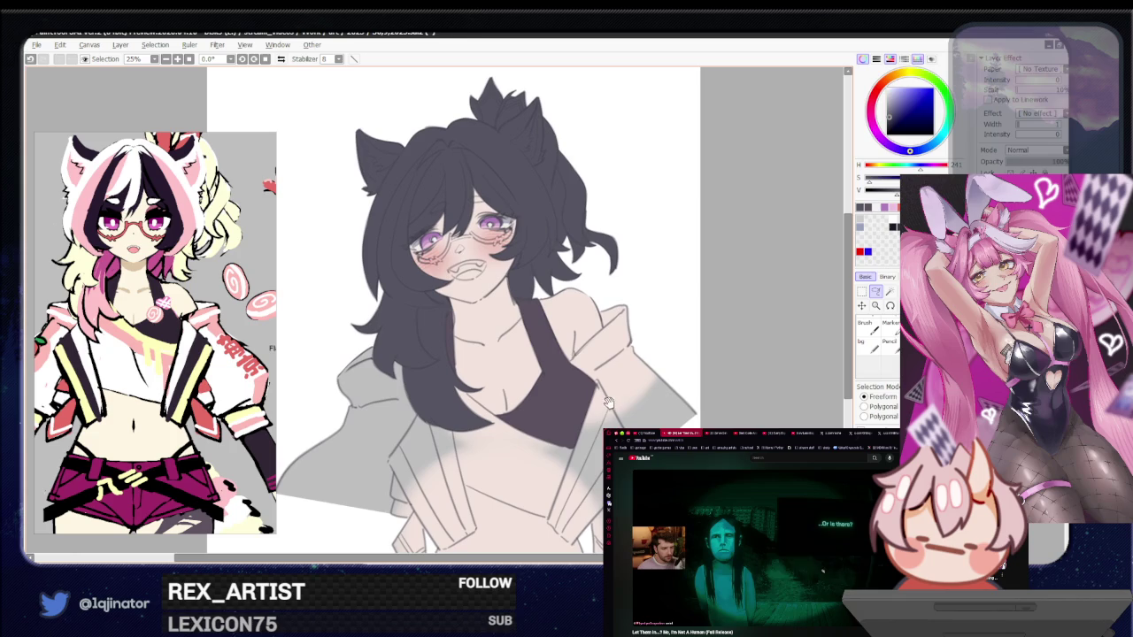
{"action": "scroll", "coordinate": [601, 425], "scroll_direction": "down", "scroll_amount": 1}
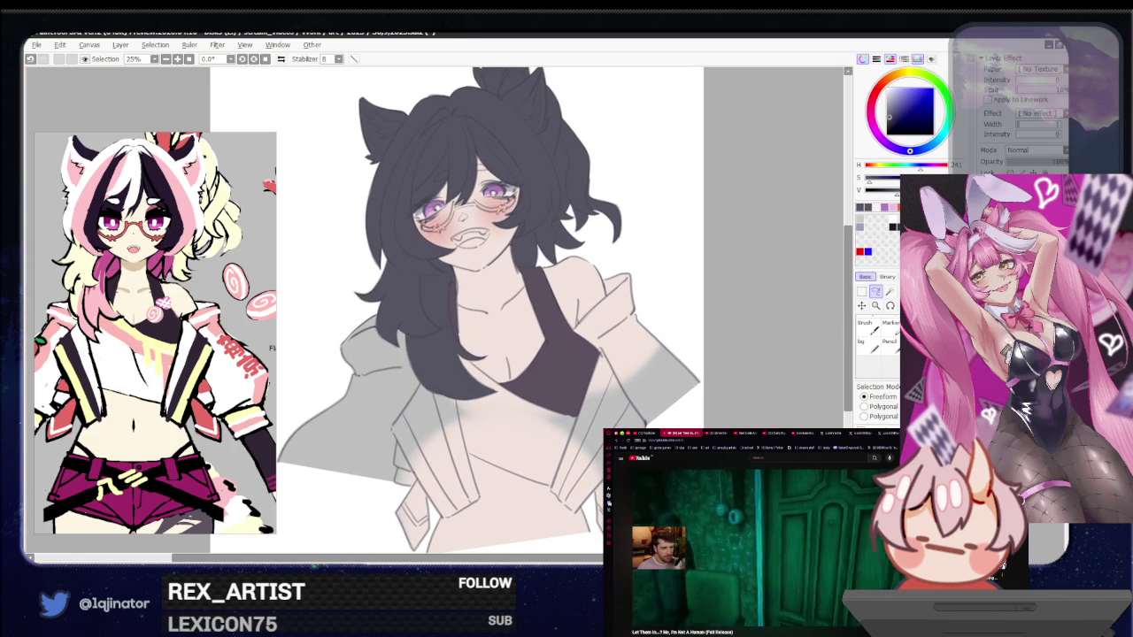
{"action": "left_click_drag", "start_coordinate": [691, 321], "coordinate": [681, 419]}
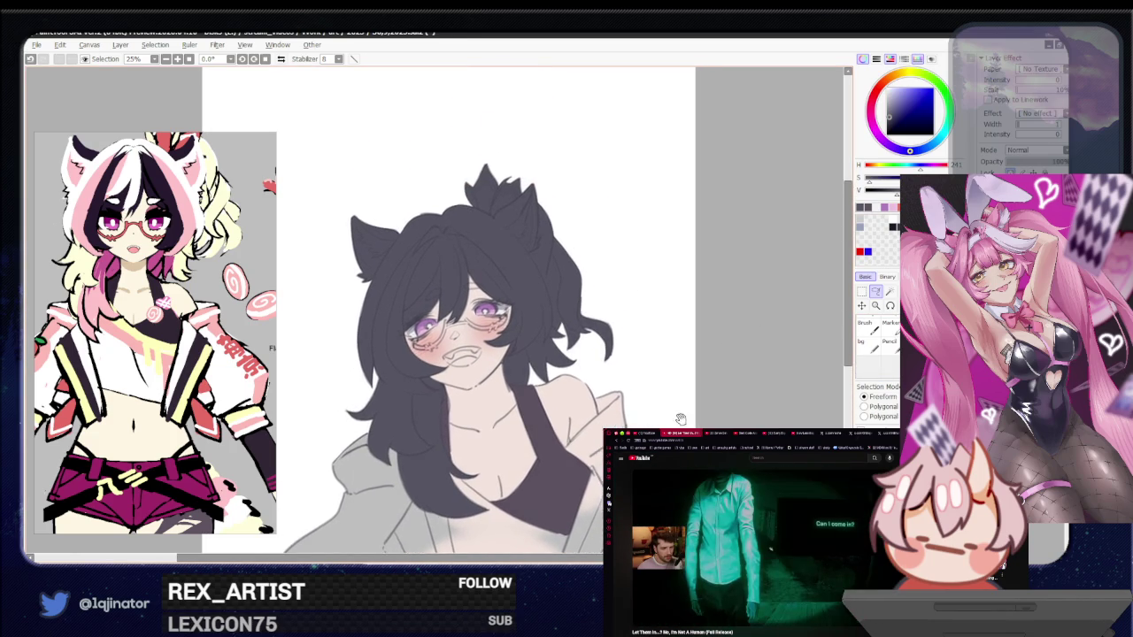
{"action": "scroll", "coordinate": [675, 381], "scroll_direction": "up", "scroll_amount": 1}
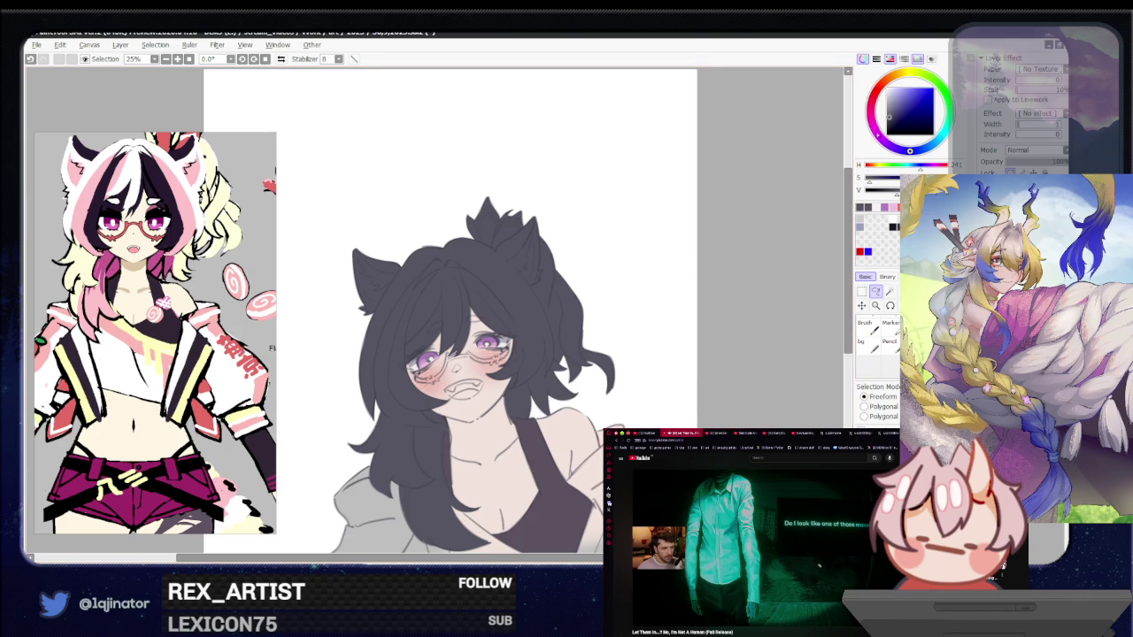
{"action": "left_click_drag", "start_coordinate": [890, 81], "coordinate": [895, 89]}
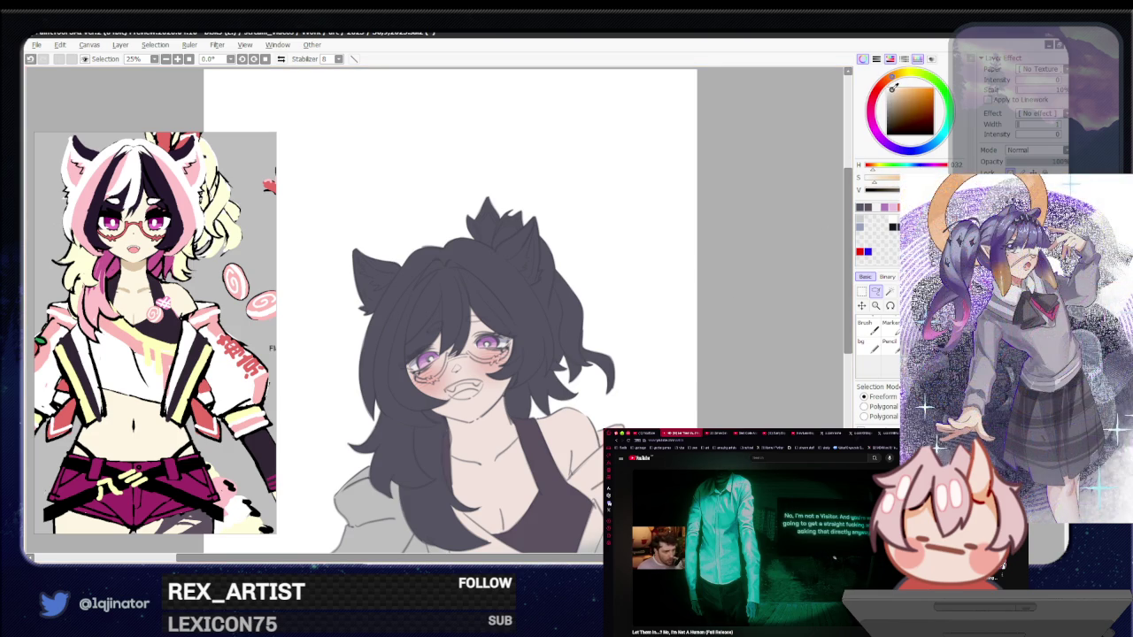
{"action": "scroll", "coordinate": [523, 389], "scroll_direction": "up", "scroll_amount": 2}
{"action": "scroll", "coordinate": [522, 390], "scroll_direction": "up", "scroll_amount": 2}
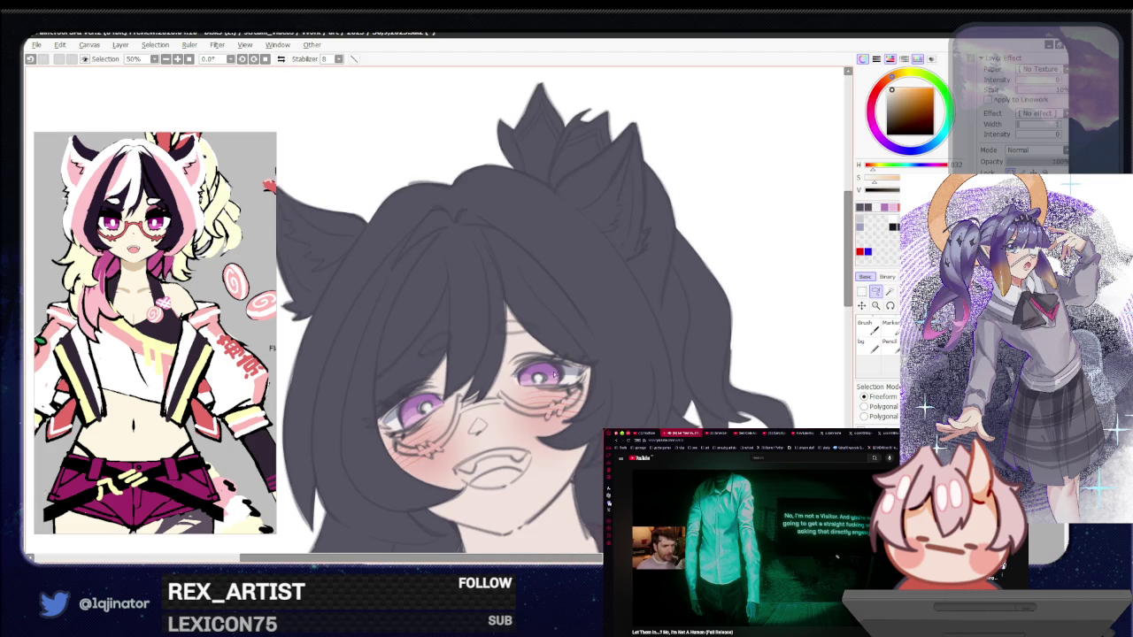
Eyedrop the dark gray hair colour and brush it into the thin gap between hair strands
{"action": "scroll", "coordinate": [521, 389], "scroll_direction": "up", "scroll_amount": 1}
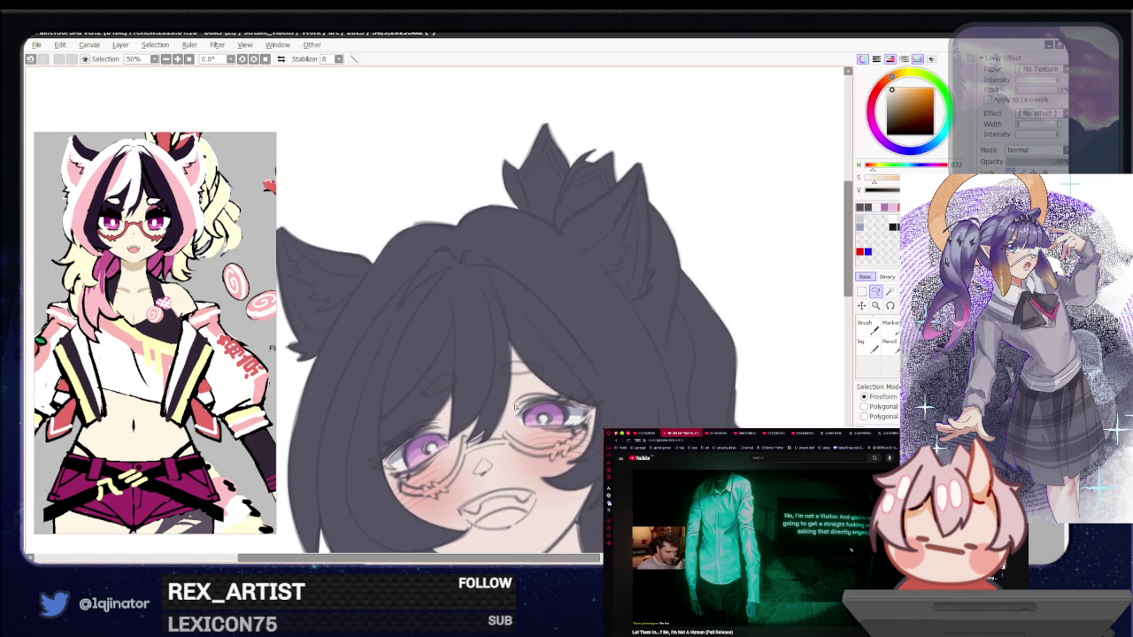
{"action": "left_click", "coordinate": [540, 358], "text": "alt"}
{"action": "key", "text": "b"}
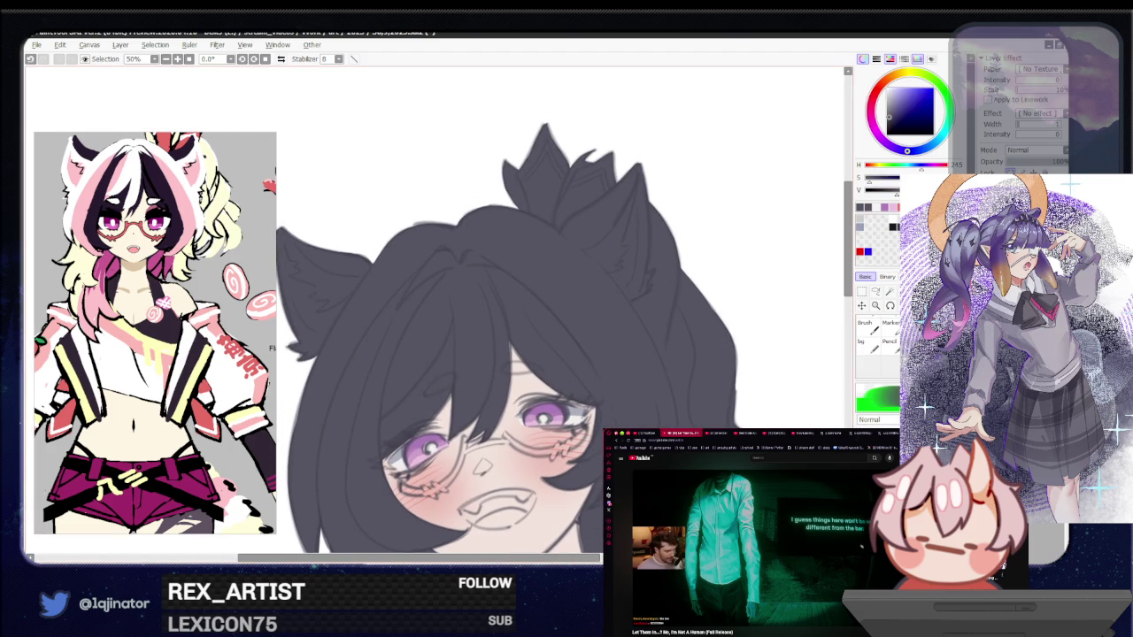
{"action": "scroll", "coordinate": [683, 253], "scroll_direction": "up", "scroll_amount": 2}
{"action": "key", "text": "a"}
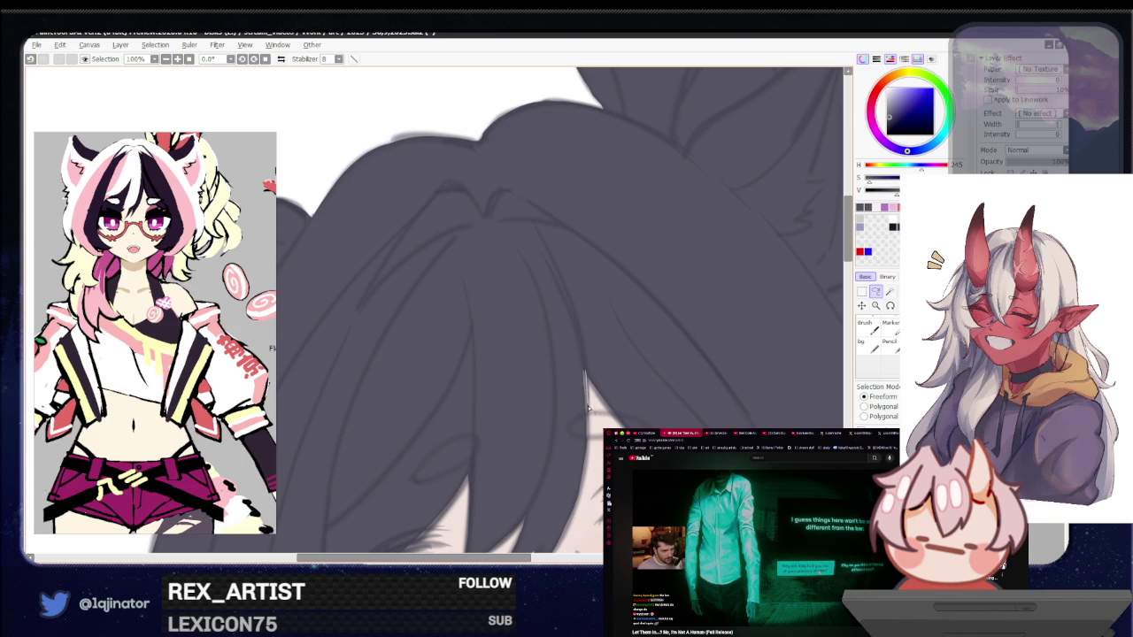
{"action": "left_click_drag", "start_coordinate": [570, 389], "coordinate": [569, 341]}
{"action": "key", "text": "w"}
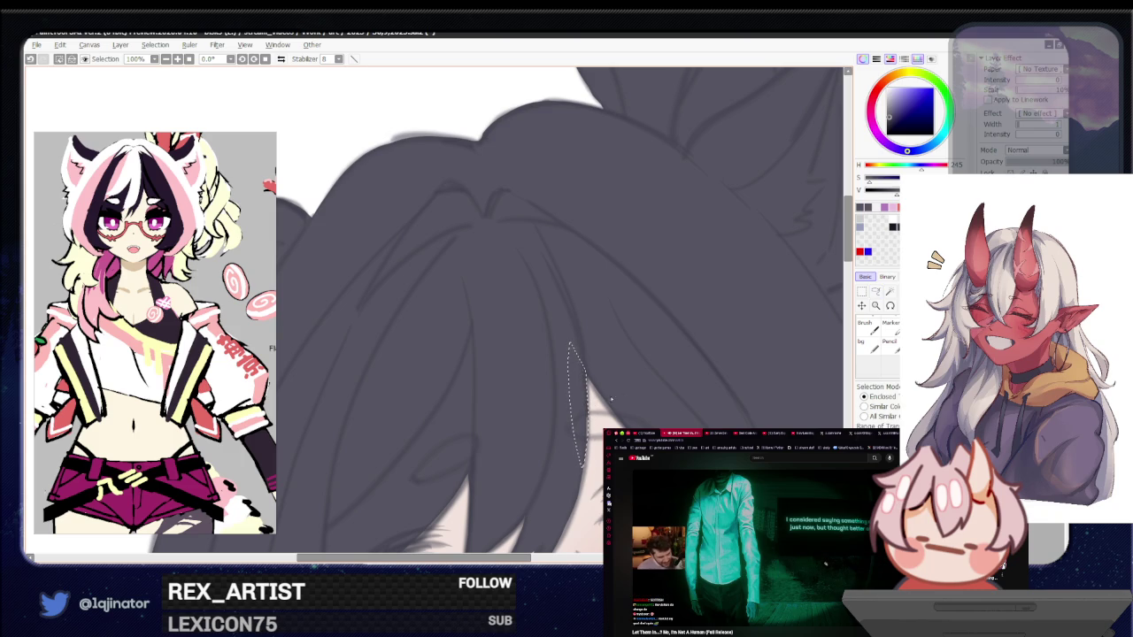
{"action": "key", "text": "b"}
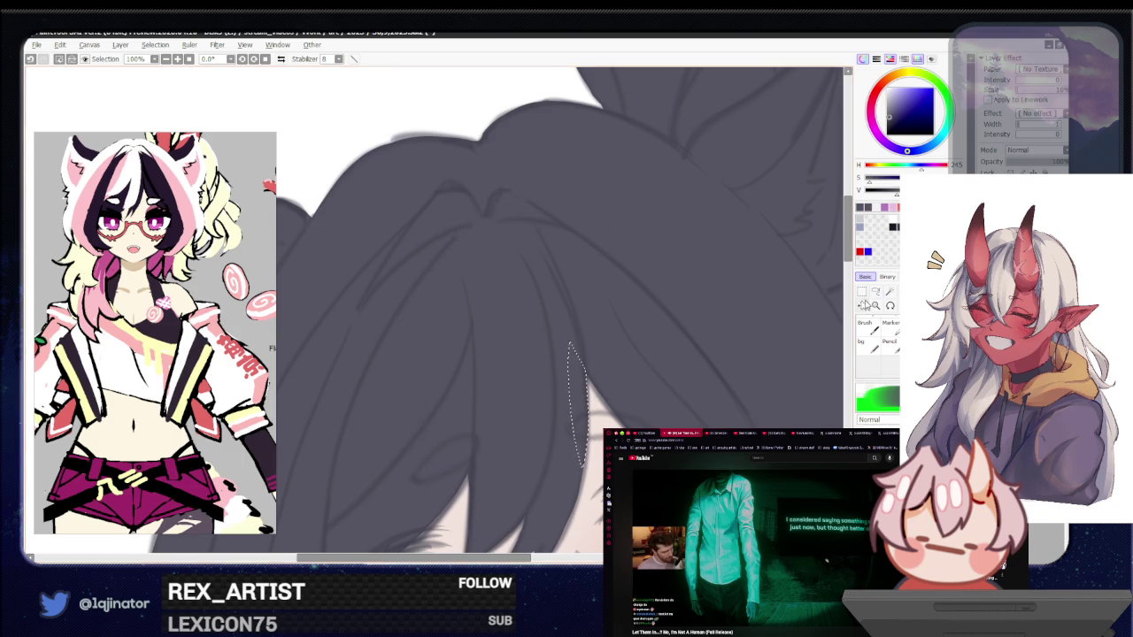
{"action": "key", "text": "ctrl+minus"}
{"action": "key", "text": "ctrl+minus"}
{"action": "key", "text": "ctrl+minus"}
{"action": "key", "text": "ctrl+minus"}
{"action": "left_click", "coordinate": [875, 293]}
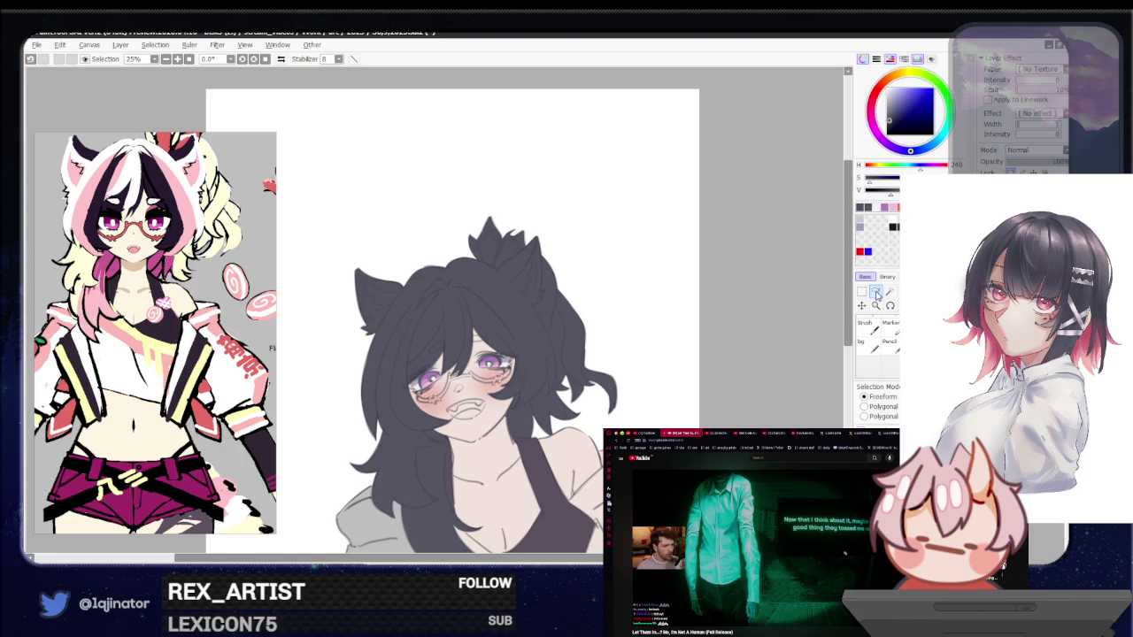
Lasso a shadow area arcing over the top of the hair
{"action": "scroll", "coordinate": [568, 370], "scroll_direction": "up", "scroll_amount": 2}
{"action": "scroll", "coordinate": [525, 358], "scroll_direction": "up", "scroll_amount": 2}
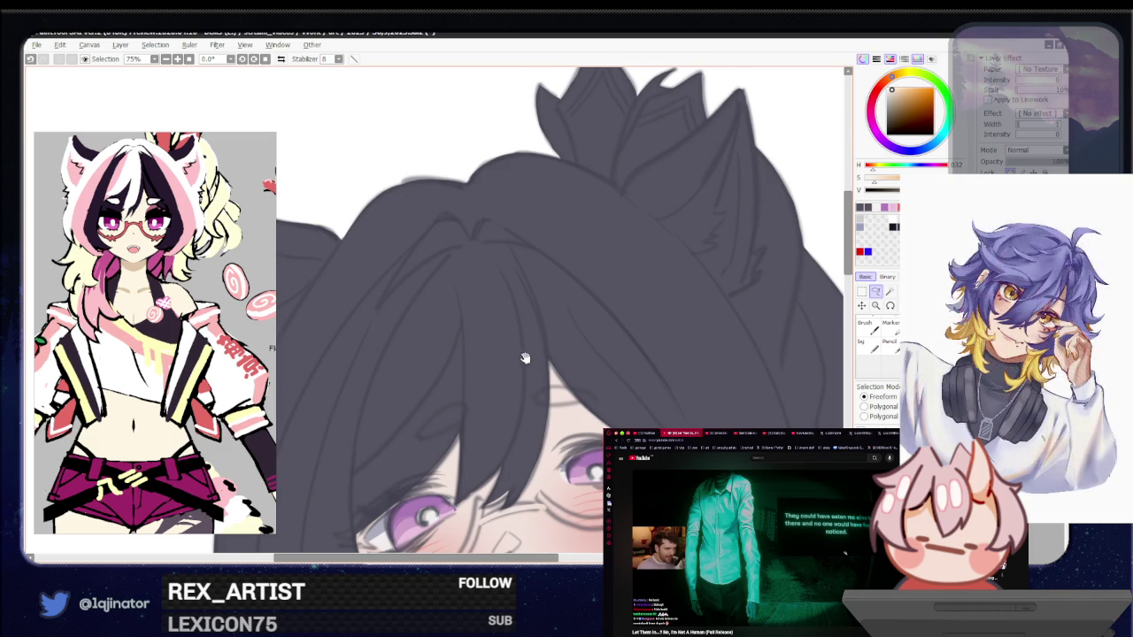
{"action": "left_click_drag", "start_coordinate": [525, 358], "coordinate": [605, 417]}
{"action": "left_click_drag", "start_coordinate": [481, 372], "coordinate": [542, 352]}
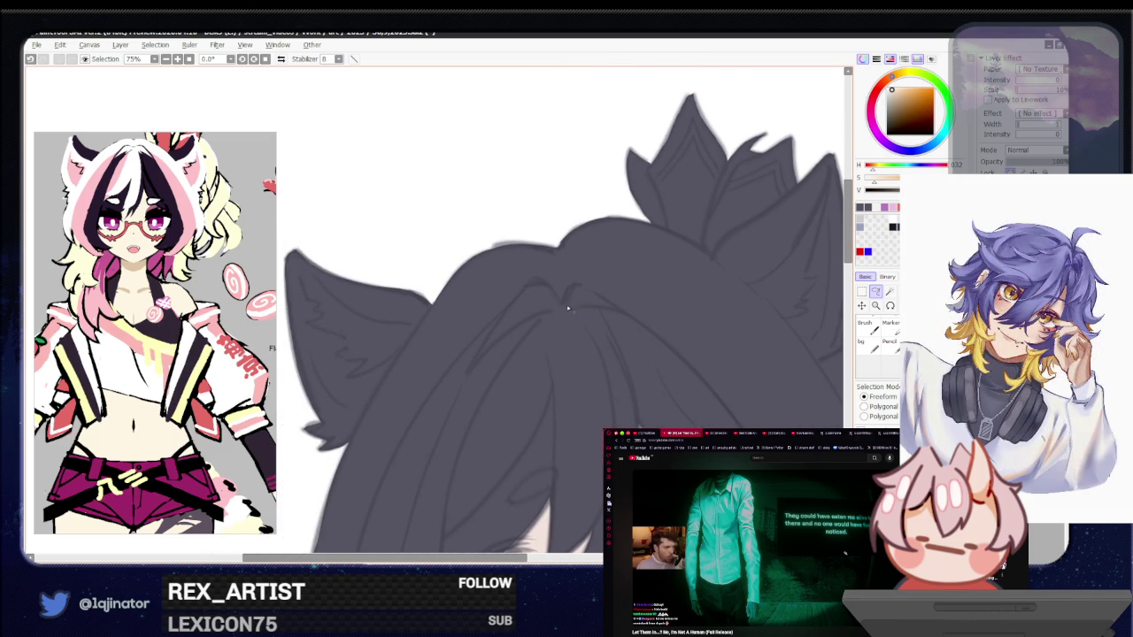
{"action": "left_click_drag", "start_coordinate": [553, 310], "coordinate": [442, 385]}
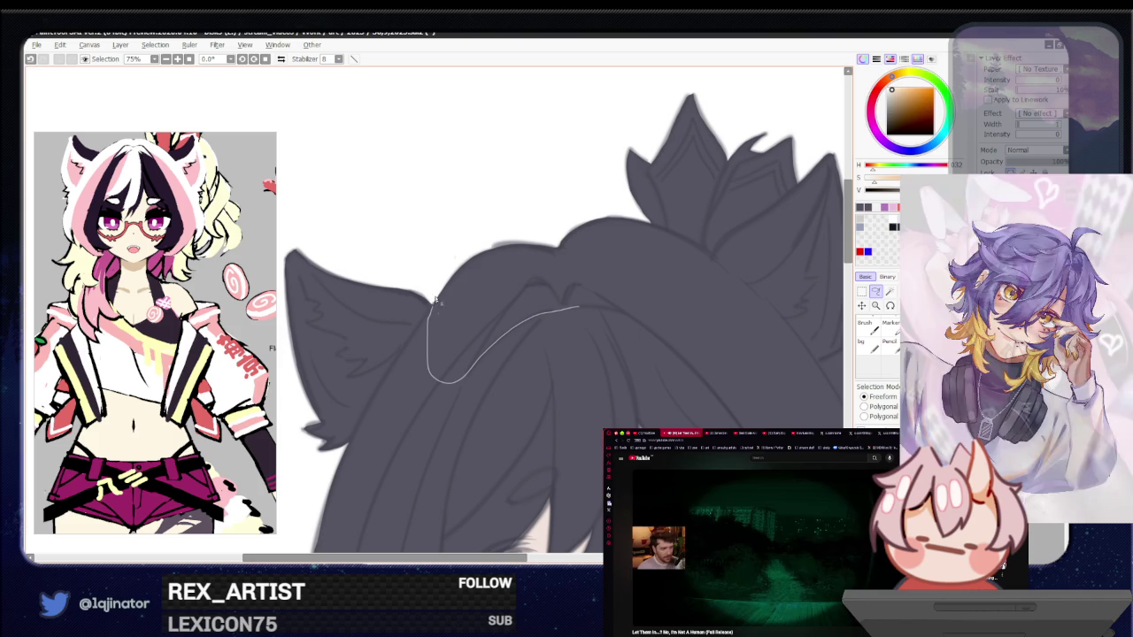
{"action": "mouse_move", "coordinate": [428, 319]}
{"action": "left_mouse_down"}
{"action": "mouse_move", "coordinate": [628, 292]}
{"action": "mouse_move", "coordinate": [498, 280]}
{"action": "left_mouse_up"}
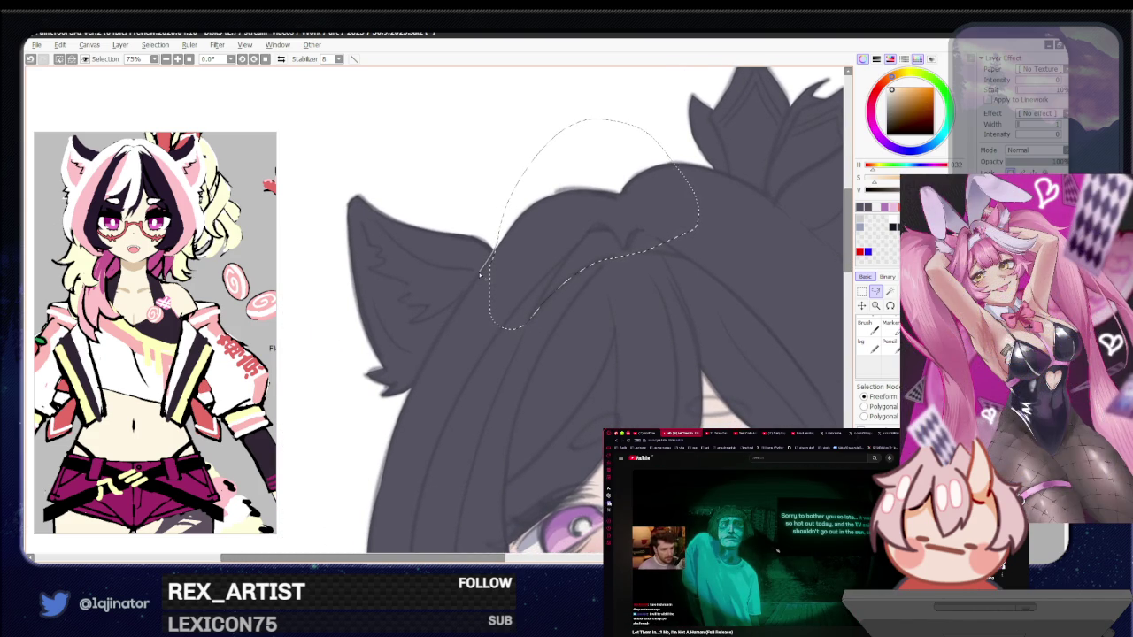
Start another shadow selection at the parting and extend it down the hair's left side
{"action": "mouse_move", "coordinate": [478, 272]}
{"action": "left_mouse_down"}
{"action": "mouse_move", "coordinate": [444, 270]}
{"action": "mouse_move", "coordinate": [393, 239]}
{"action": "mouse_move", "coordinate": [363, 198]}
{"action": "mouse_move", "coordinate": [325, 205]}
{"action": "left_mouse_up"}
{"action": "mouse_move", "coordinate": [316, 286]}
{"action": "left_mouse_down"}
{"action": "mouse_move", "coordinate": [361, 470]}
{"action": "mouse_move", "coordinate": [412, 492]}
{"action": "mouse_move", "coordinate": [459, 444]}
{"action": "mouse_move", "coordinate": [509, 350]}
{"action": "mouse_move", "coordinate": [529, 339]}
{"action": "left_mouse_up"}
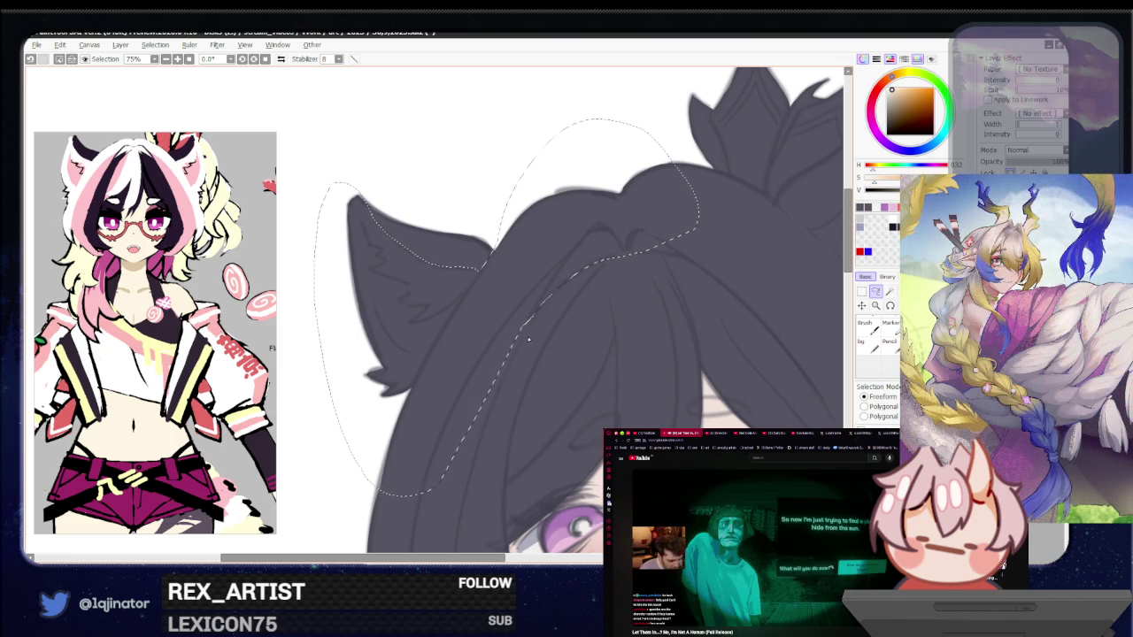
{"action": "scroll", "coordinate": [529, 339], "scroll_direction": "down", "scroll_amount": 1}
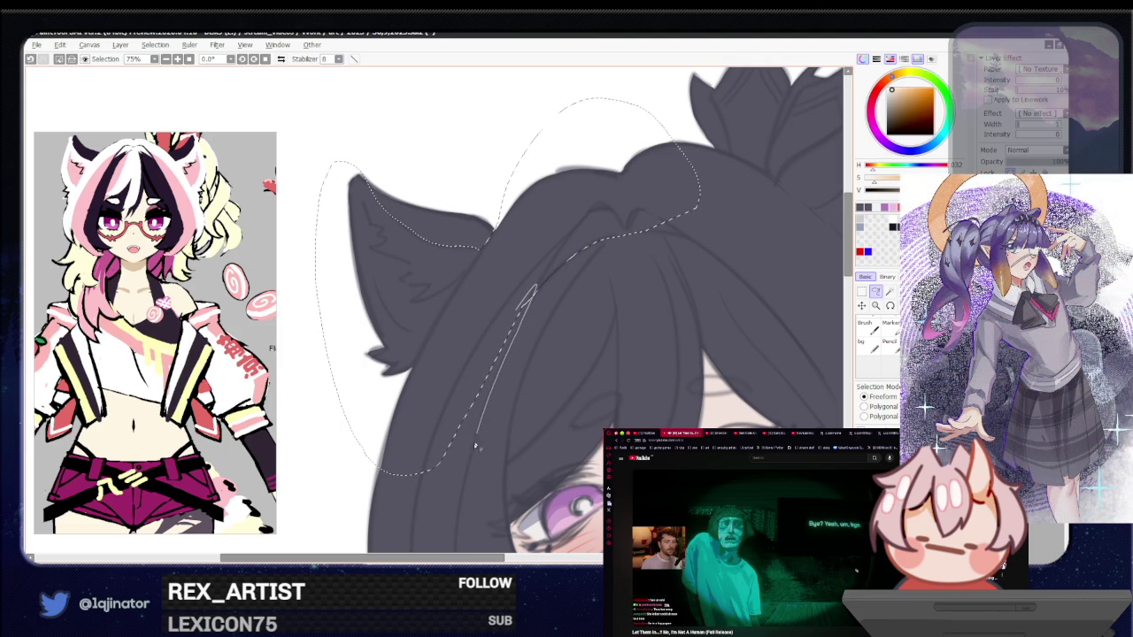
{"action": "left_click_drag", "start_coordinate": [475, 447], "coordinate": [451, 496]}
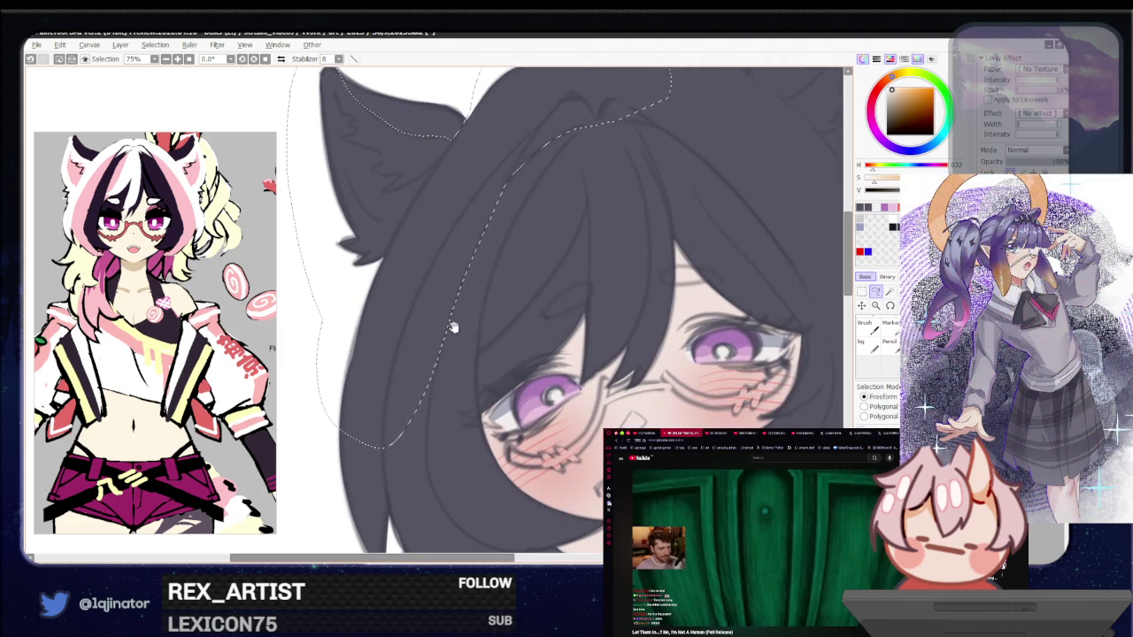
{"action": "left_click_drag", "start_coordinate": [446, 412], "coordinate": [451, 382]}
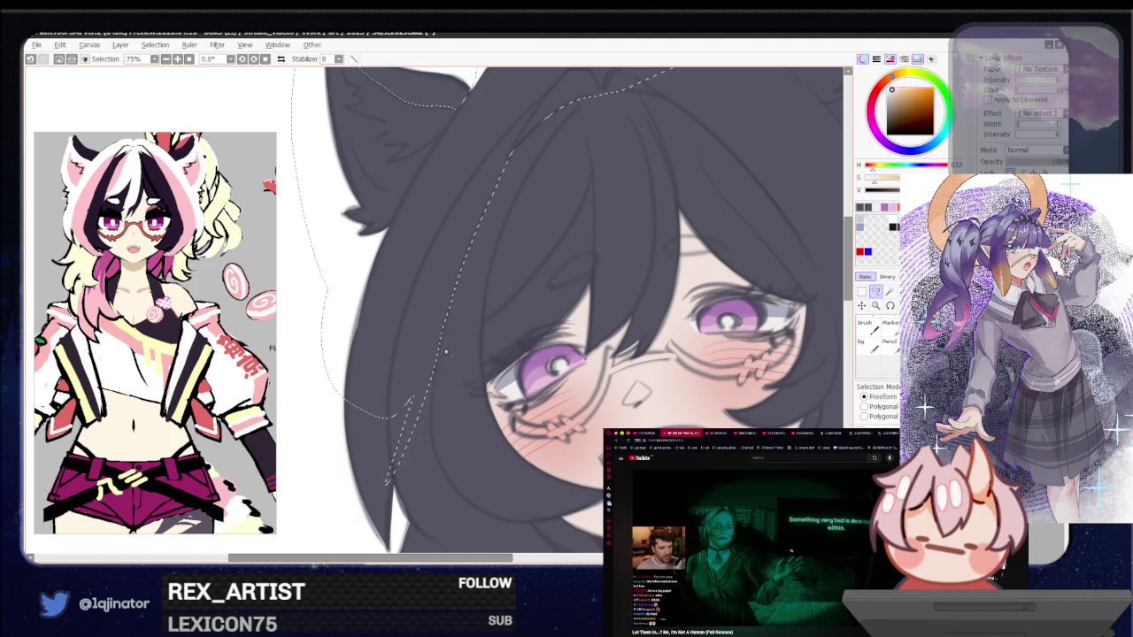
{"action": "left_click_drag", "start_coordinate": [433, 375], "coordinate": [431, 358]}
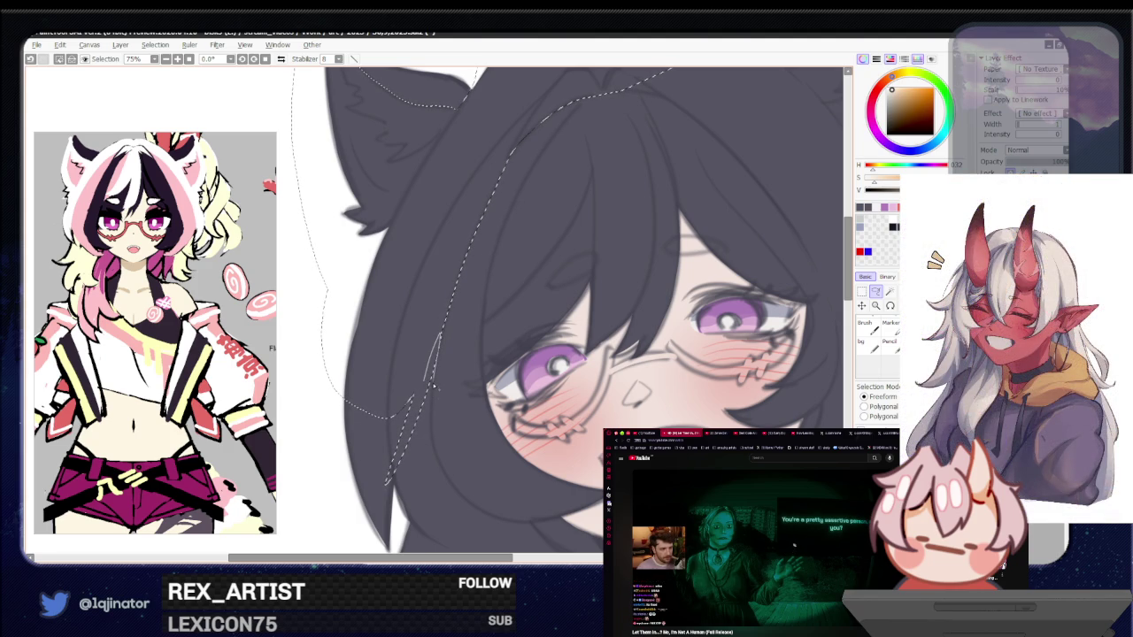
{"action": "scroll", "coordinate": [526, 361], "scroll_direction": "down", "scroll_amount": 3}
{"action": "scroll", "coordinate": [527, 360], "scroll_direction": "down", "scroll_amount": 2}
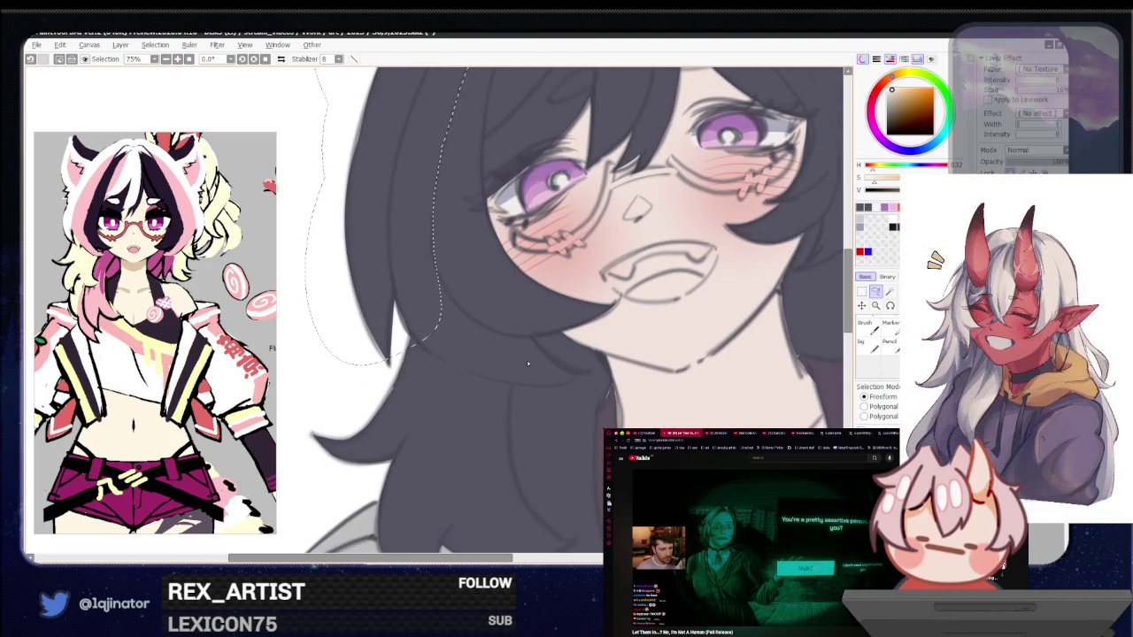
Continue the lasso outline down and around the left hair strands
{"action": "left_click_drag", "start_coordinate": [647, 326], "coordinate": [438, 312]}
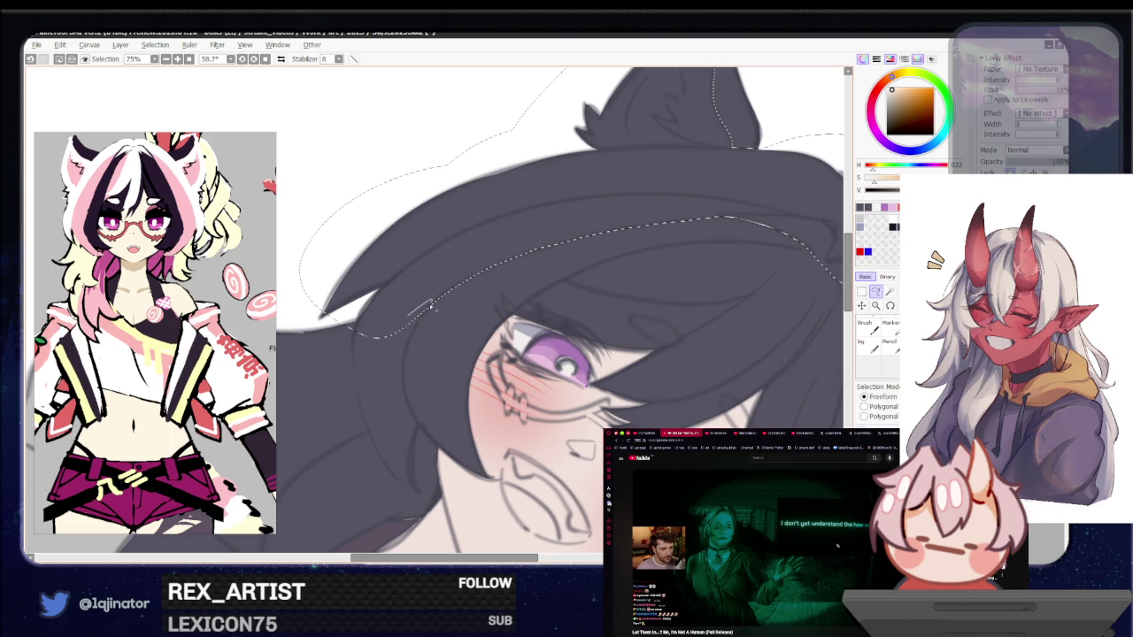
{"action": "left_click_drag", "start_coordinate": [414, 333], "coordinate": [362, 376]}
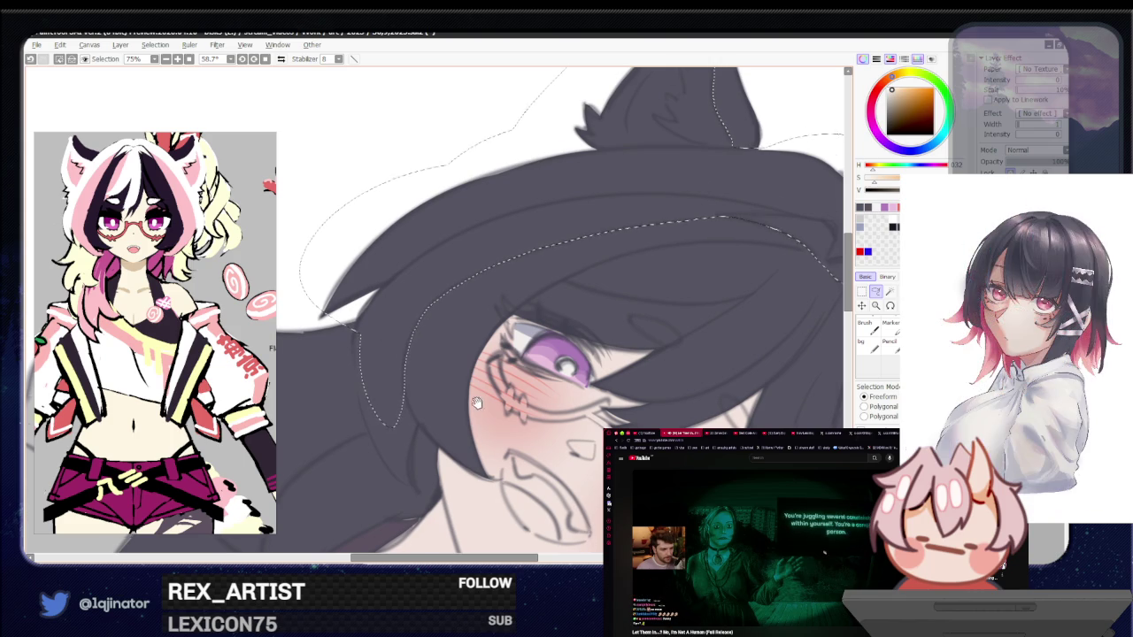
{"action": "left_click_drag", "start_coordinate": [476, 403], "coordinate": [449, 409]}
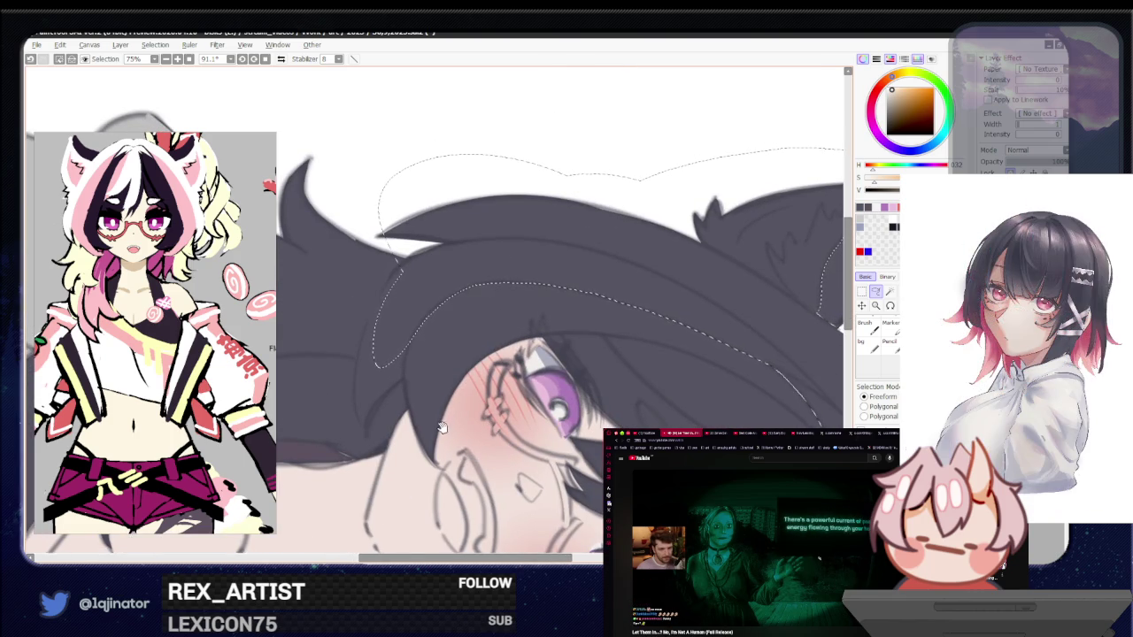
{"action": "left_click_drag", "start_coordinate": [450, 346], "coordinate": [445, 368]}
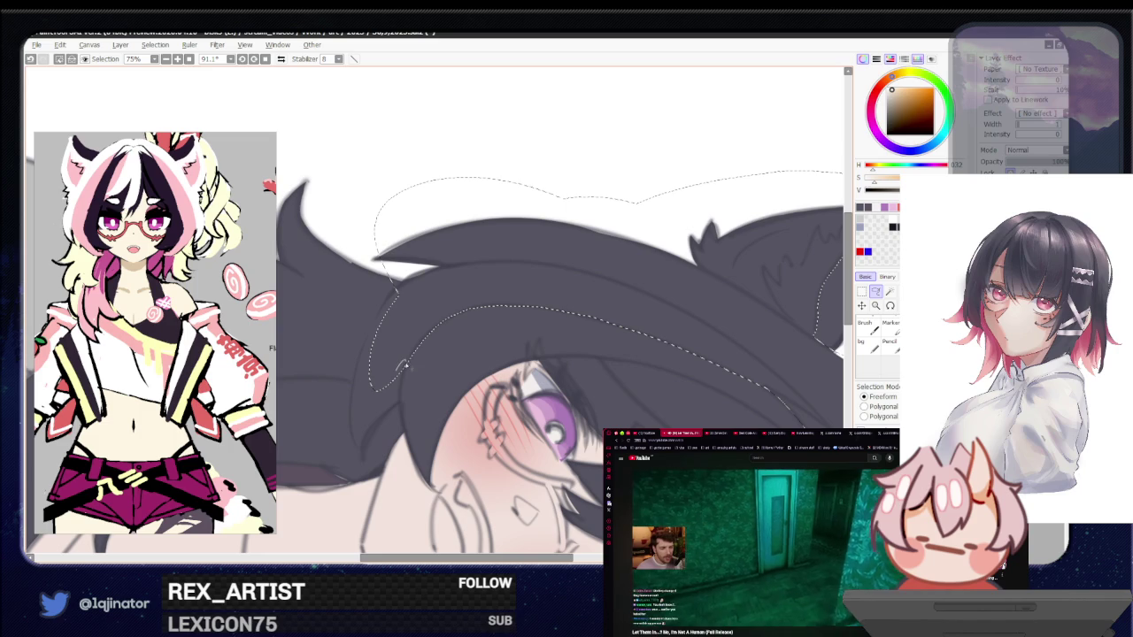
{"action": "left_click_drag", "start_coordinate": [403, 368], "coordinate": [336, 535]}
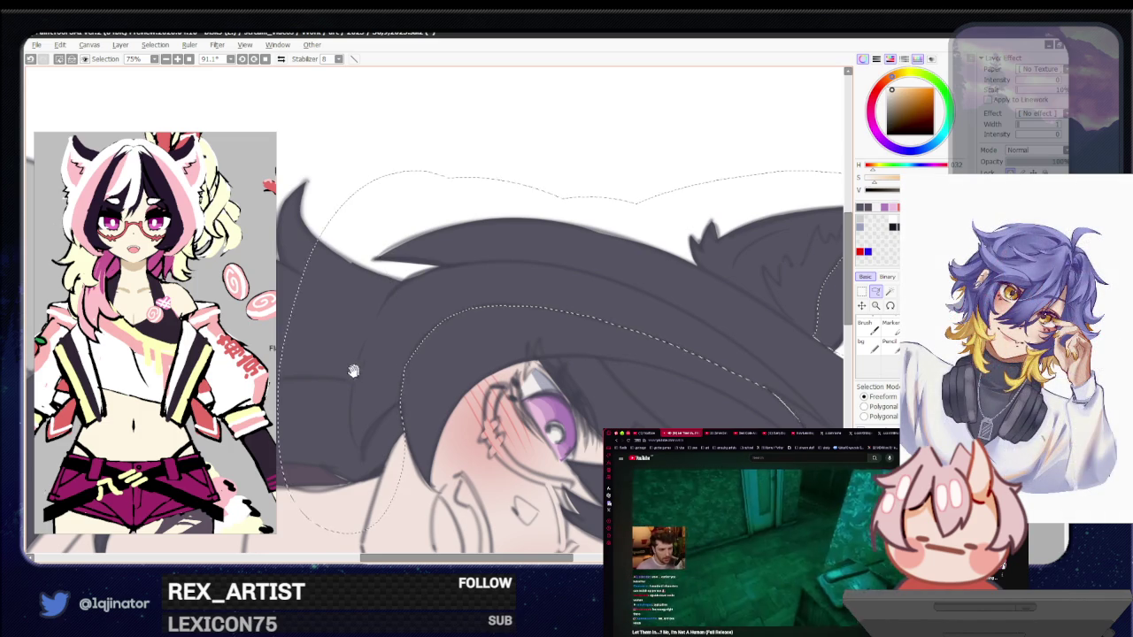
{"action": "scroll", "coordinate": [502, 273], "scroll_direction": "down", "scroll_amount": 3}
{"action": "left_click_drag", "start_coordinate": [502, 273], "coordinate": [287, 332]}
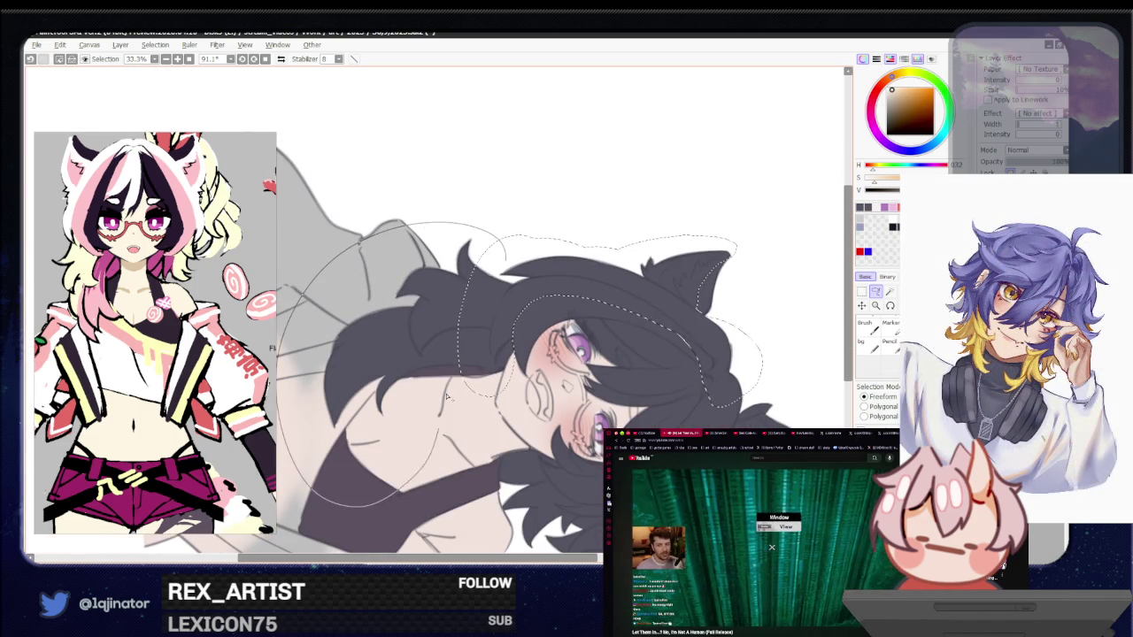
Close the lasso around the right-side hair strands, then flip and straighten the view to check it
{"action": "left_click_drag", "start_coordinate": [447, 395], "coordinate": [496, 378]}
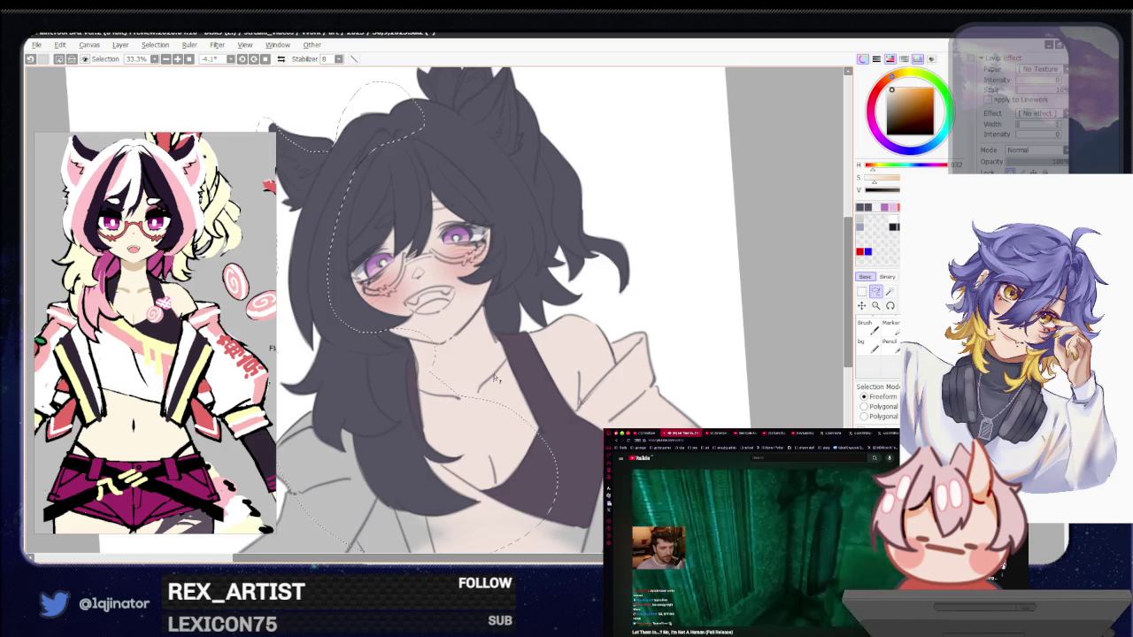
{"action": "scroll", "coordinate": [496, 378], "scroll_direction": "up", "scroll_amount": 1}
{"action": "scroll", "coordinate": [494, 371], "scroll_direction": "up", "scroll_amount": 1}
{"action": "scroll", "coordinate": [492, 358], "scroll_direction": "up", "scroll_amount": 1}
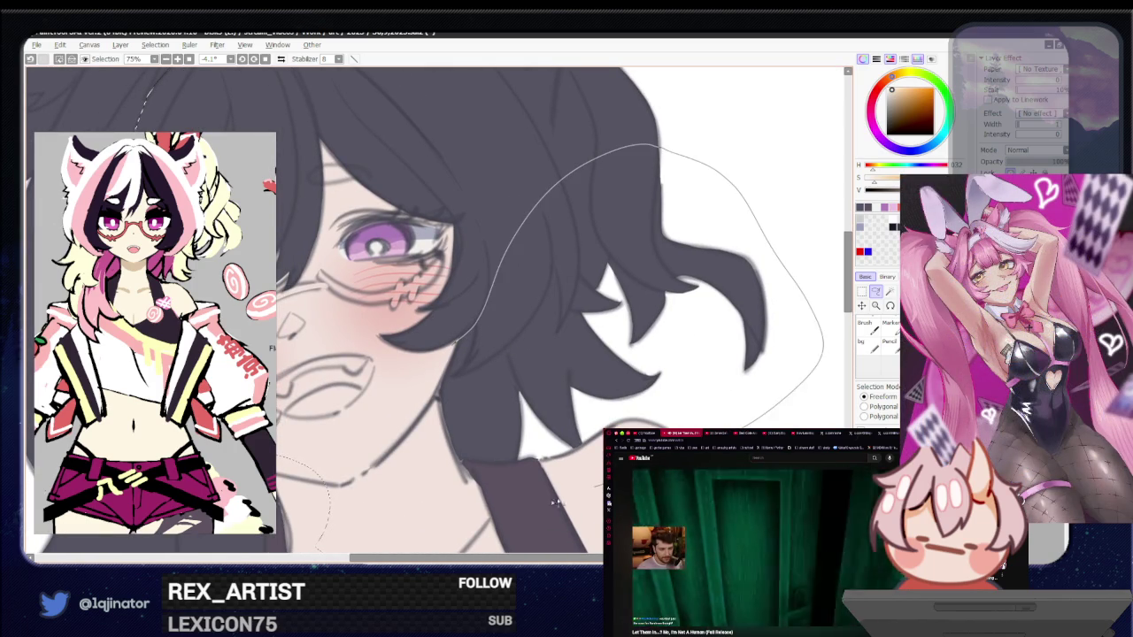
{"action": "left_click_drag", "start_coordinate": [768, 241], "coordinate": [500, 381]}
{"action": "left_click_drag", "start_coordinate": [611, 363], "coordinate": [553, 319]}
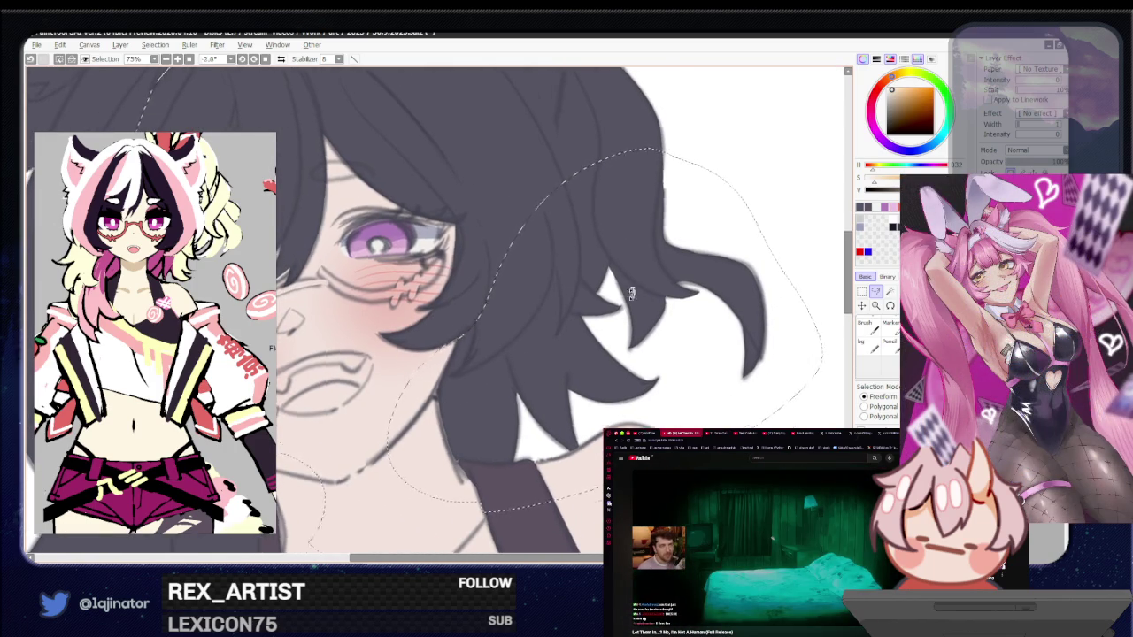
{"action": "key", "text": "h"}
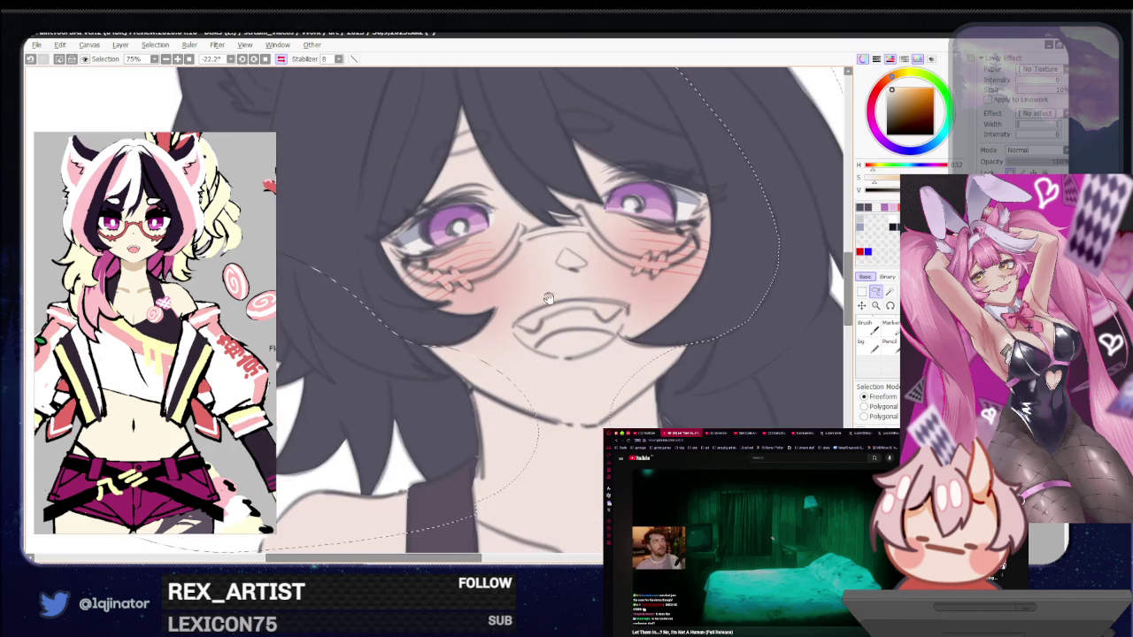
{"action": "left_click_drag", "start_coordinate": [549, 299], "coordinate": [496, 354]}
{"action": "scroll", "coordinate": [496, 355], "scroll_direction": "down", "scroll_amount": 4}
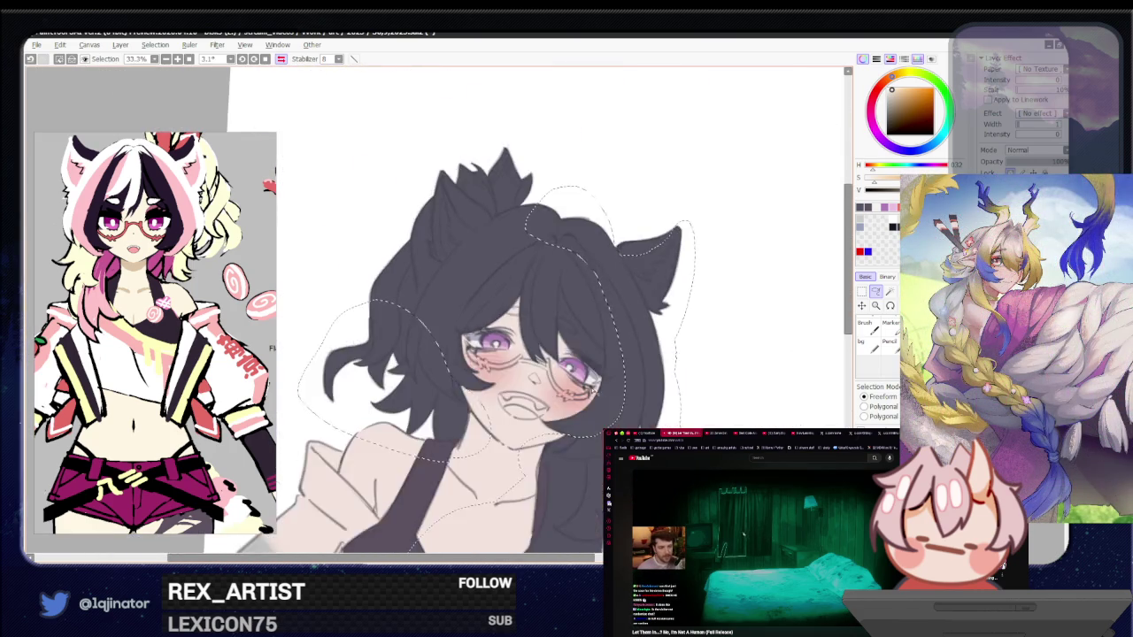
{"action": "scroll", "coordinate": [438, 306], "scroll_direction": "up", "scroll_amount": 3}
{"action": "left_click_drag", "start_coordinate": [437, 306], "coordinate": [420, 442]}
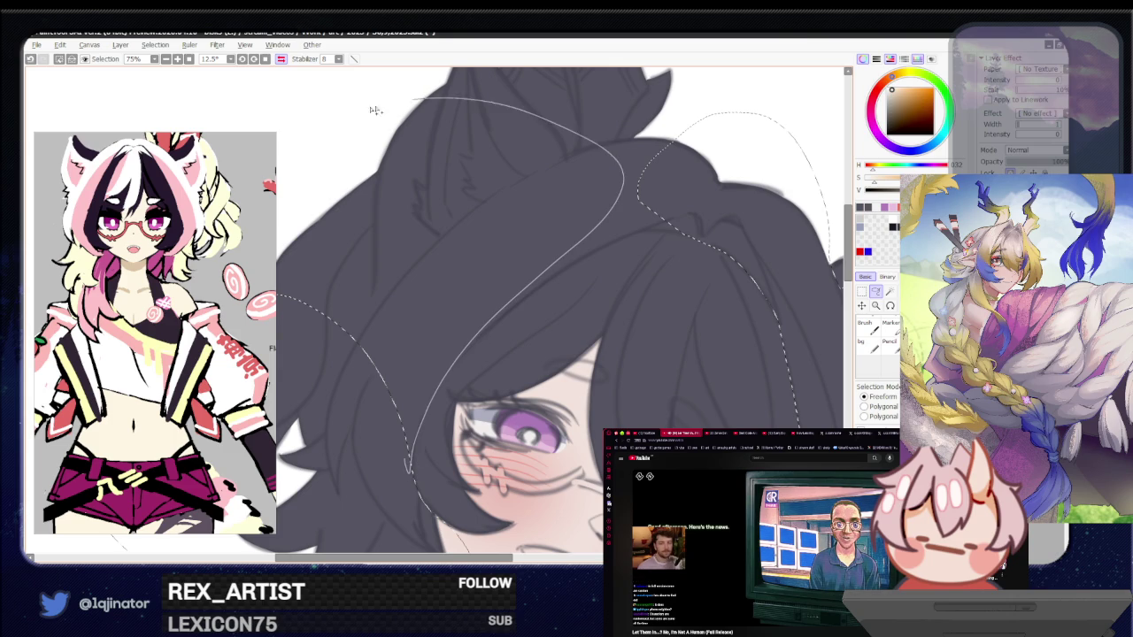
{"action": "scroll", "coordinate": [520, 298], "scroll_direction": "down", "scroll_amount": 3}
{"action": "scroll", "coordinate": [520, 290], "scroll_direction": "up", "scroll_amount": 3}
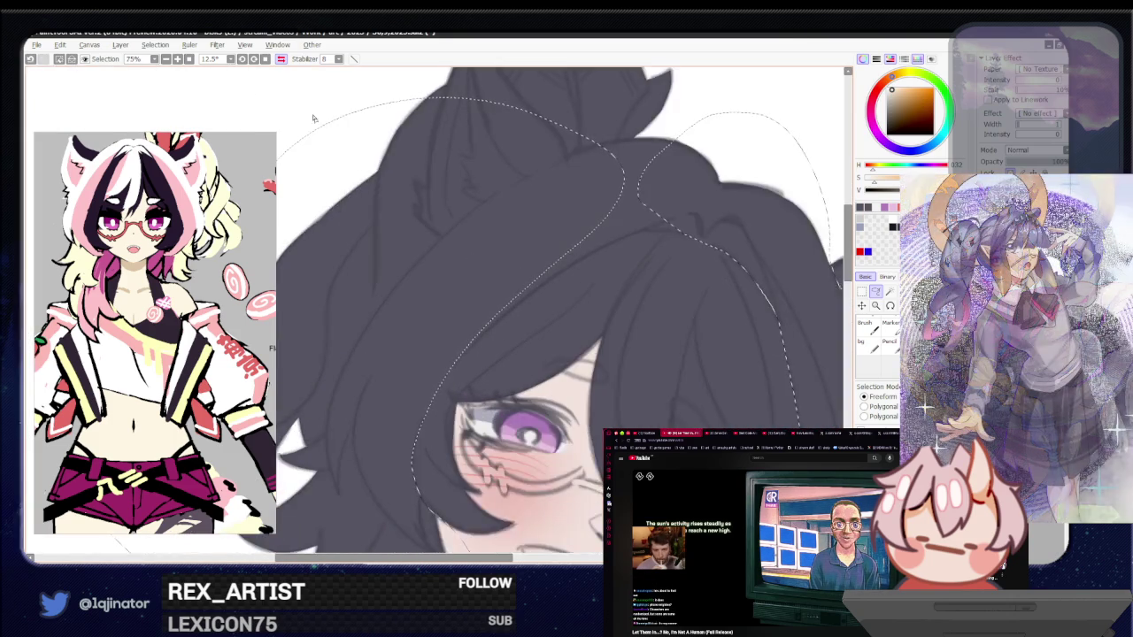
{"action": "key", "text": "Home"}
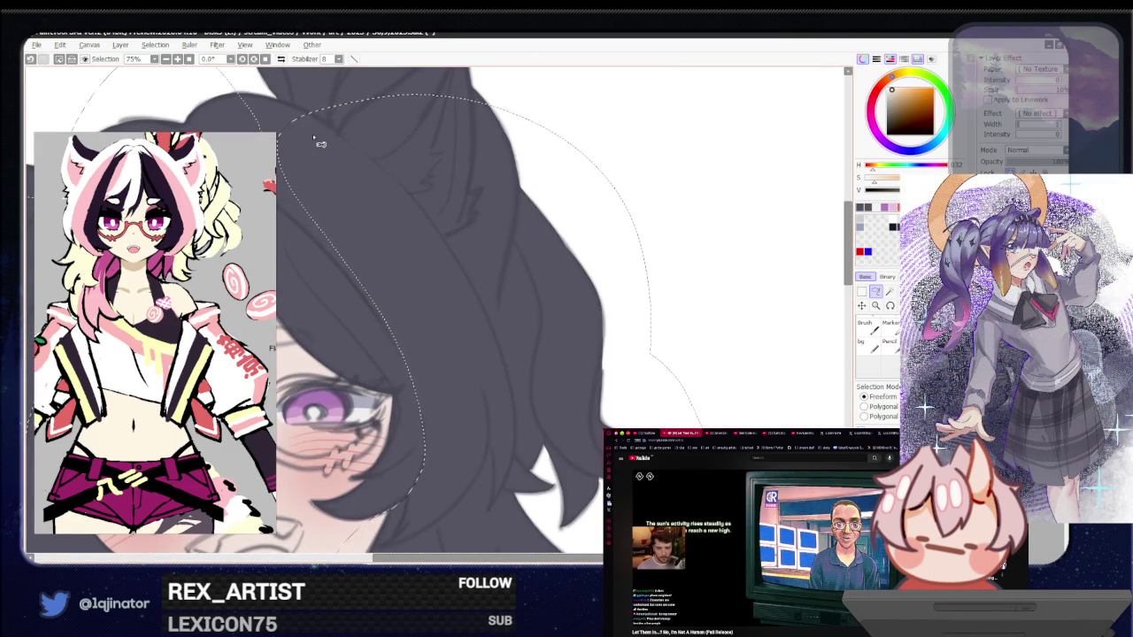
Lasso the hair top and cat ears into the hair selection, ending on the Magic Wand
{"action": "left_click_drag", "start_coordinate": [427, 292], "coordinate": [541, 357]}
{"action": "scroll", "coordinate": [541, 357], "scroll_direction": "up", "scroll_amount": 3}
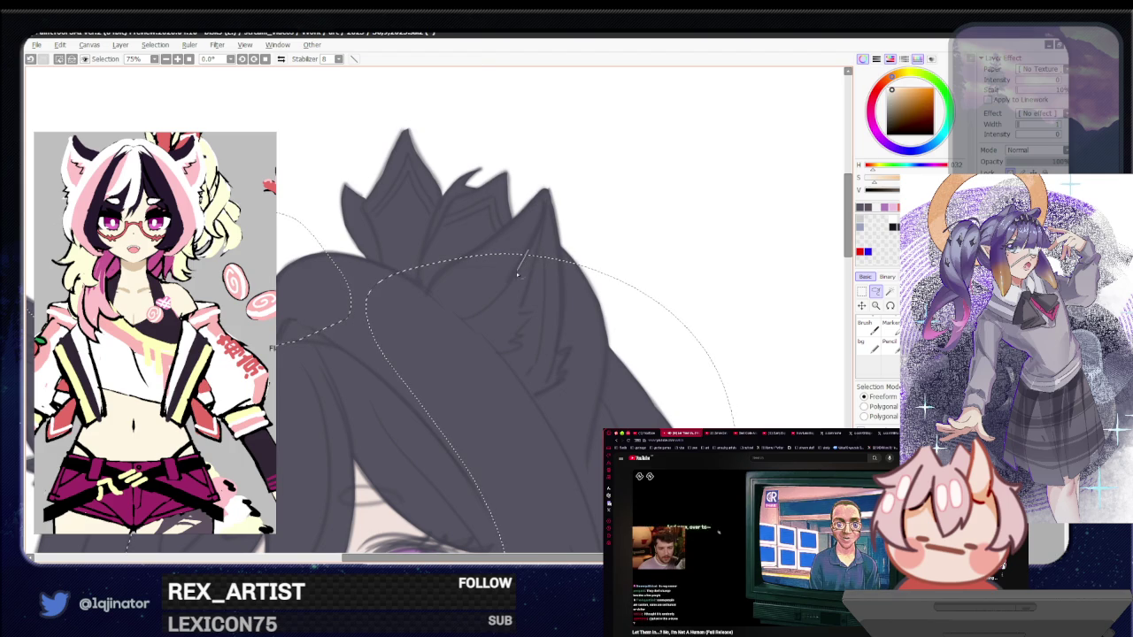
{"action": "left_click_drag", "start_coordinate": [502, 298], "coordinate": [467, 322]}
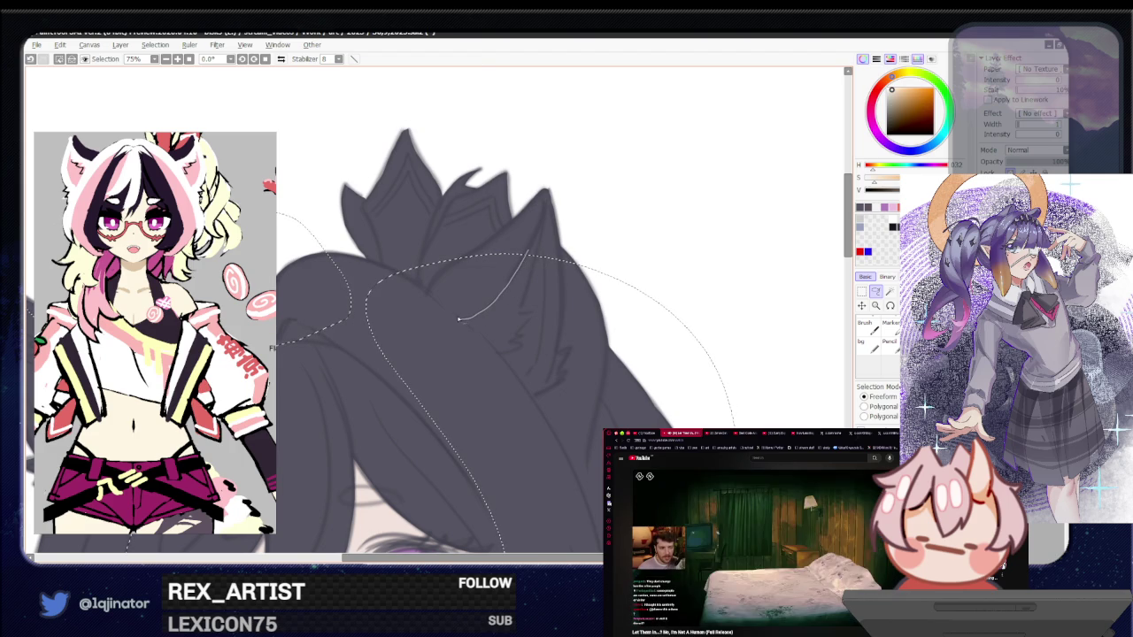
{"action": "left_click_drag", "start_coordinate": [533, 246], "coordinate": [483, 310]}
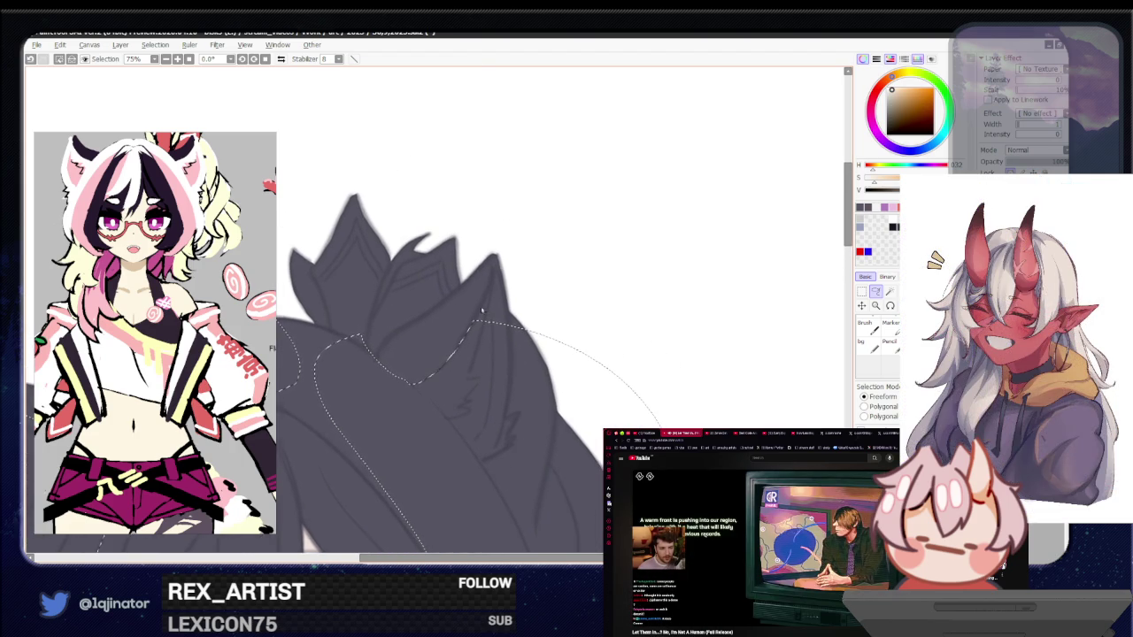
{"action": "mouse_move", "coordinate": [601, 308]}
{"action": "left_mouse_down"}
{"action": "mouse_move", "coordinate": [497, 352]}
{"action": "mouse_move", "coordinate": [575, 333]}
{"action": "mouse_move", "coordinate": [560, 357]}
{"action": "mouse_move", "coordinate": [564, 349]}
{"action": "mouse_move", "coordinate": [477, 386]}
{"action": "left_mouse_up"}
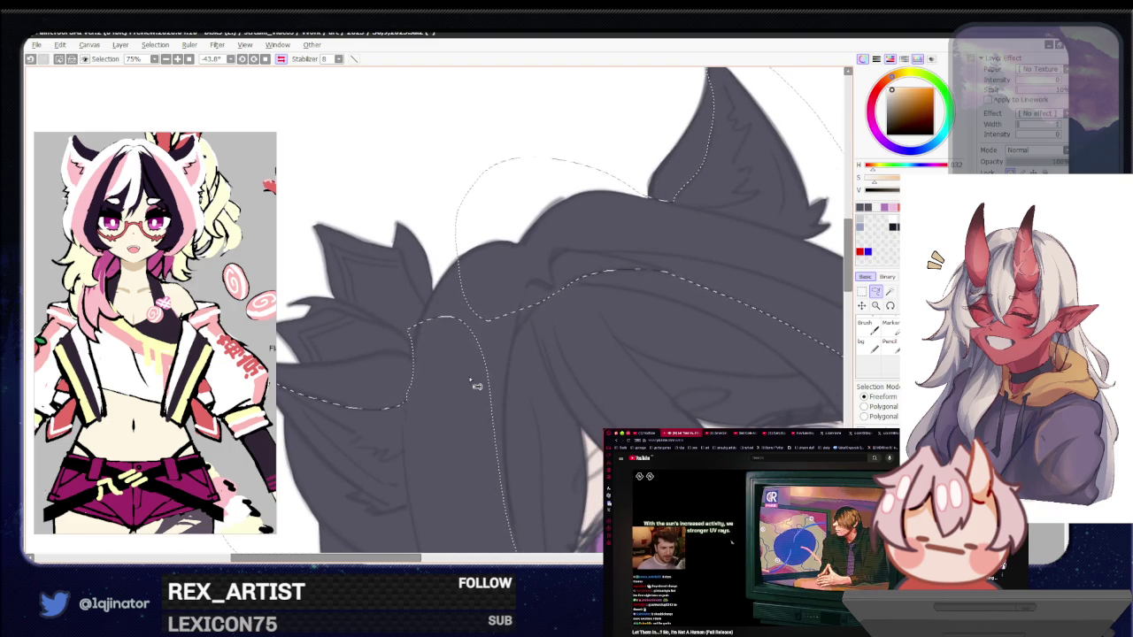
{"action": "left_click_drag", "start_coordinate": [412, 335], "coordinate": [508, 262]}
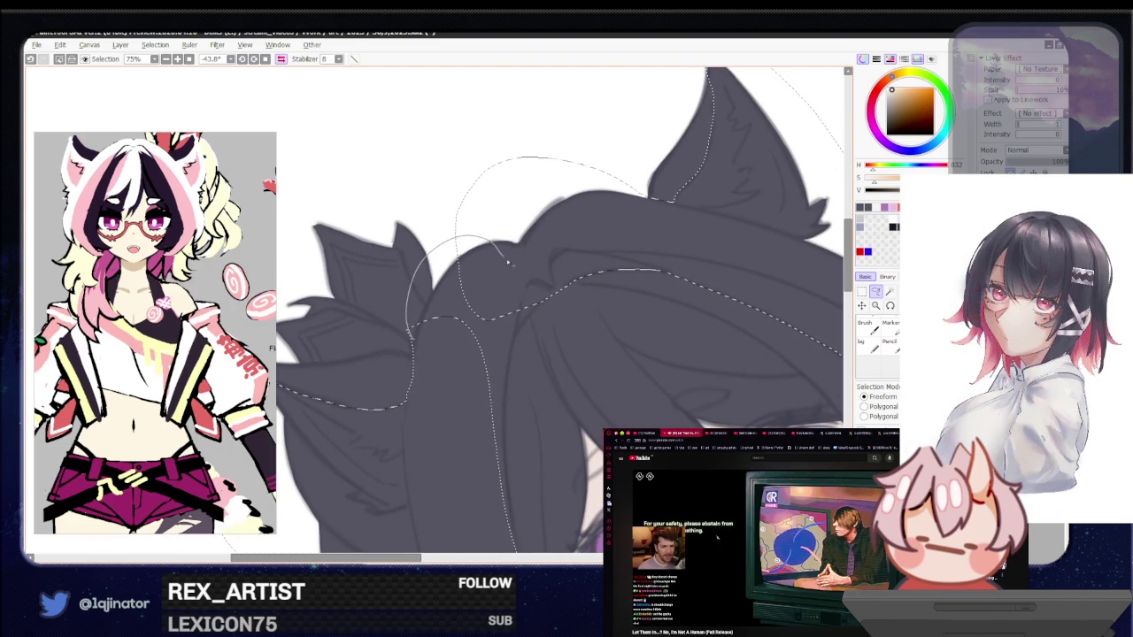
{"action": "mouse_move", "coordinate": [521, 306]}
{"action": "left_mouse_down"}
{"action": "mouse_move", "coordinate": [492, 457]}
{"action": "mouse_move", "coordinate": [510, 423]}
{"action": "mouse_move", "coordinate": [425, 385]}
{"action": "mouse_move", "coordinate": [361, 425]}
{"action": "left_mouse_up"}
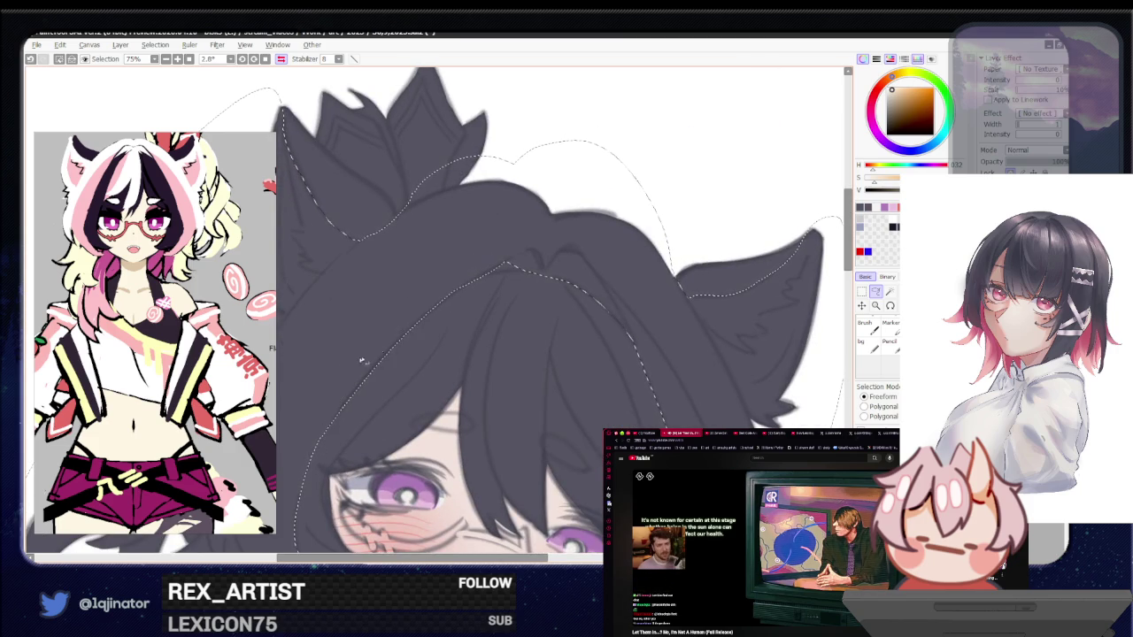
{"action": "left_click", "coordinate": [890, 290]}
{"action": "left_click", "coordinate": [876, 290]}
{"action": "mouse_move", "coordinate": [794, 295]}
{"action": "left_mouse_down"}
{"action": "mouse_move", "coordinate": [526, 296]}
{"action": "mouse_move", "coordinate": [460, 312]}
{"action": "left_mouse_up"}
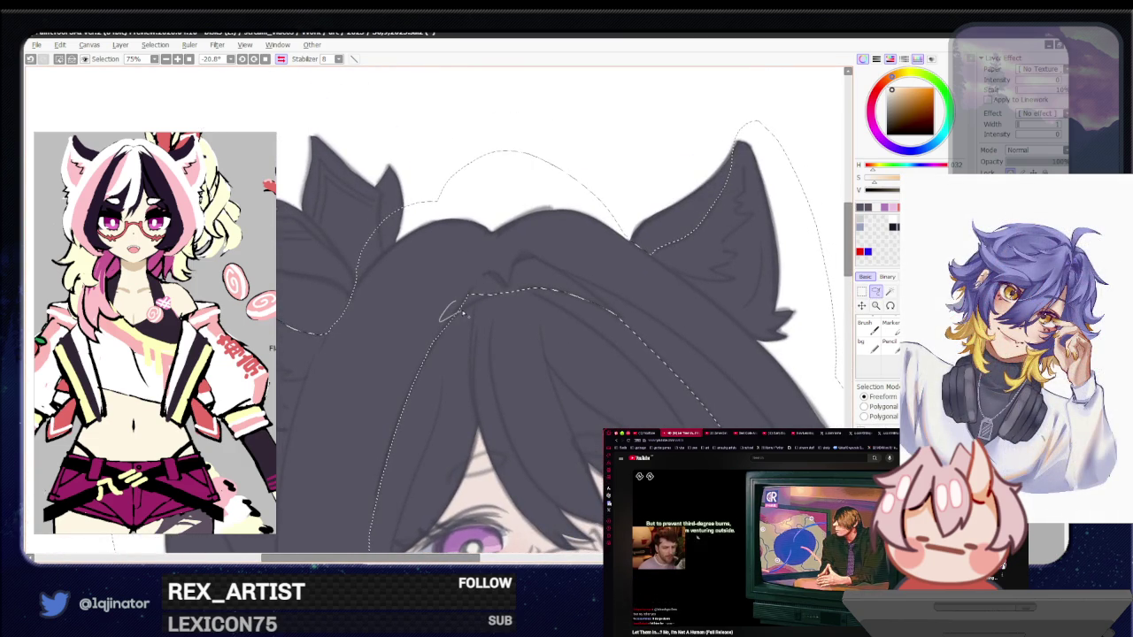
{"action": "left_click", "coordinate": [889, 291]}
{"action": "key", "text": "minus"}
{"action": "key", "text": "minus"}
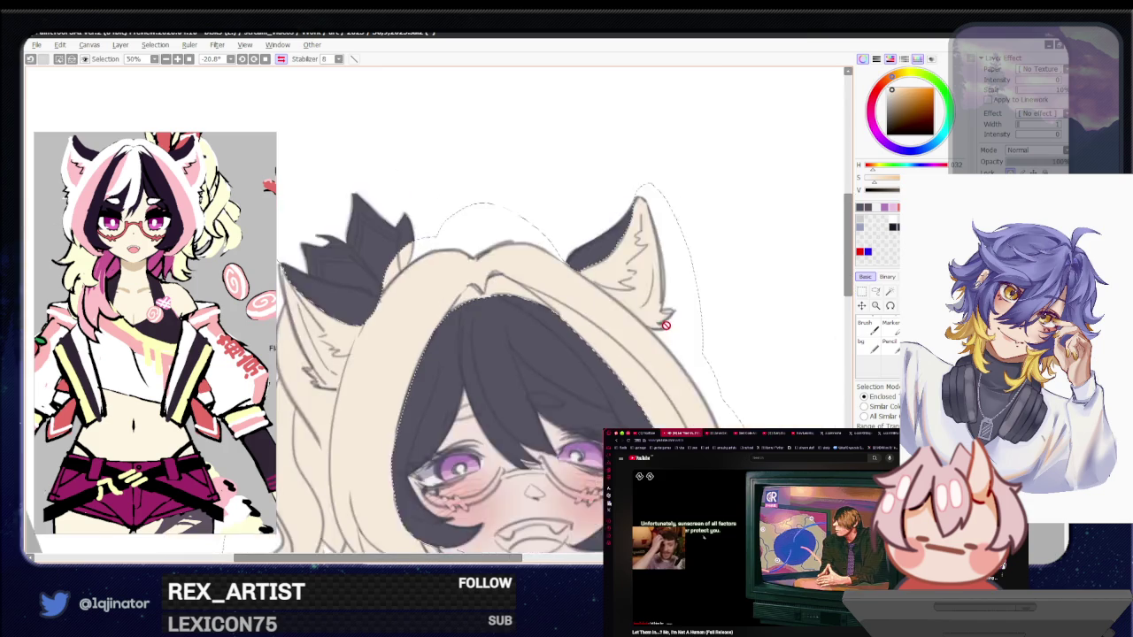
{"action": "key", "text": "minus"}
{"action": "key", "text": "minus"}
{"action": "left_click", "coordinate": [875, 290]}
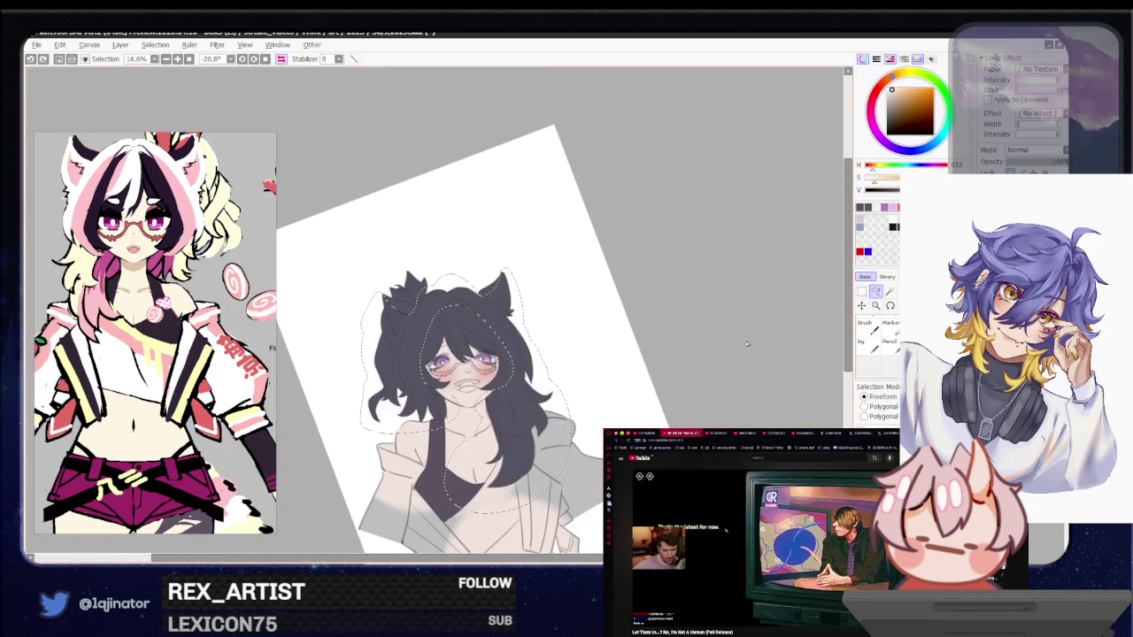
{"action": "key", "text": "plus"}
{"action": "key", "text": "h"}
{"action": "key", "text": "plus"}
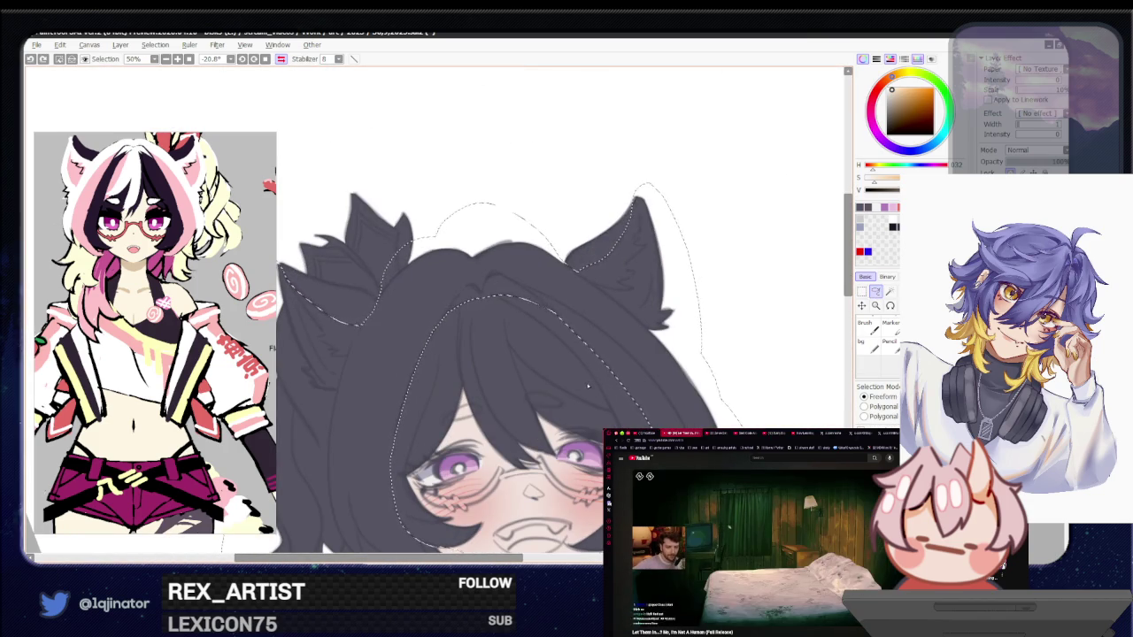
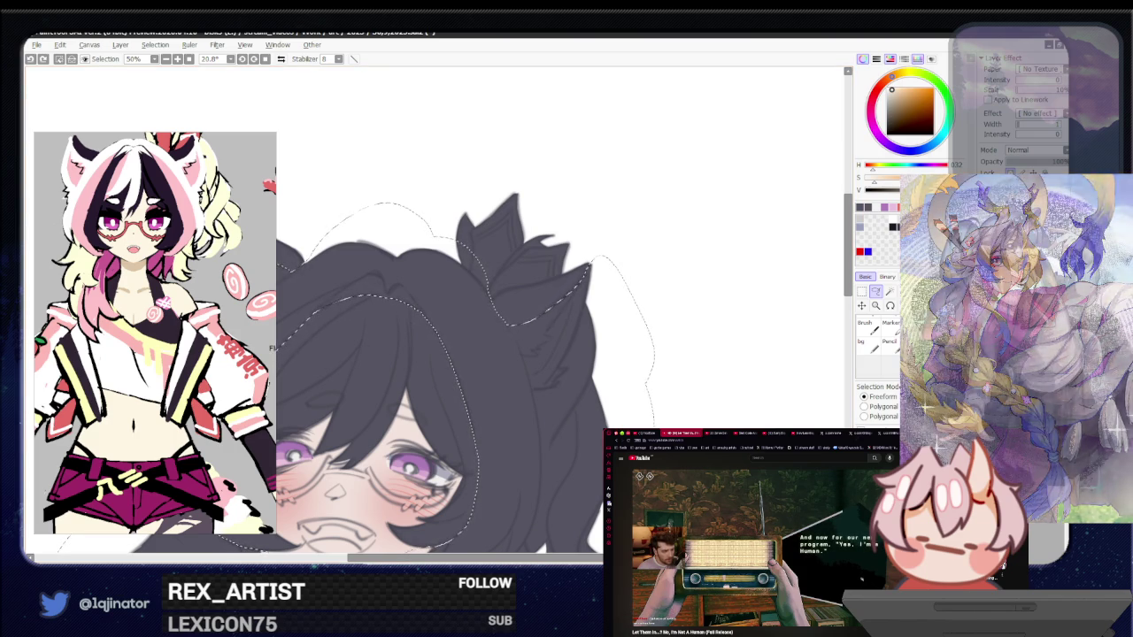
Lasso-trace the first dark bang strands, starting at a corner and running down the lower strand
{"action": "scroll", "coordinate": [812, 312], "scroll_direction": "up", "scroll_amount": 2}
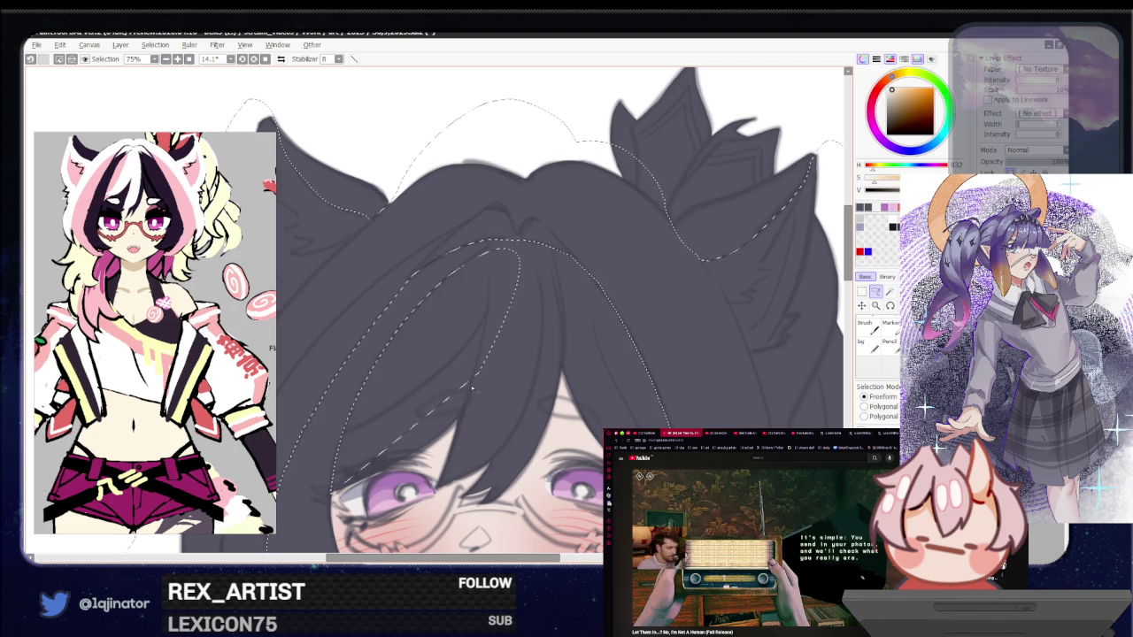
{"action": "left_click", "coordinate": [420, 269]}
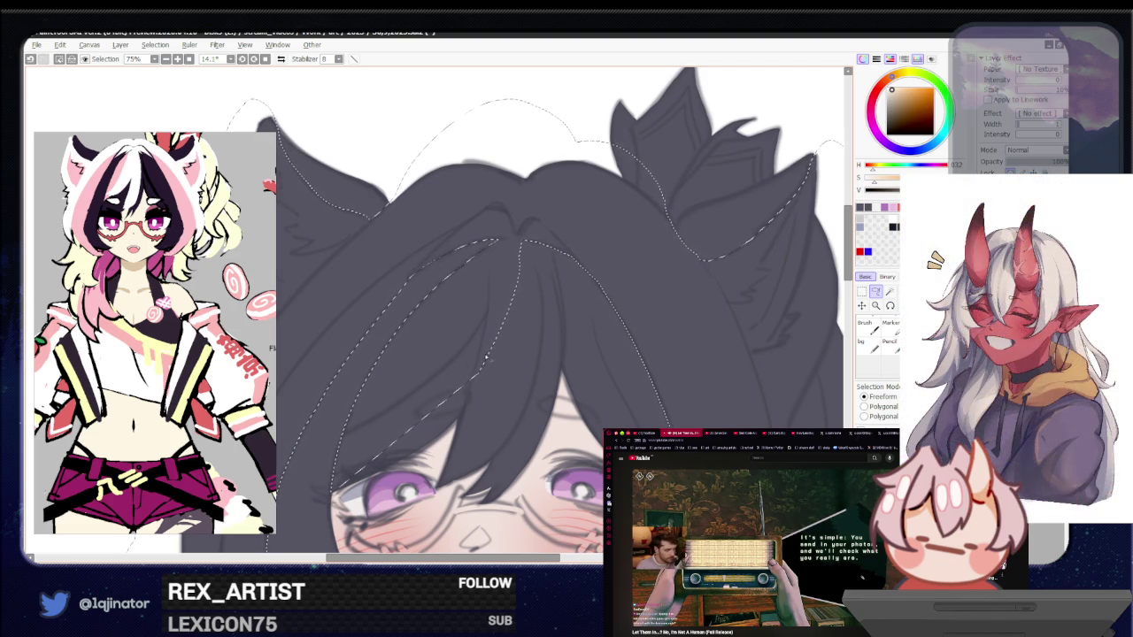
{"action": "scroll", "coordinate": [486, 356], "scroll_direction": "down", "scroll_amount": 2}
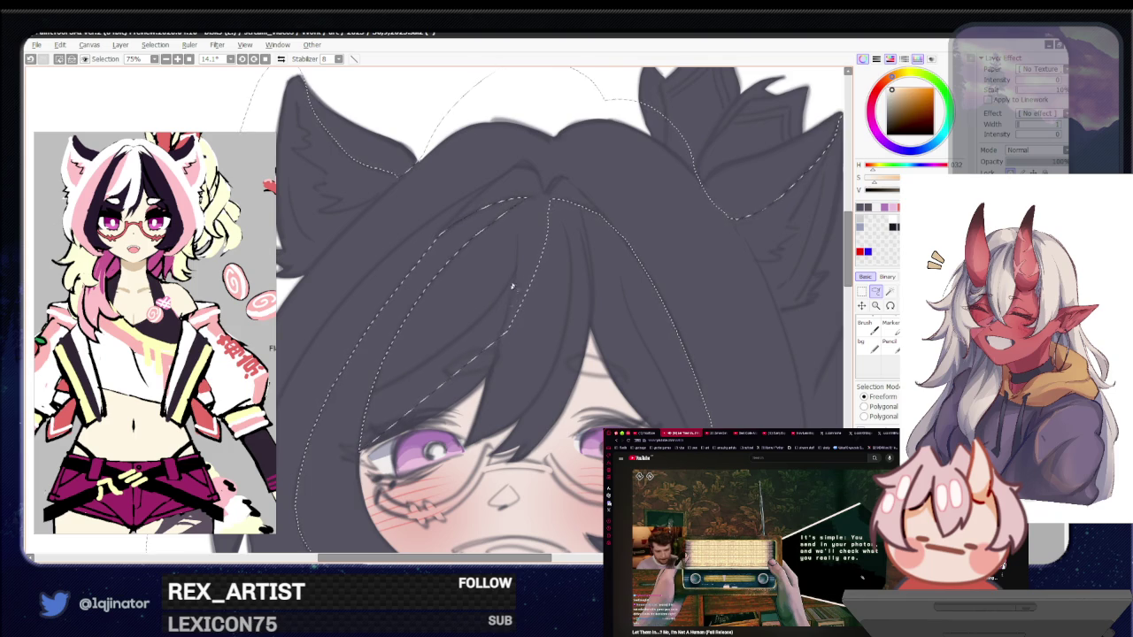
{"action": "left_click_drag", "start_coordinate": [512, 286], "coordinate": [502, 340]}
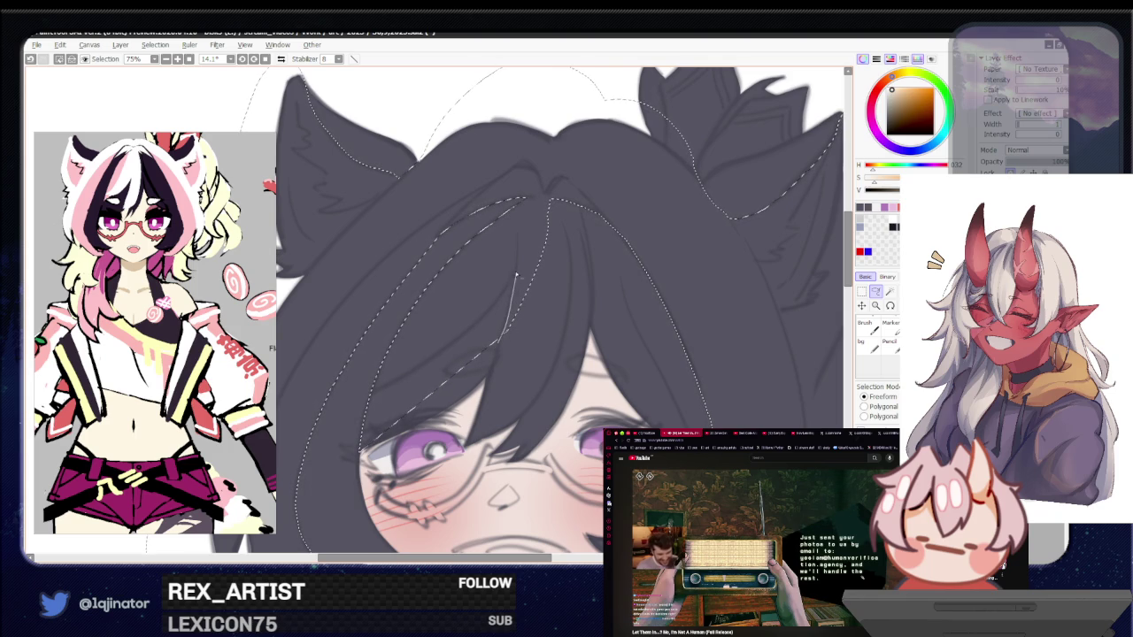
{"action": "mouse_move", "coordinate": [429, 416]}
{"action": "left_mouse_down"}
{"action": "mouse_move", "coordinate": [503, 316]}
{"action": "mouse_move", "coordinate": [496, 310]}
{"action": "left_mouse_up"}
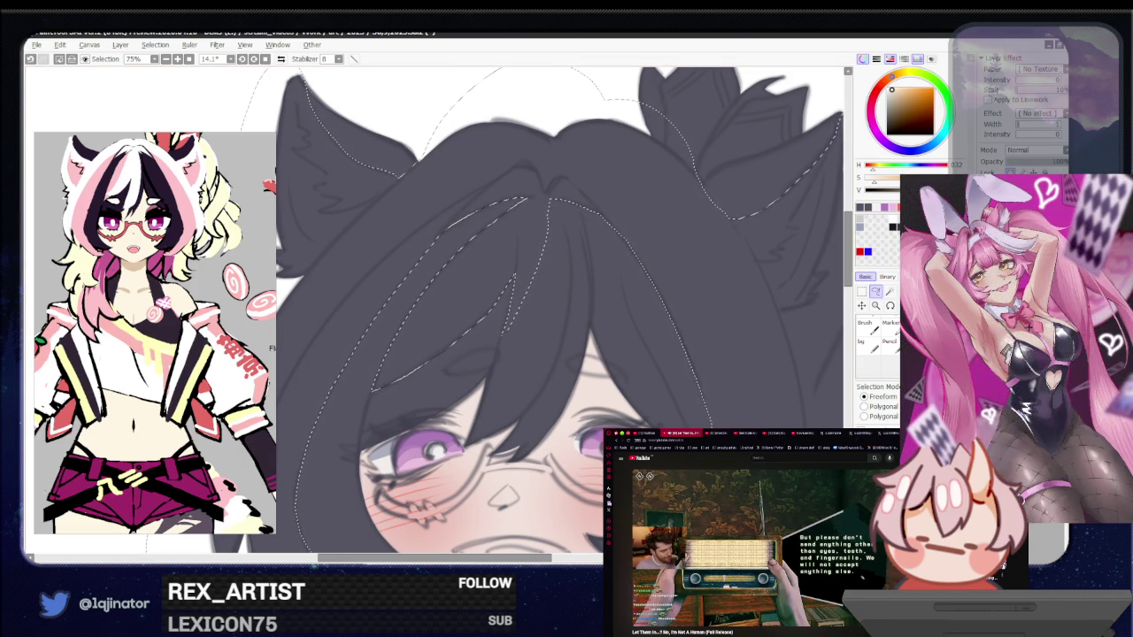
{"action": "scroll", "coordinate": [757, 549], "scroll_direction": "down", "scroll_amount": 5}
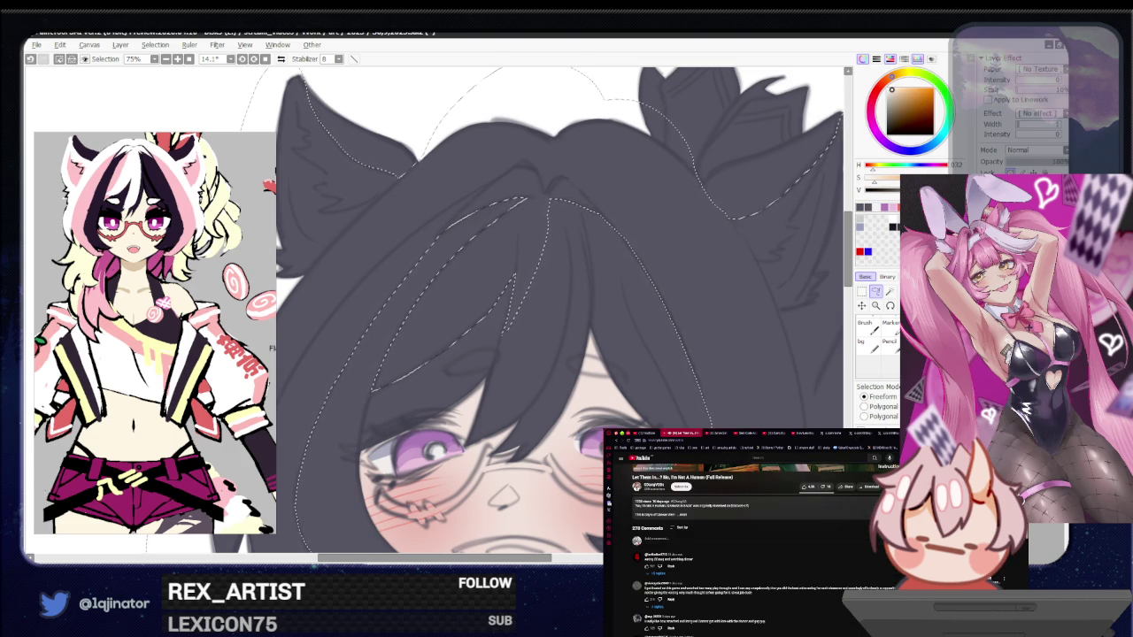
{"action": "scroll", "coordinate": [759, 632], "scroll_direction": "up", "scroll_amount": 5}
{"action": "left_click", "coordinate": [760, 632]}
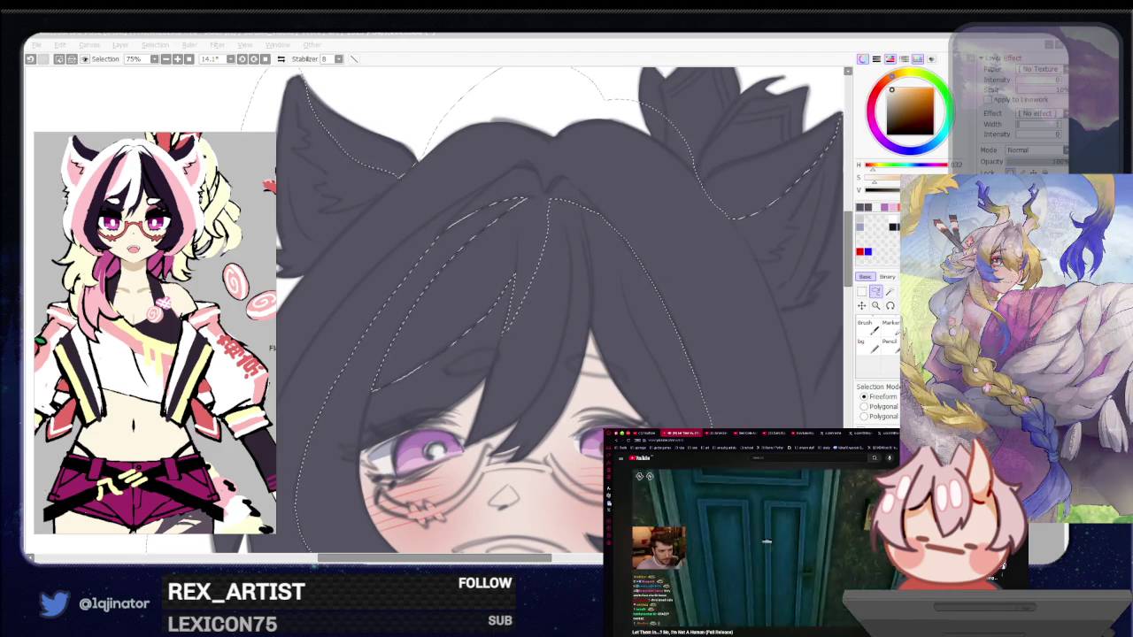
Extend the freehand selection further down the hair and across from the eye, merging extra strokes
{"action": "left_click", "coordinate": [875, 292]}
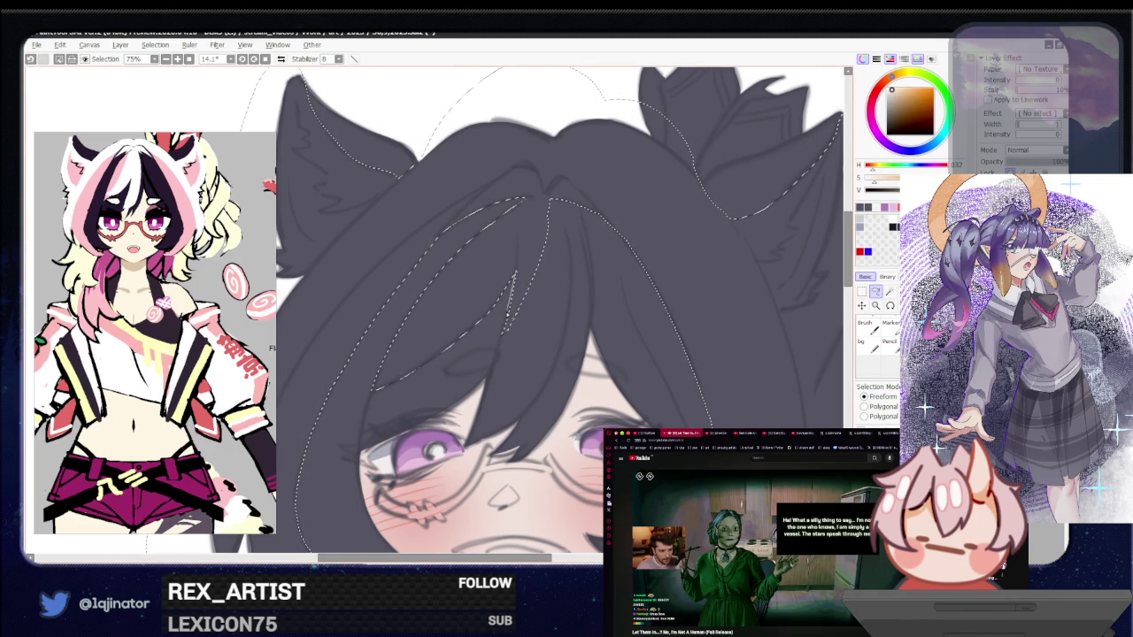
{"action": "left_click_drag", "start_coordinate": [496, 361], "coordinate": [478, 402]}
{"action": "mouse_move", "coordinate": [445, 478]}
{"action": "left_mouse_down"}
{"action": "mouse_move", "coordinate": [480, 458]}
{"action": "mouse_move", "coordinate": [549, 193]}
{"action": "mouse_move", "coordinate": [535, 261]}
{"action": "left_mouse_up"}
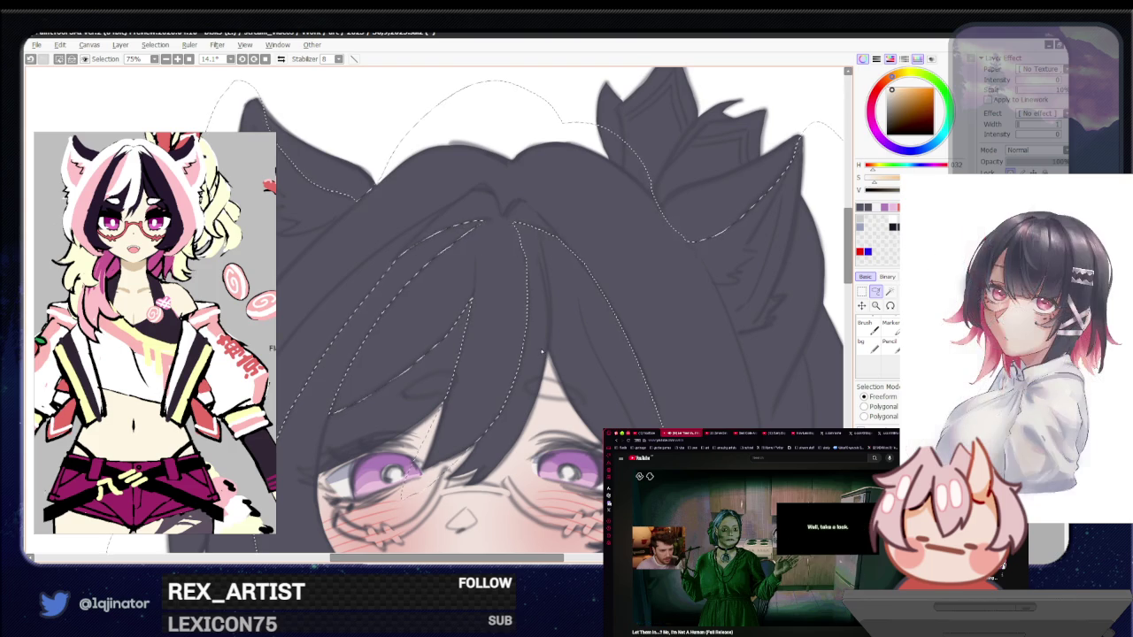
{"action": "left_click_drag", "start_coordinate": [533, 356], "coordinate": [475, 383]}
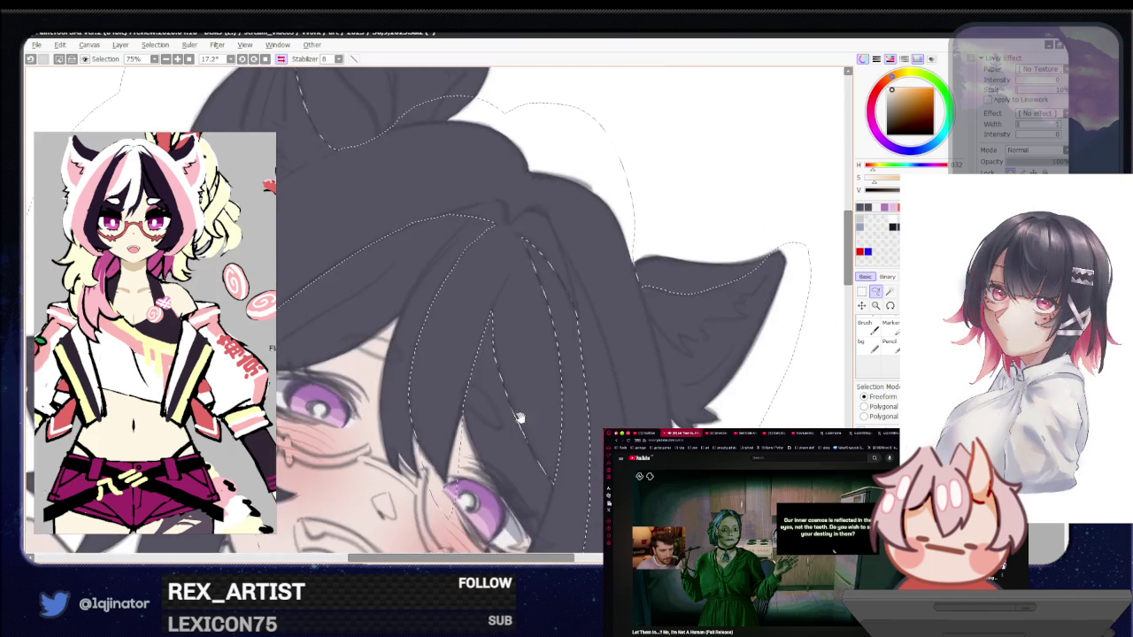
{"action": "scroll", "coordinate": [475, 383], "scroll_direction": "up", "scroll_amount": 1}
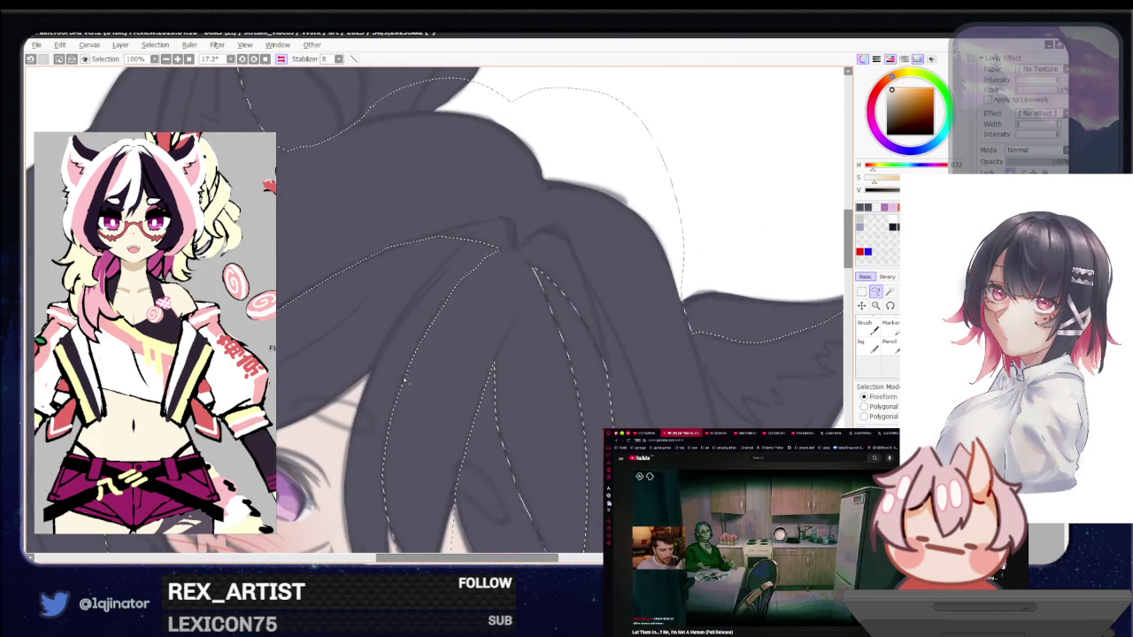
{"action": "mouse_move", "coordinate": [484, 262]}
{"action": "left_mouse_down"}
{"action": "mouse_move", "coordinate": [474, 293]}
{"action": "mouse_move", "coordinate": [503, 254]}
{"action": "mouse_move", "coordinate": [444, 306]}
{"action": "left_mouse_up"}
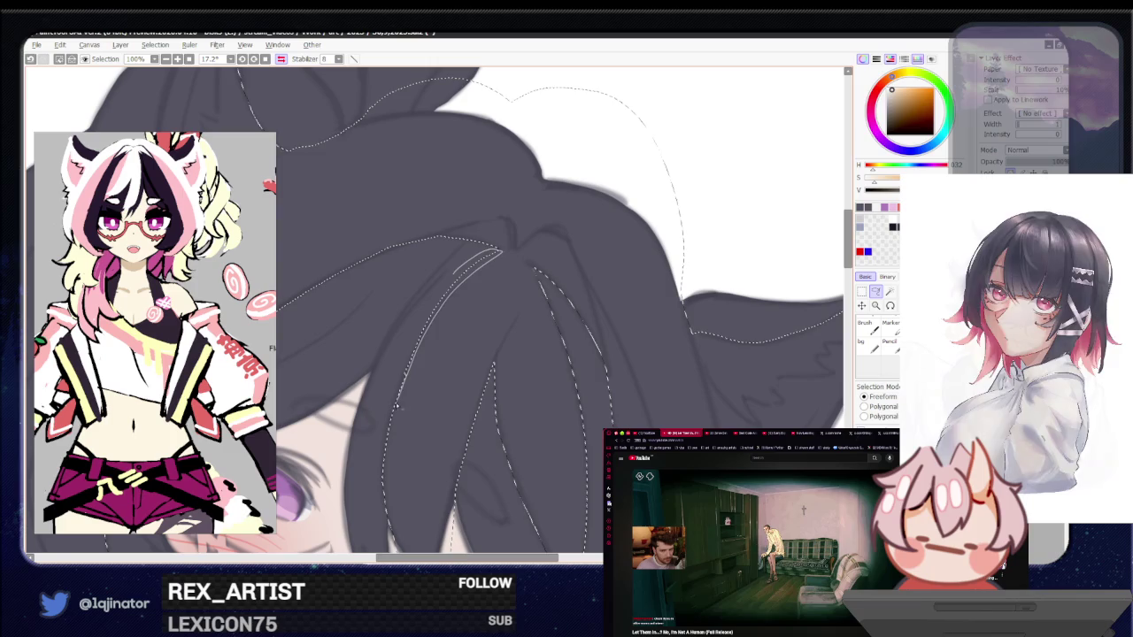
{"action": "left_click_drag", "start_coordinate": [397, 405], "coordinate": [403, 400]}
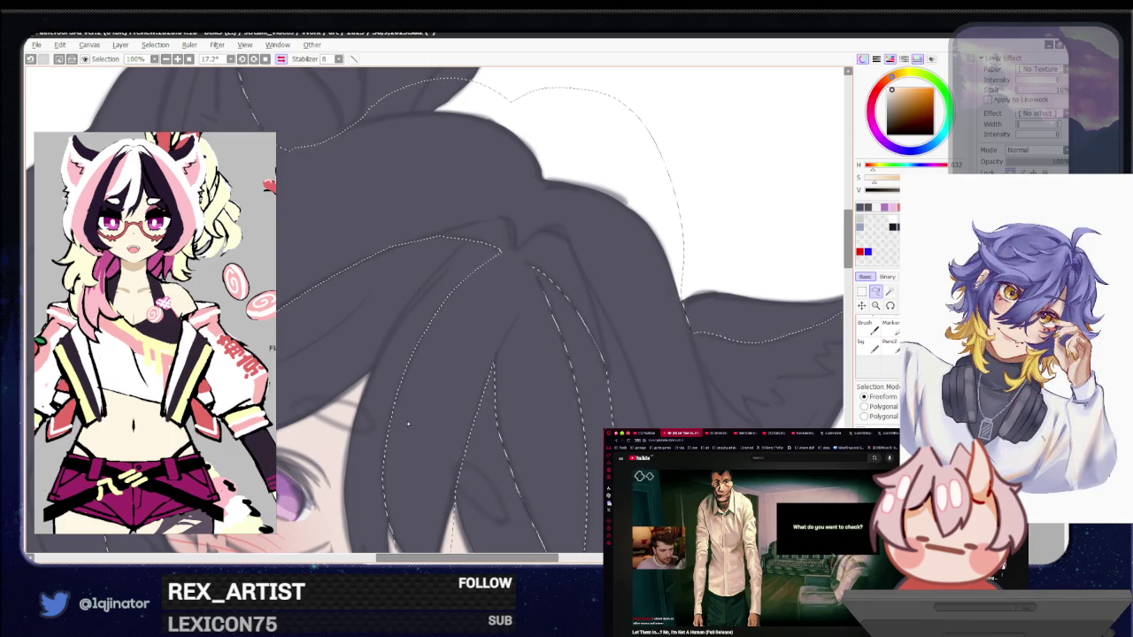
{"action": "scroll", "coordinate": [408, 425], "scroll_direction": "down", "scroll_amount": 2}
{"action": "scroll", "coordinate": [405, 450], "scroll_direction": "down", "scroll_amount": 2}
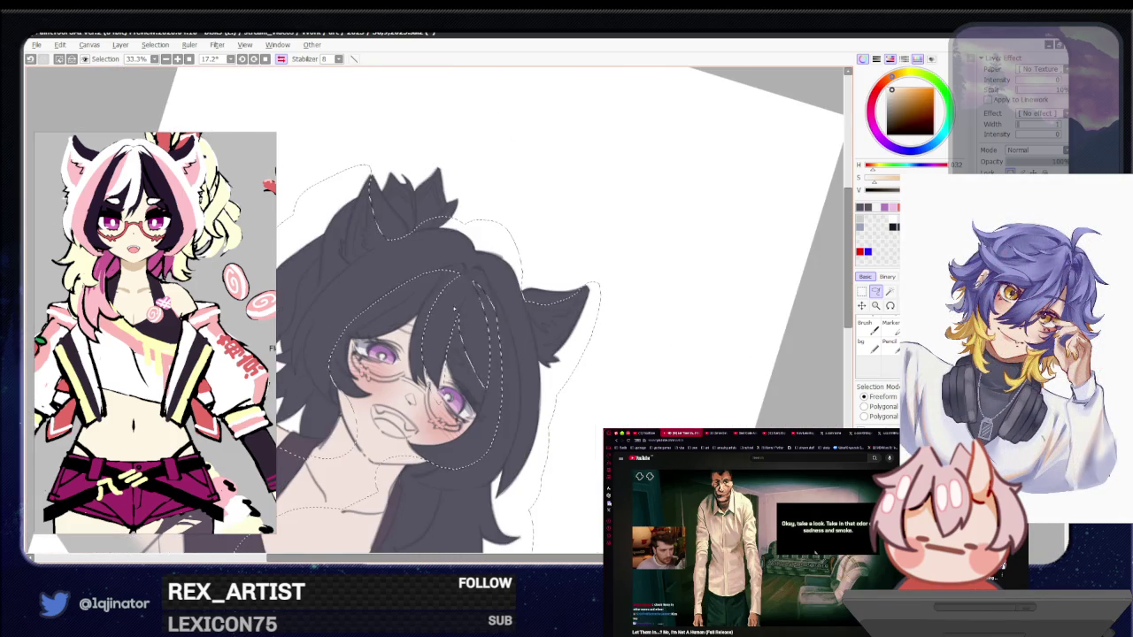
{"action": "key", "text": "w"}
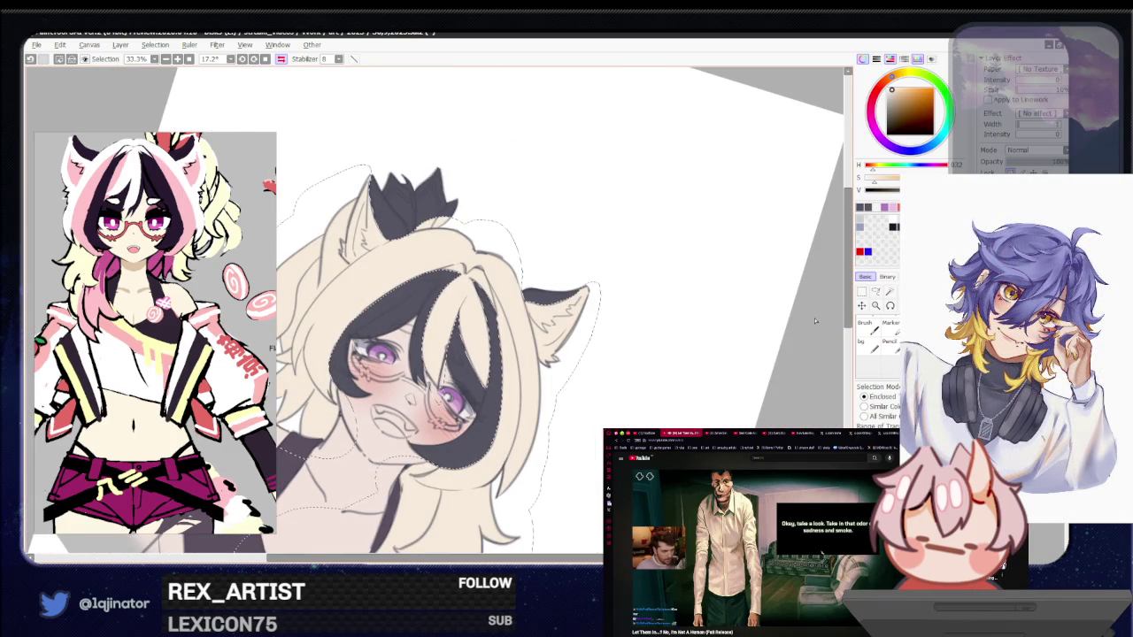
{"action": "key", "text": "Delete"}
{"action": "key", "text": "Delete"}
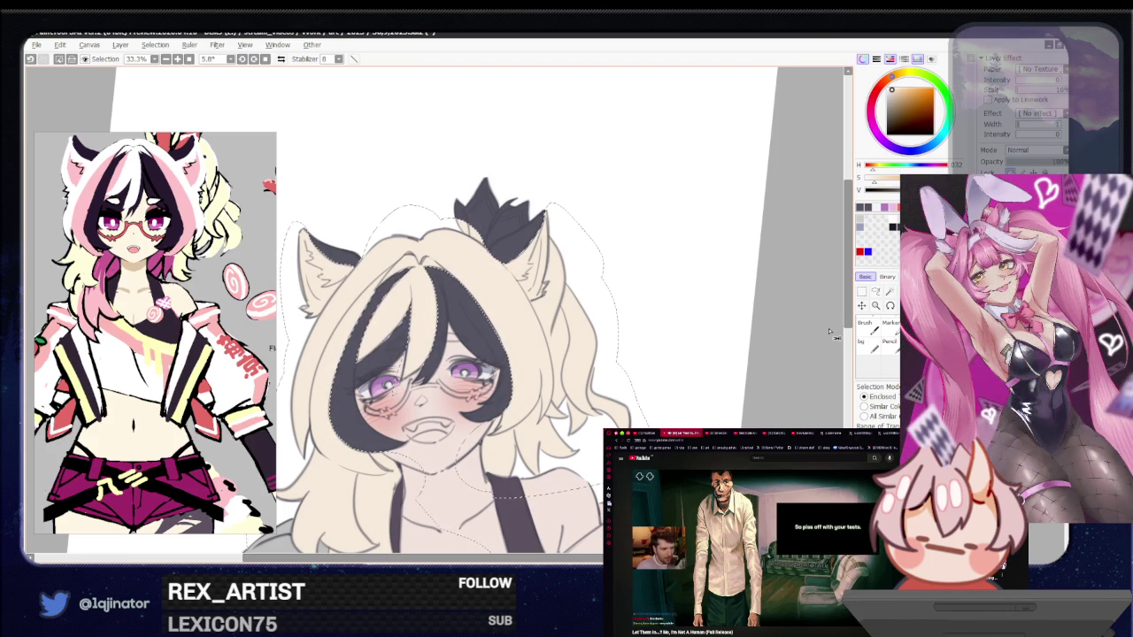
{"action": "key", "text": "ctrl+z"}
{"action": "key", "text": "l"}
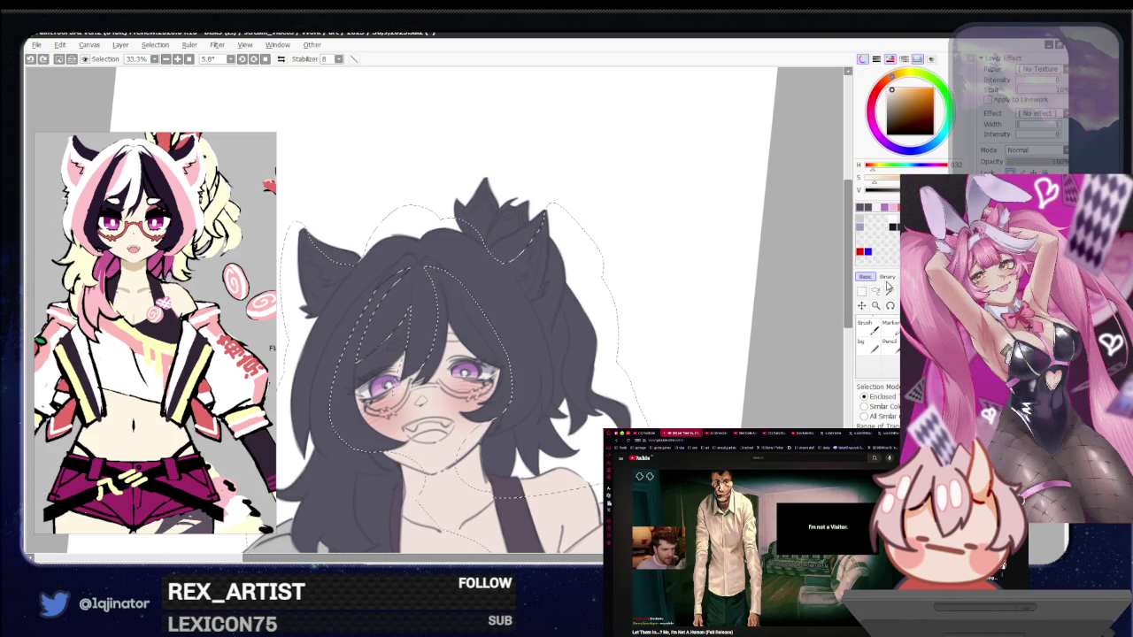
{"action": "left_click_drag", "start_coordinate": [660, 354], "coordinate": [645, 384]}
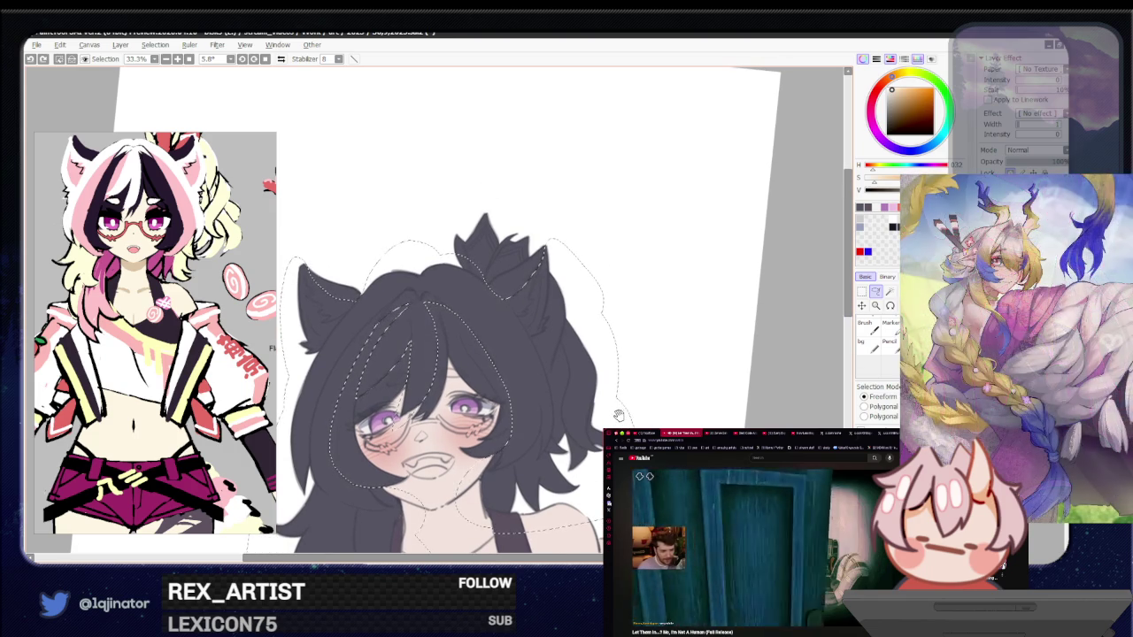
{"action": "left_click_drag", "start_coordinate": [617, 420], "coordinate": [657, 287]}
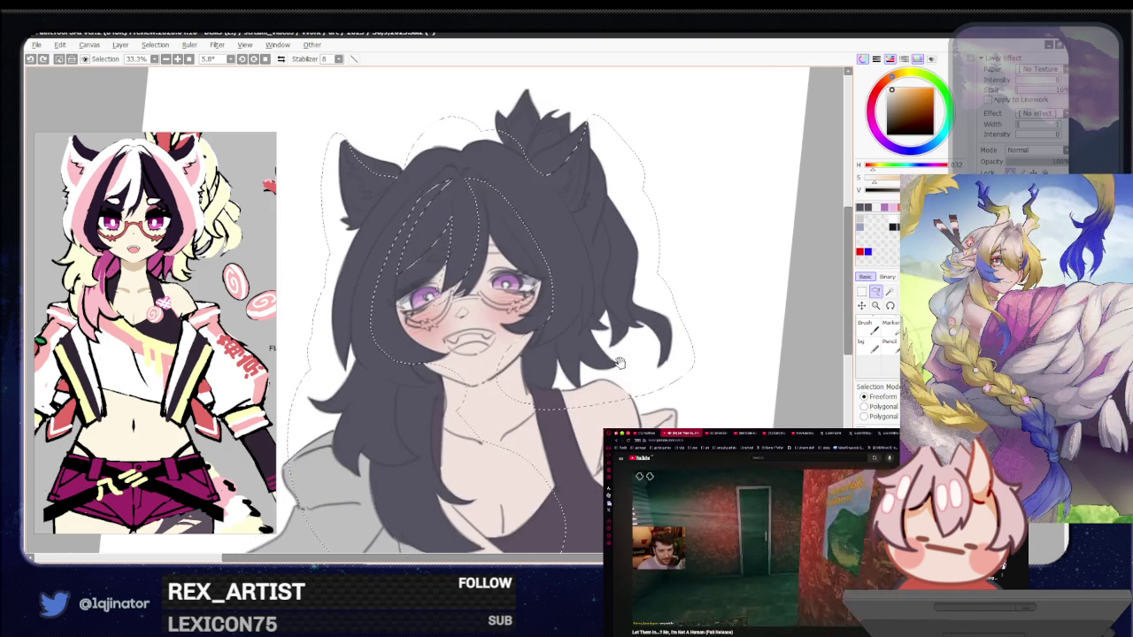
{"action": "key", "text": "ctrl+y"}
{"action": "key", "text": "w"}
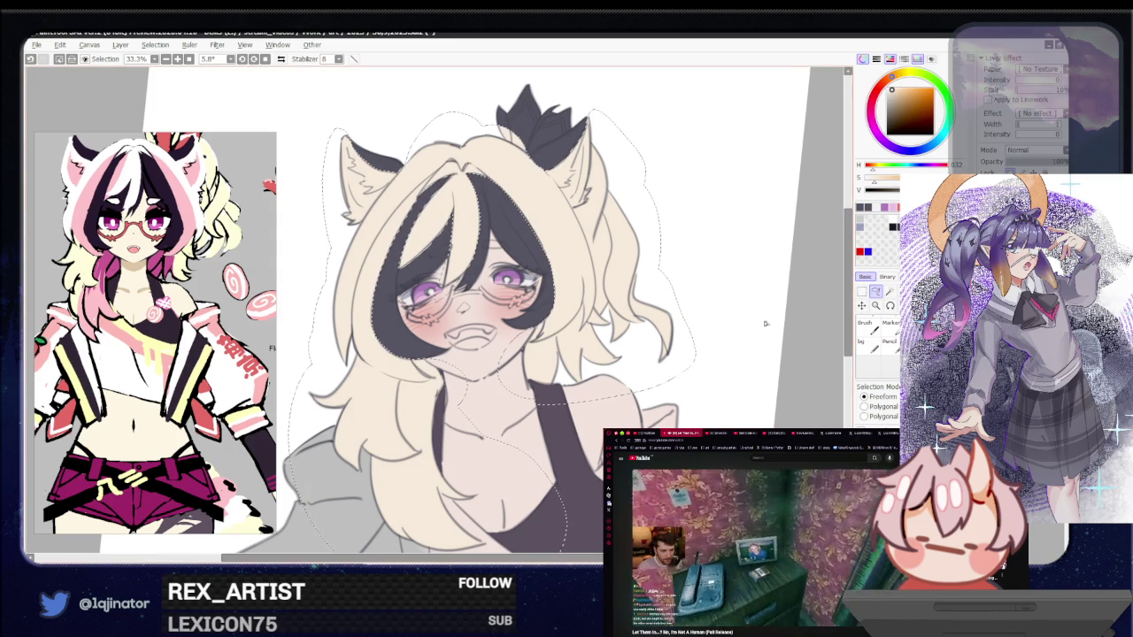
Pan from the top of the head and bun down to the hair ends by the shoulder, zoomed in
{"action": "left_click_drag", "start_coordinate": [475, 393], "coordinate": [473, 433]}
{"action": "scroll", "coordinate": [473, 432], "scroll_direction": "up", "scroll_amount": 1}
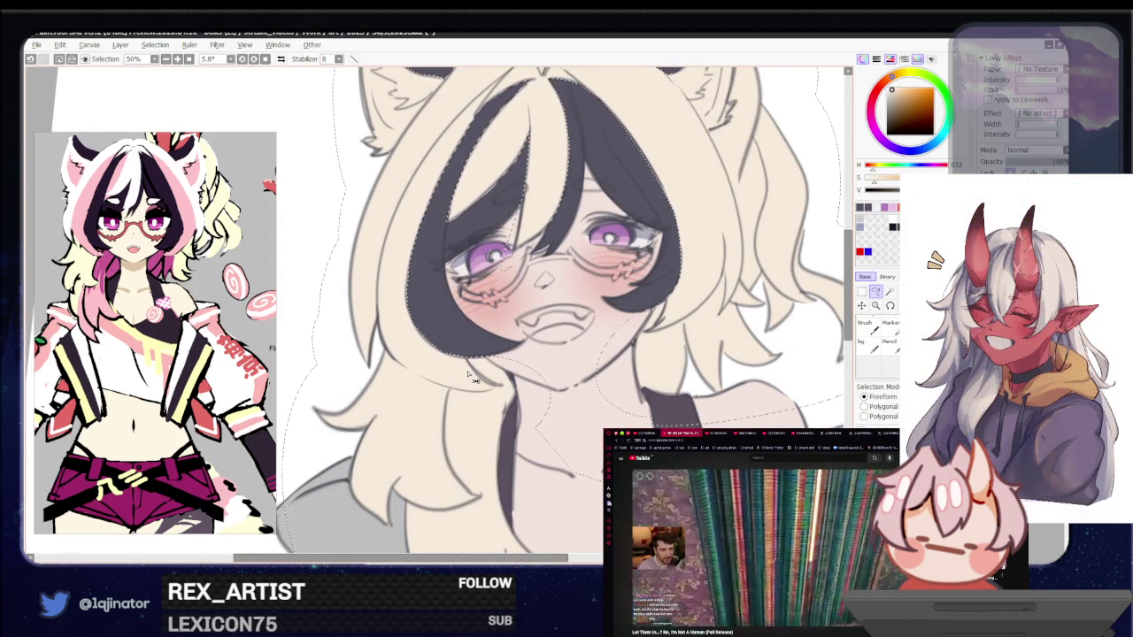
{"action": "mouse_move", "coordinate": [472, 379]}
{"action": "left_mouse_down"}
{"action": "mouse_move", "coordinate": [526, 496]}
{"action": "mouse_move", "coordinate": [537, 434]}
{"action": "left_mouse_up"}
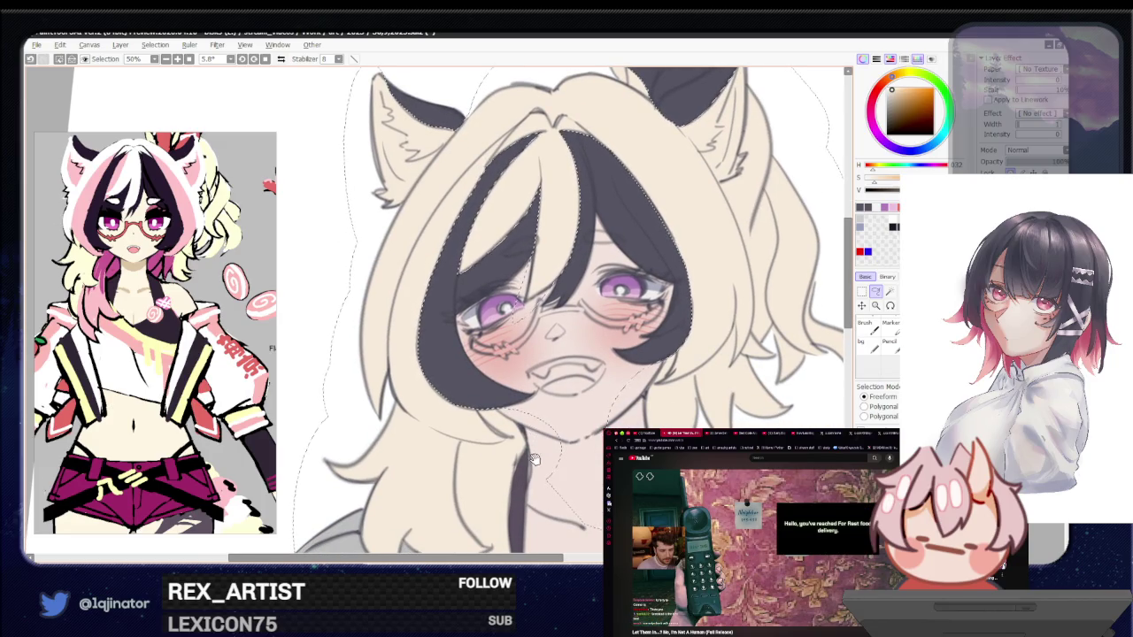
{"action": "mouse_move", "coordinate": [447, 427]}
{"action": "left_mouse_down"}
{"action": "mouse_move", "coordinate": [457, 450]}
{"action": "mouse_move", "coordinate": [468, 414]}
{"action": "left_mouse_up"}
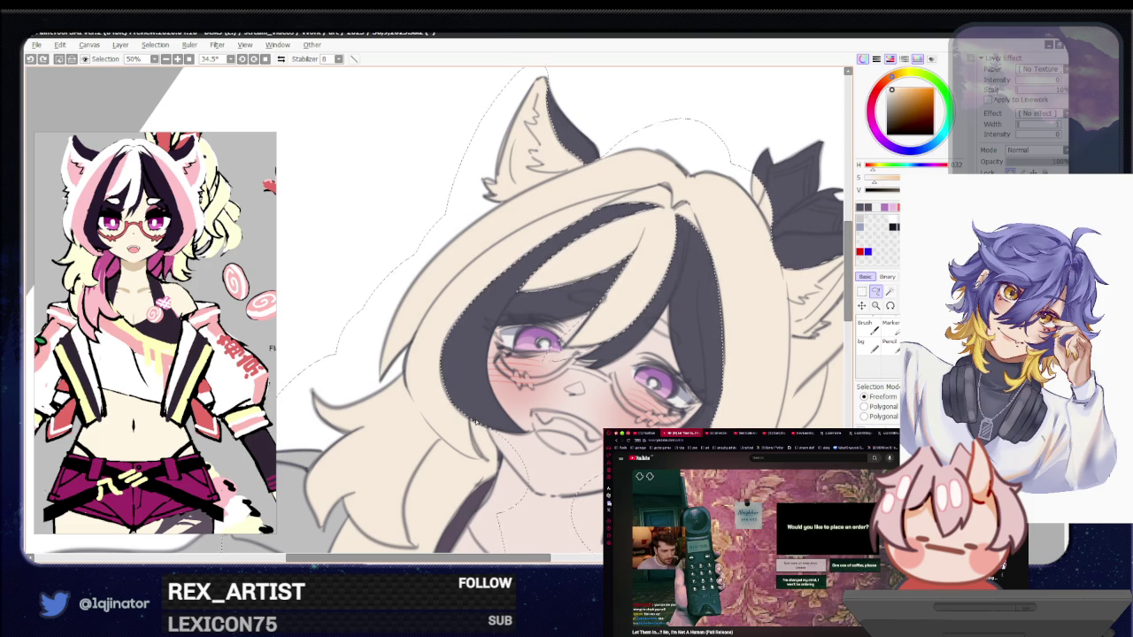
{"action": "left_click_drag", "start_coordinate": [414, 360], "coordinate": [453, 350]}
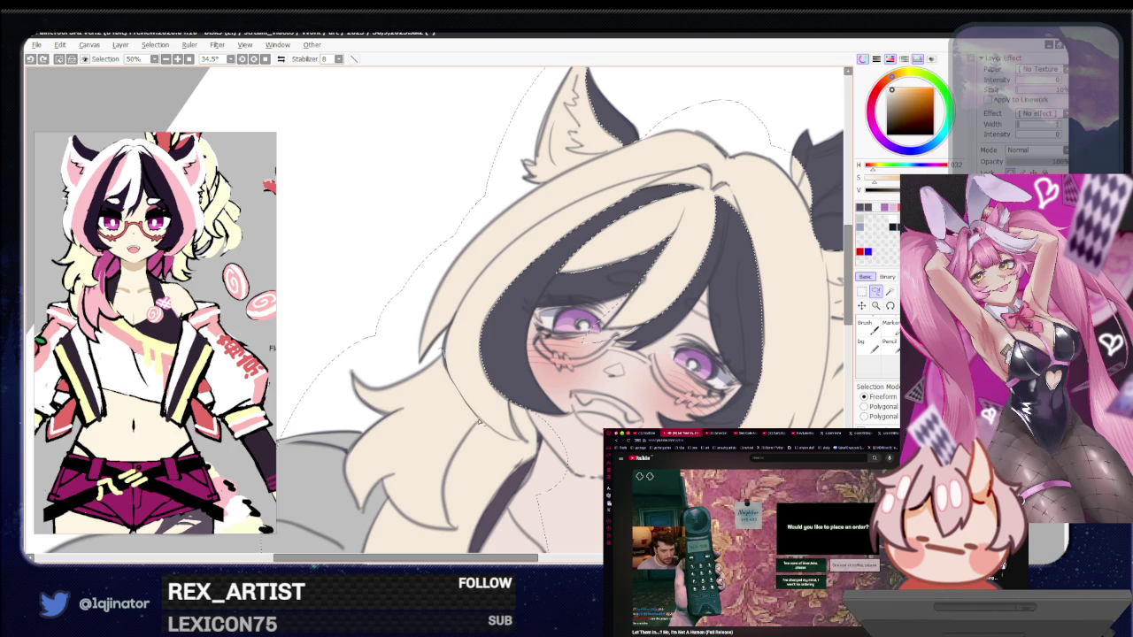
{"action": "left_click_drag", "start_coordinate": [452, 492], "coordinate": [514, 398]}
{"action": "scroll", "coordinate": [514, 399], "scroll_direction": "up", "scroll_amount": 1}
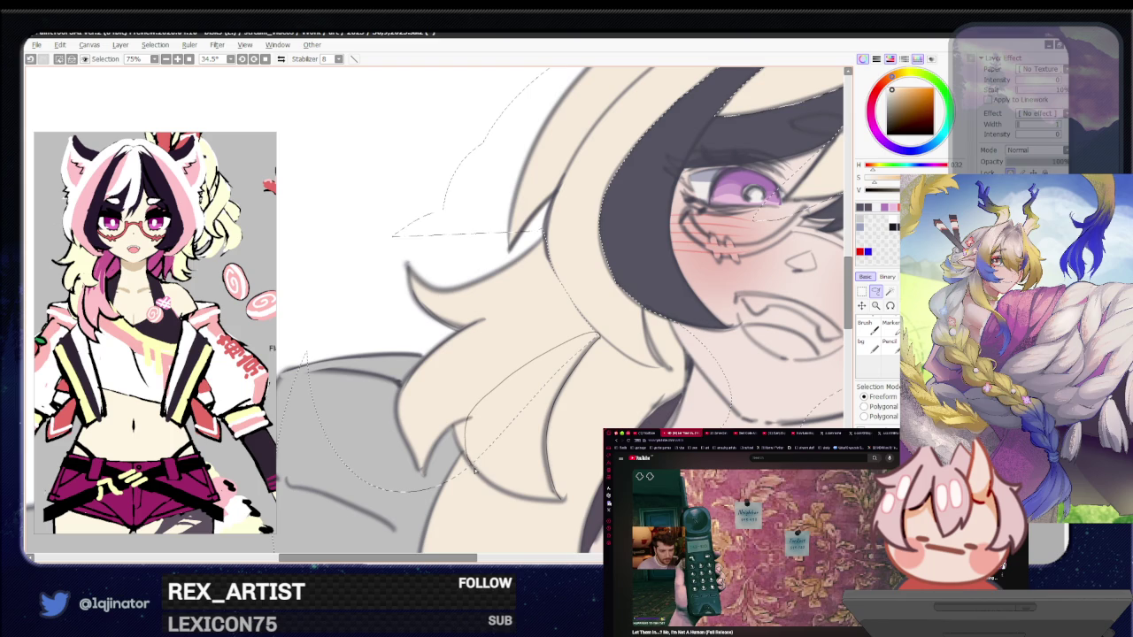
Close the lower-strand selection, then rotate the canvas until the left cat ear stands upright
{"action": "left_click_drag", "start_coordinate": [555, 504], "coordinate": [571, 502]}
{"action": "scroll", "coordinate": [484, 457], "scroll_direction": "down", "scroll_amount": 1}
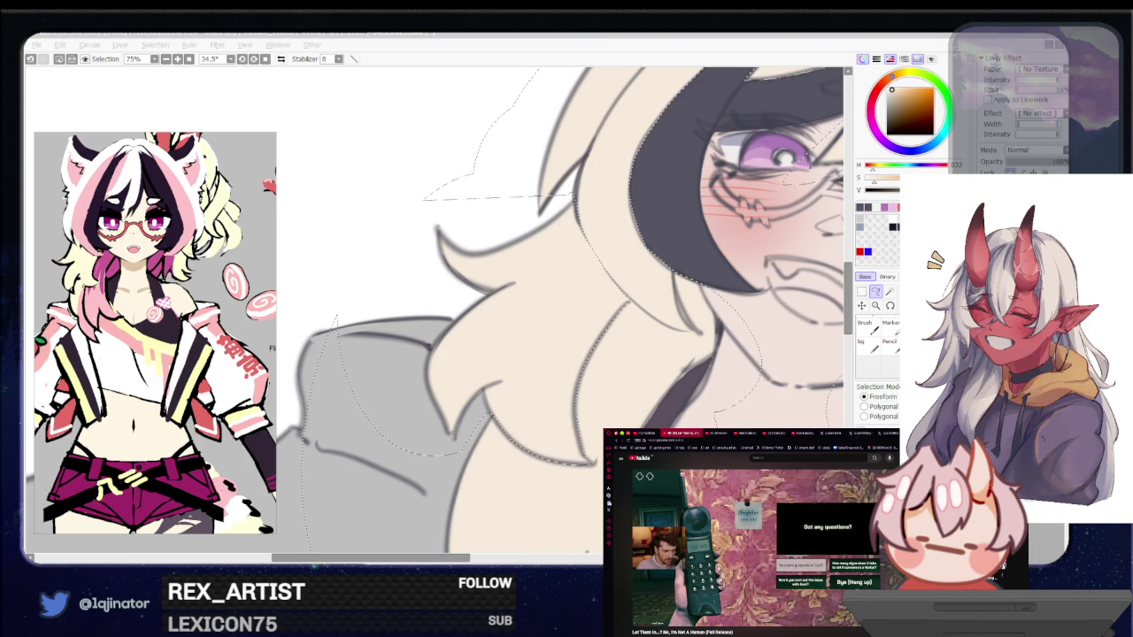
{"action": "left_click", "coordinate": [874, 292]}
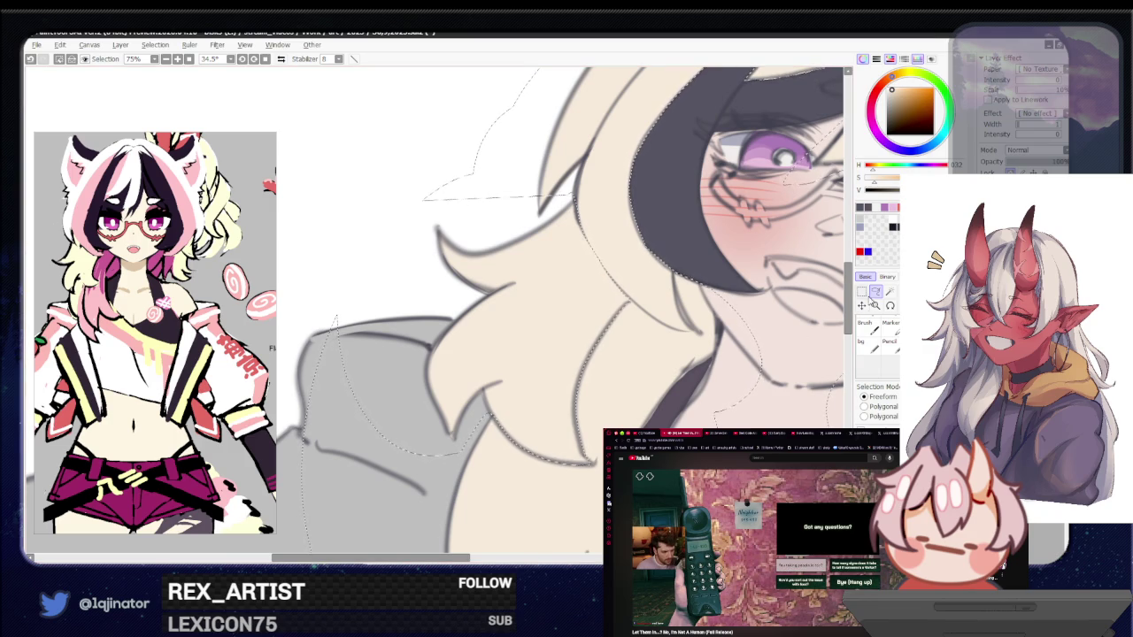
{"action": "scroll", "coordinate": [660, 330], "scroll_direction": "up", "scroll_amount": 2}
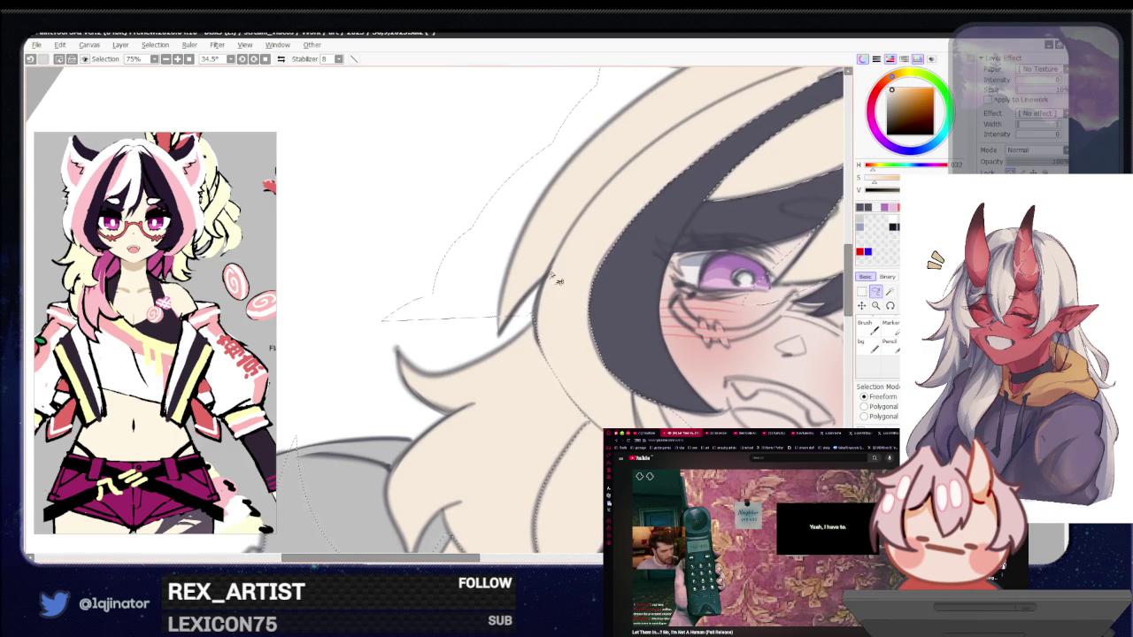
{"action": "scroll", "coordinate": [494, 350], "scroll_direction": "up", "scroll_amount": 2}
{"action": "scroll", "coordinate": [494, 350], "scroll_direction": "right", "scroll_amount": 2}
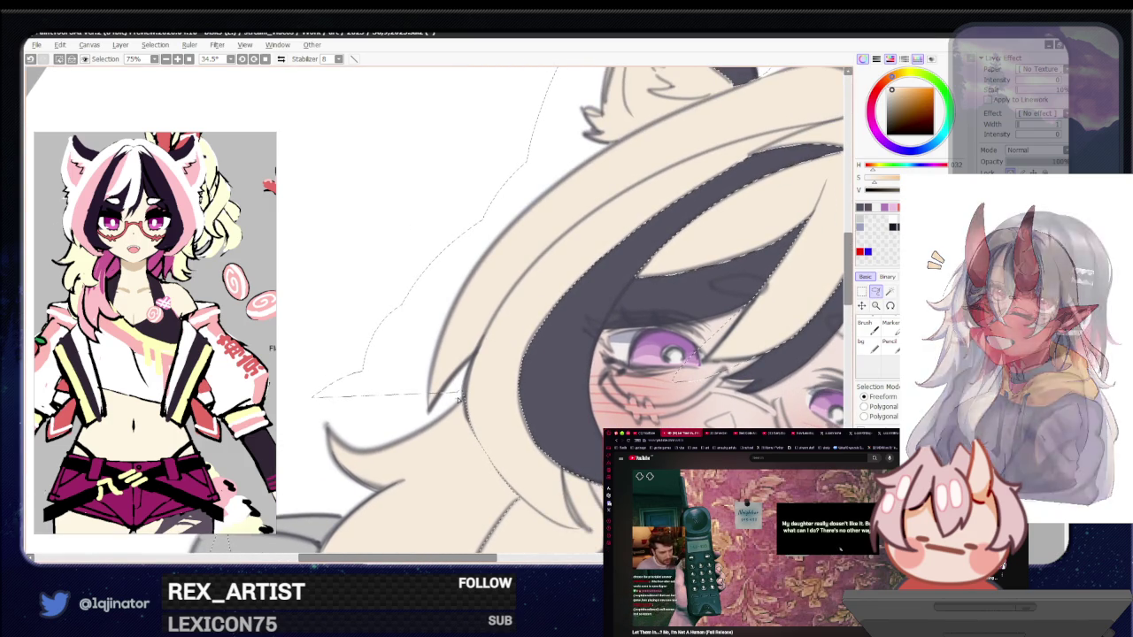
{"action": "mouse_move", "coordinate": [672, 155]}
{"action": "left_mouse_down"}
{"action": "mouse_move", "coordinate": [413, 299]}
{"action": "mouse_move", "coordinate": [436, 276]}
{"action": "left_mouse_up"}
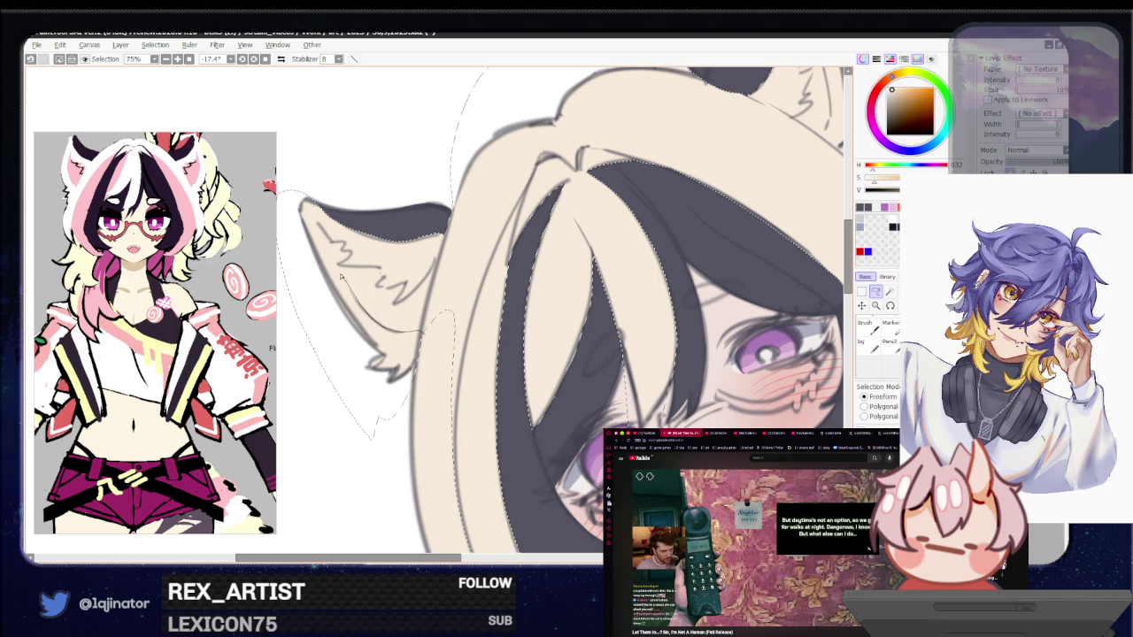
{"action": "mouse_move", "coordinate": [323, 511]}
{"action": "left_mouse_down"}
{"action": "mouse_move", "coordinate": [421, 266]}
{"action": "mouse_move", "coordinate": [417, 326]}
{"action": "left_mouse_up"}
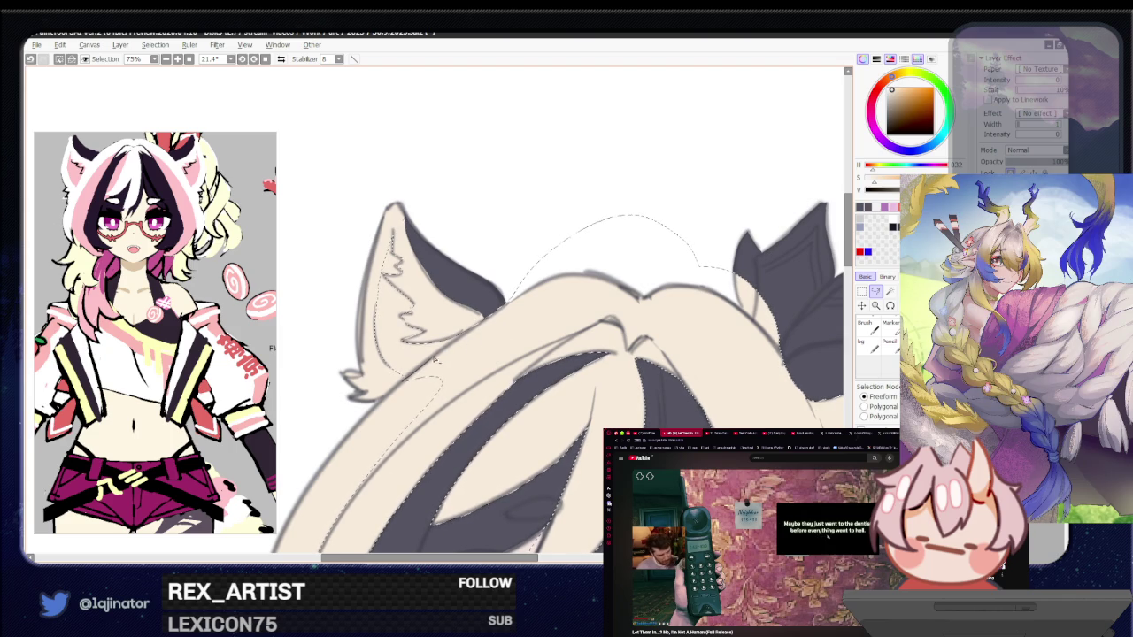
Extend the lasso selection along the outer hair and around both cat ears
{"action": "left_click_drag", "start_coordinate": [720, 189], "coordinate": [734, 215]}
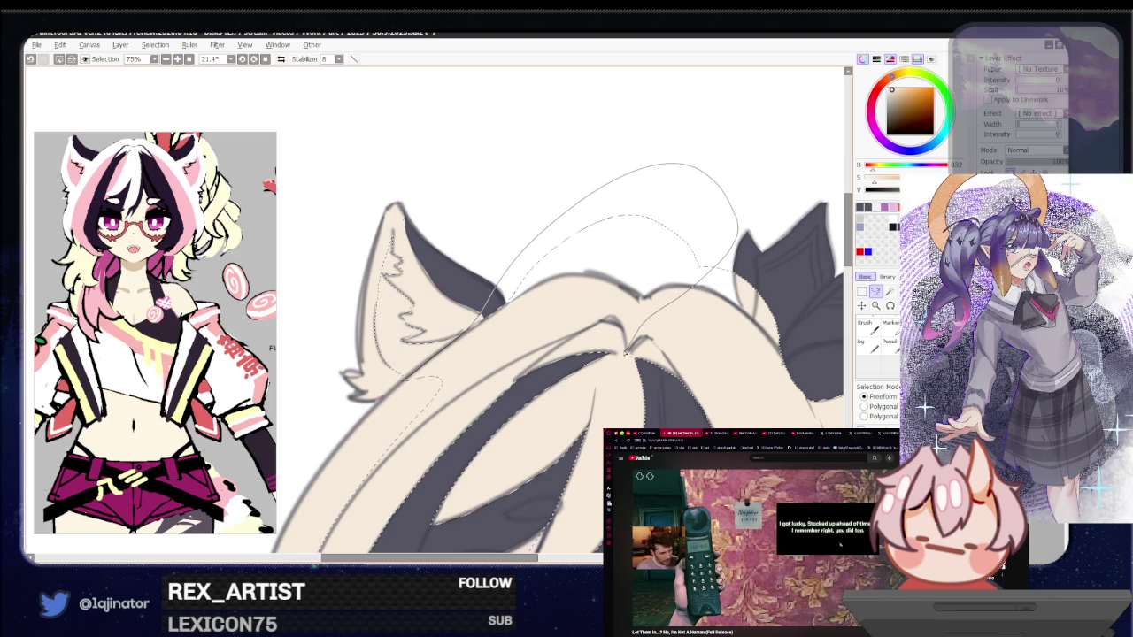
{"action": "left_click_drag", "start_coordinate": [625, 353], "coordinate": [616, 355]}
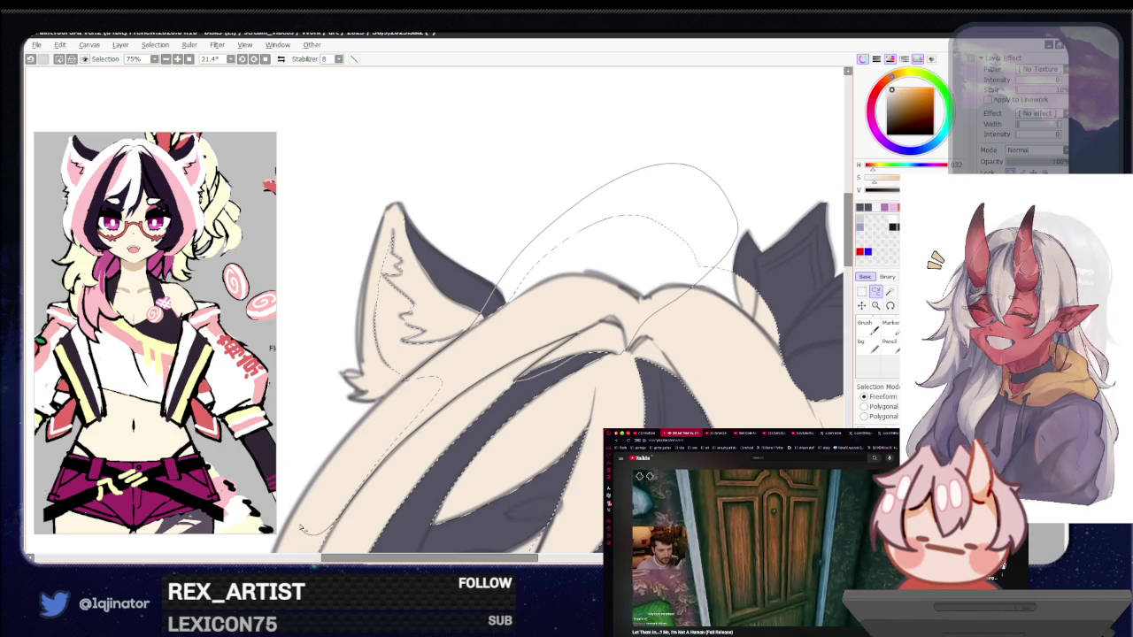
{"action": "mouse_move", "coordinate": [603, 414]}
{"action": "left_mouse_down"}
{"action": "mouse_move", "coordinate": [568, 400]}
{"action": "mouse_move", "coordinate": [406, 458]}
{"action": "left_mouse_up"}
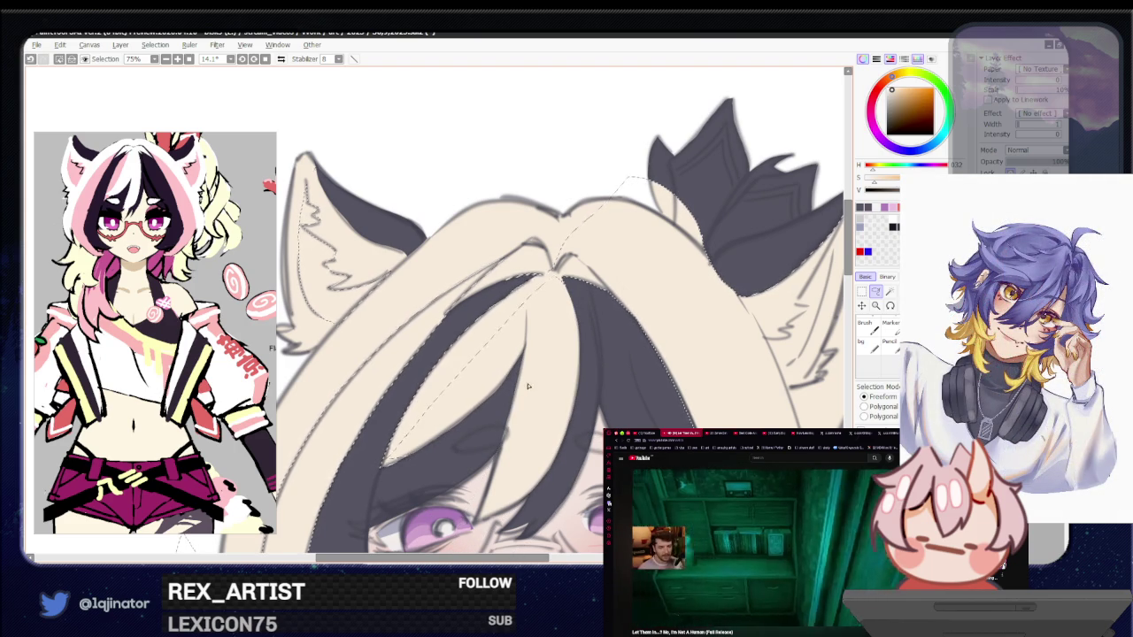
{"action": "scroll", "coordinate": [522, 337], "scroll_direction": "up", "scroll_amount": 2}
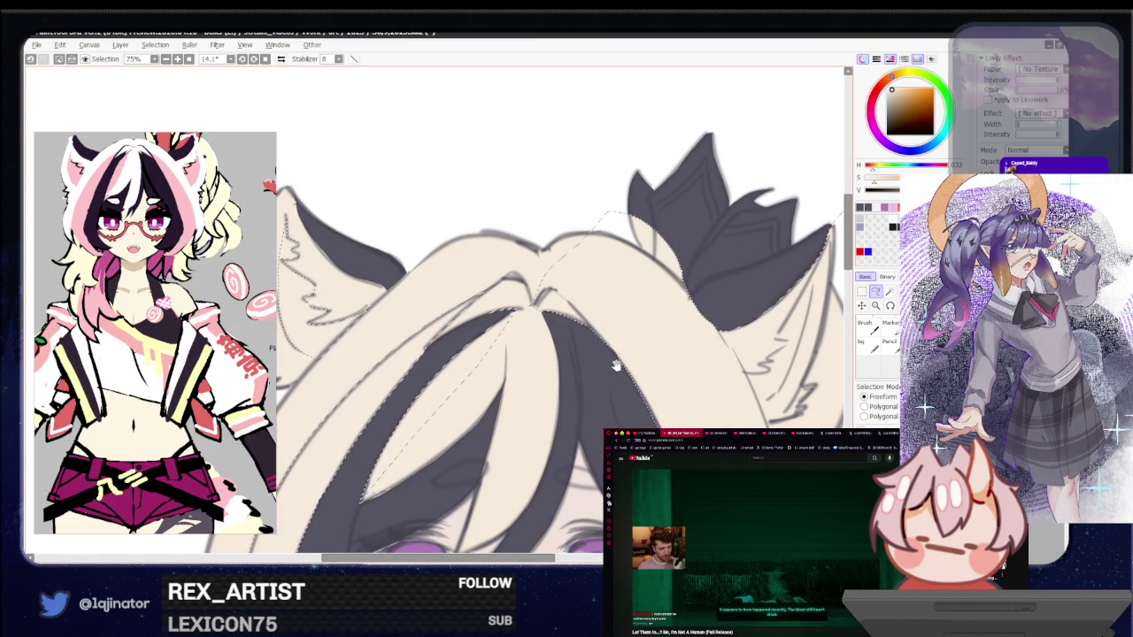
{"action": "left_click_drag", "start_coordinate": [617, 364], "coordinate": [568, 391]}
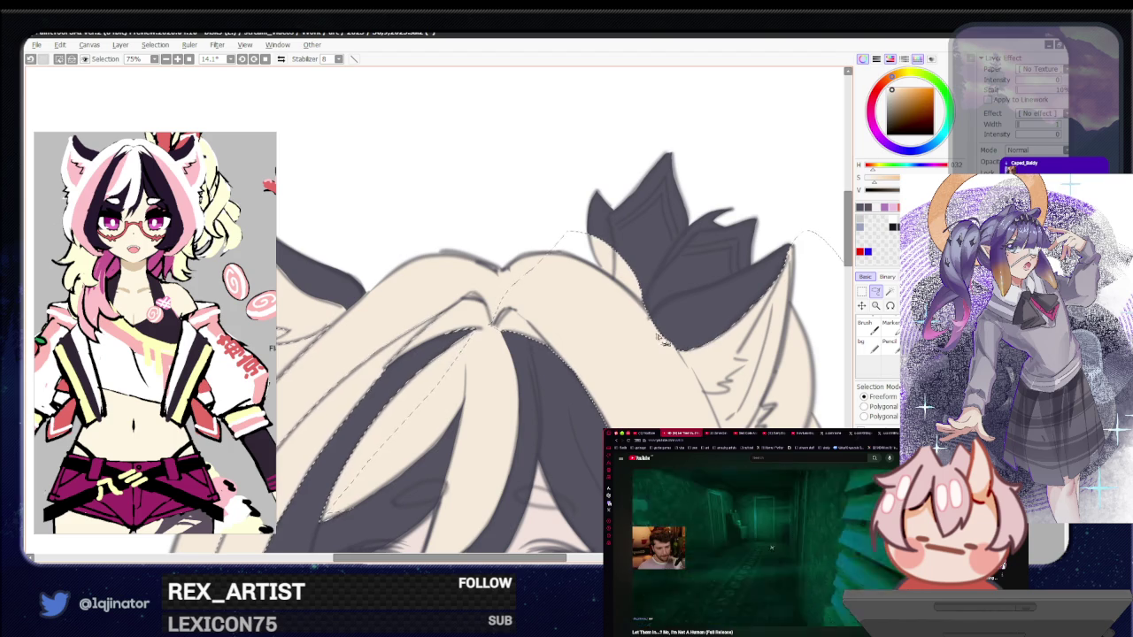
{"action": "left_click_drag", "start_coordinate": [735, 399], "coordinate": [534, 408]}
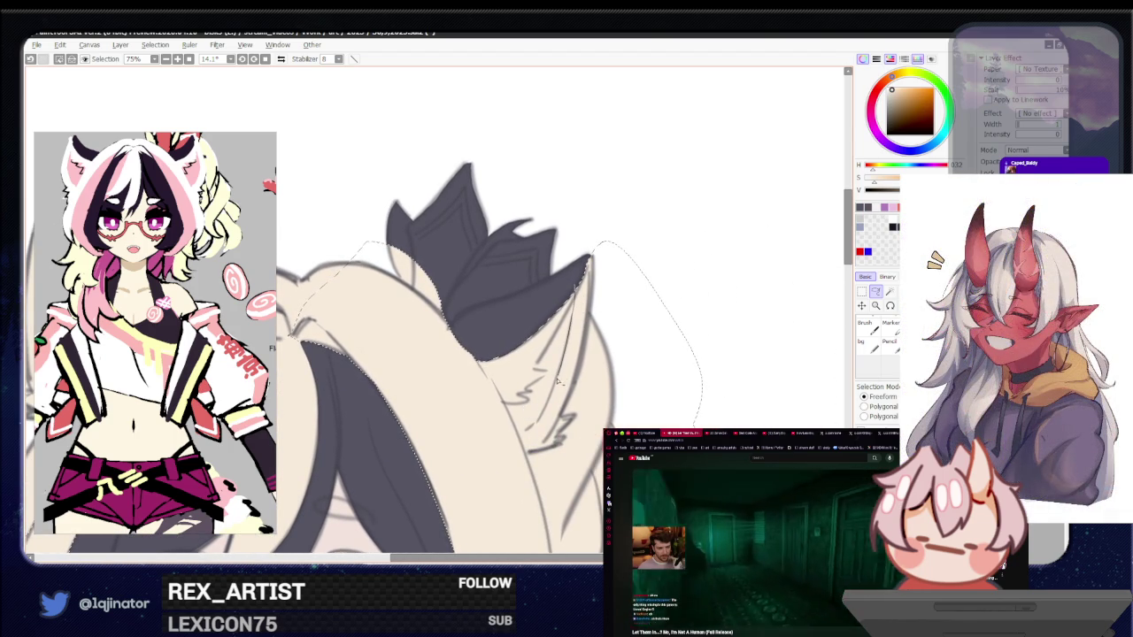
{"action": "left_click_drag", "start_coordinate": [544, 413], "coordinate": [608, 340]}
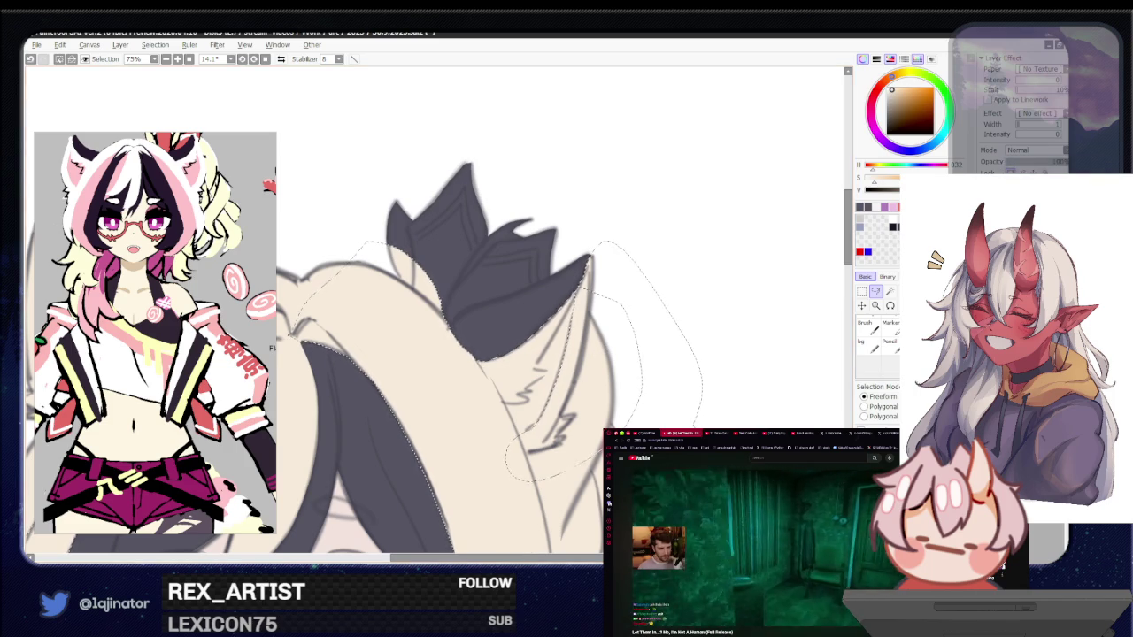
Zoom out, flip the canvas view horizontally to check the head, then re-tilt the view
{"action": "key", "text": "minus"}
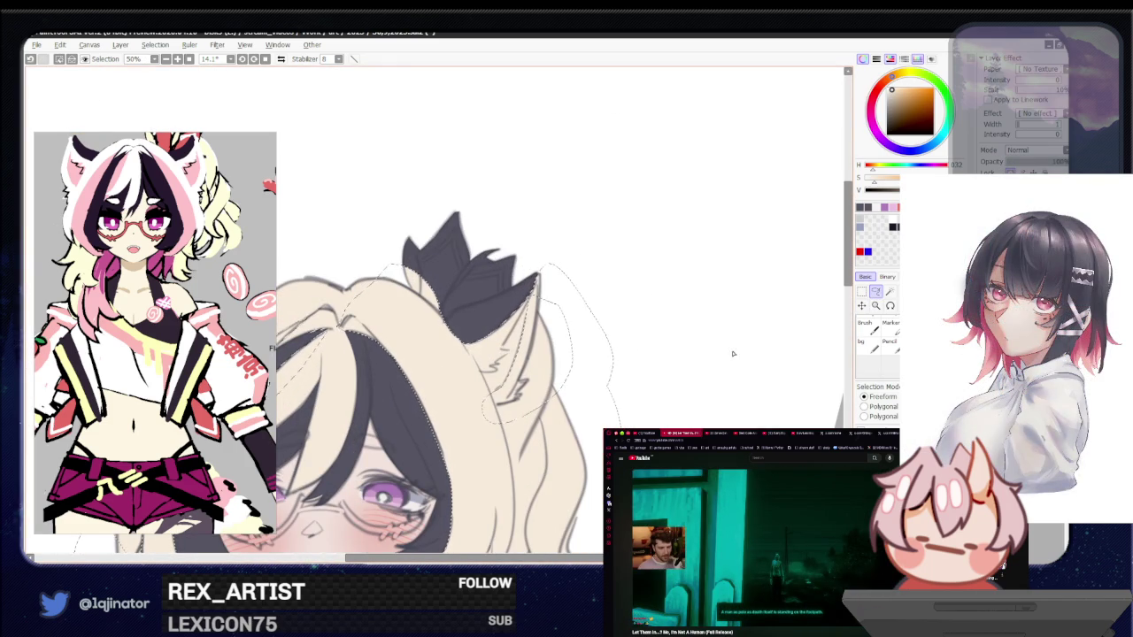
{"action": "left_click_drag", "start_coordinate": [579, 414], "coordinate": [563, 439]}
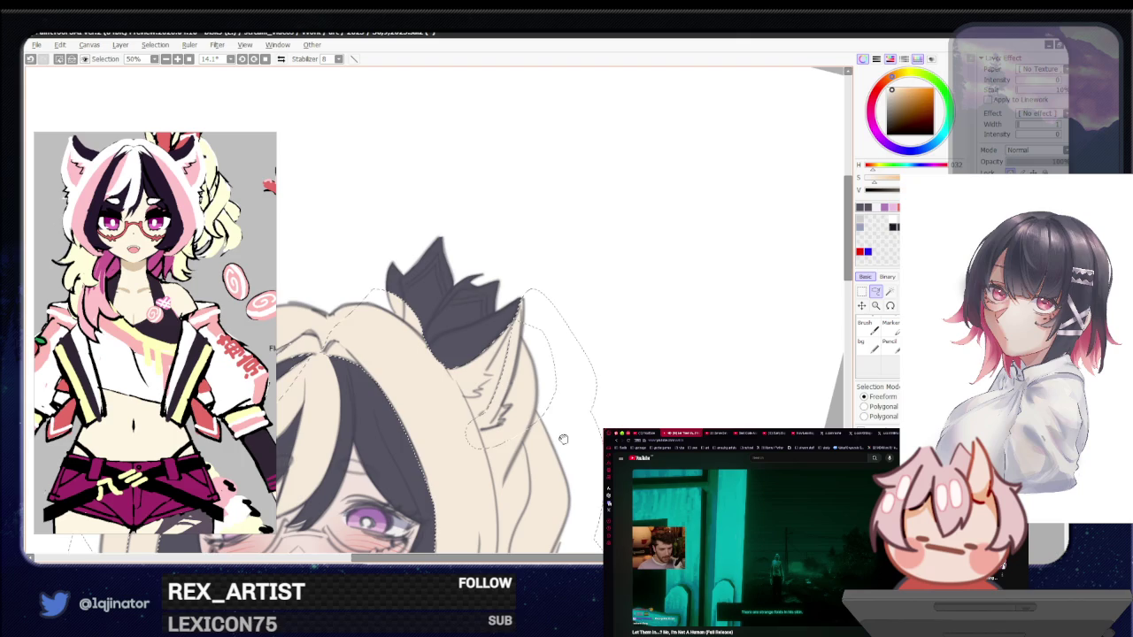
{"action": "scroll", "coordinate": [535, 433], "scroll_direction": "up", "scroll_amount": 2}
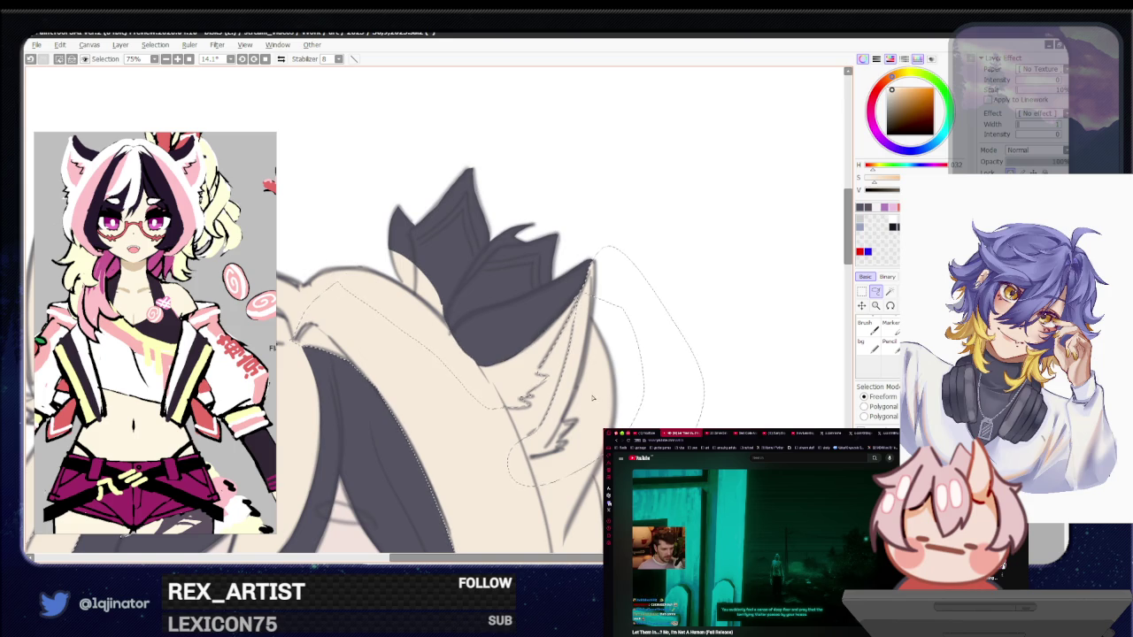
{"action": "scroll", "coordinate": [593, 398], "scroll_direction": "down", "scroll_amount": 3}
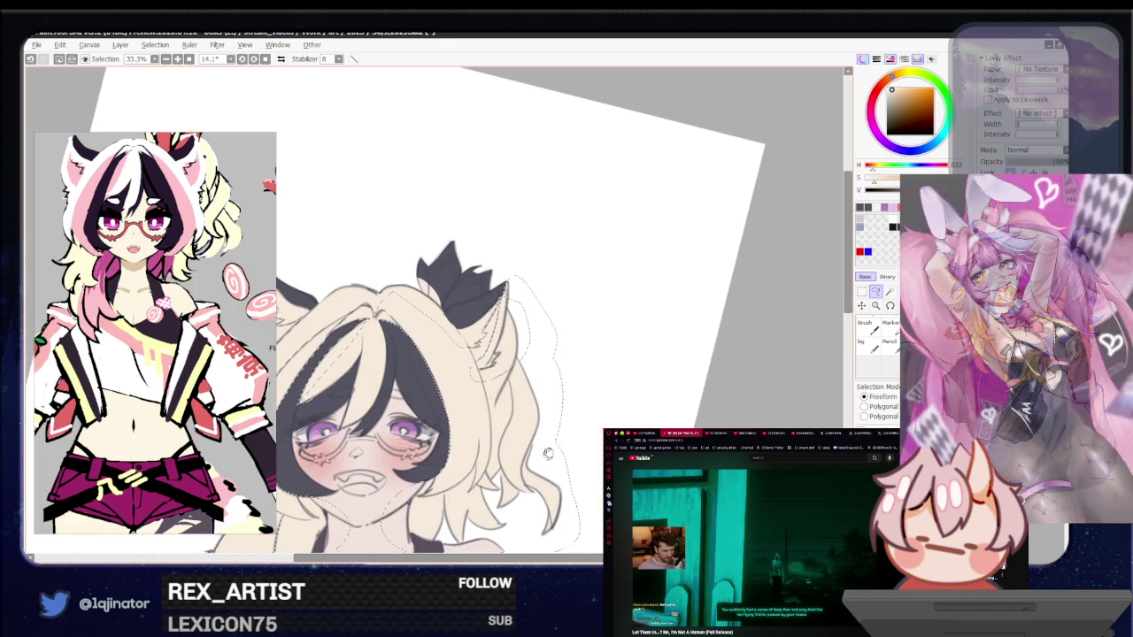
{"action": "scroll", "coordinate": [566, 404], "scroll_direction": "down", "scroll_amount": 2}
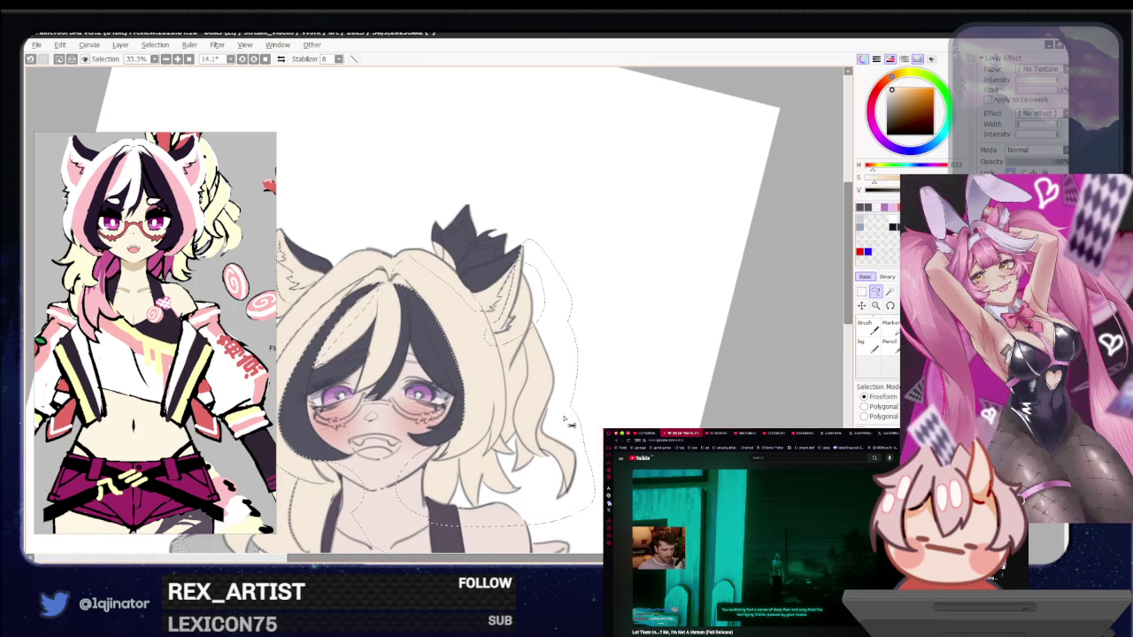
{"action": "key", "text": "Insert"}
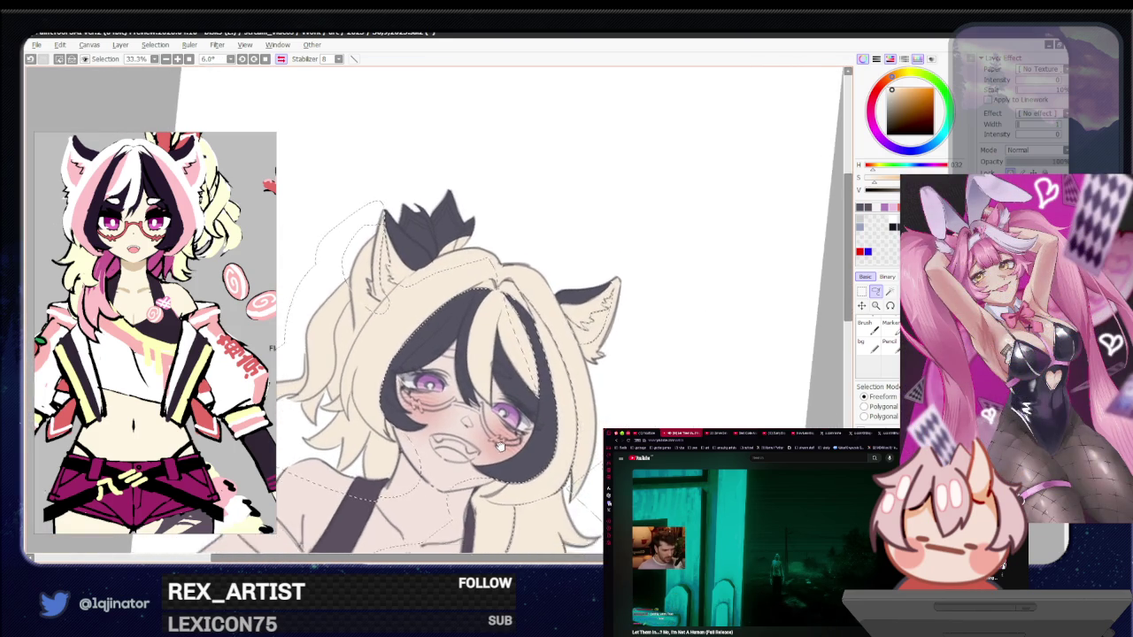
{"action": "scroll", "coordinate": [469, 416], "scroll_direction": "up", "scroll_amount": 2}
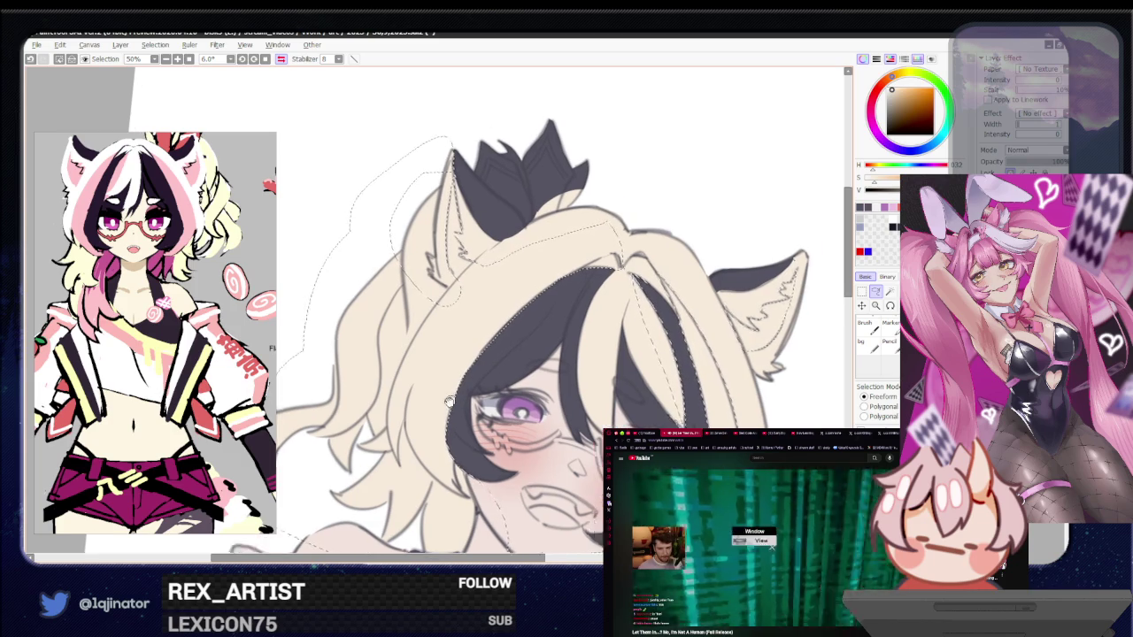
{"action": "left_click_drag", "start_coordinate": [450, 402], "coordinate": [427, 428]}
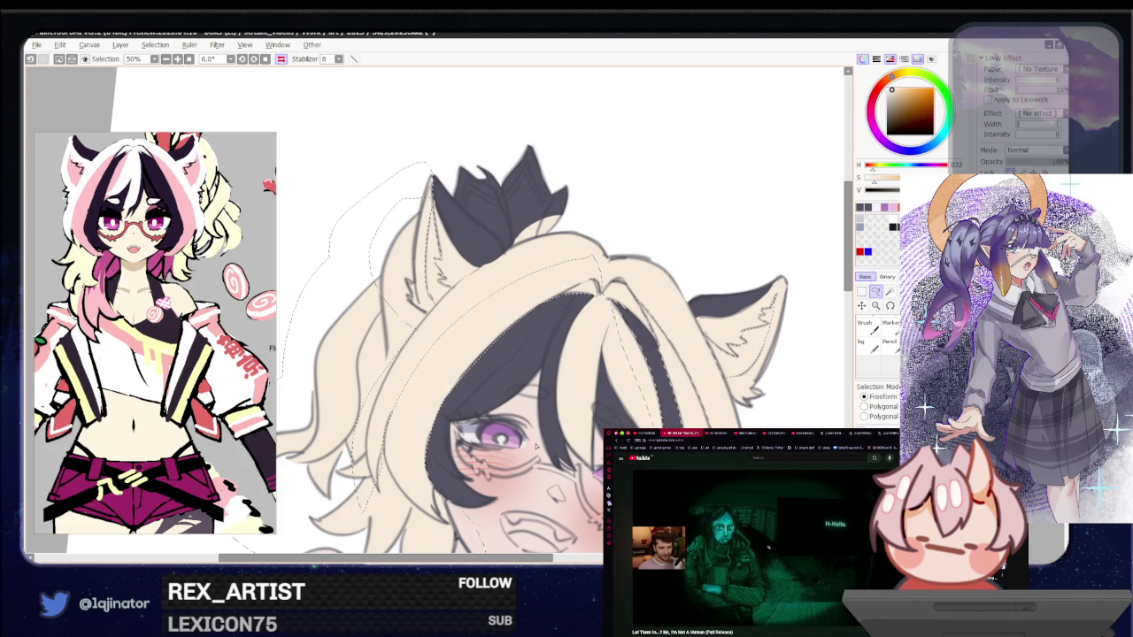
{"action": "mouse_move", "coordinate": [394, 469]}
{"action": "left_mouse_down"}
{"action": "mouse_move", "coordinate": [593, 372]}
{"action": "mouse_move", "coordinate": [574, 340]}
{"action": "left_mouse_up"}
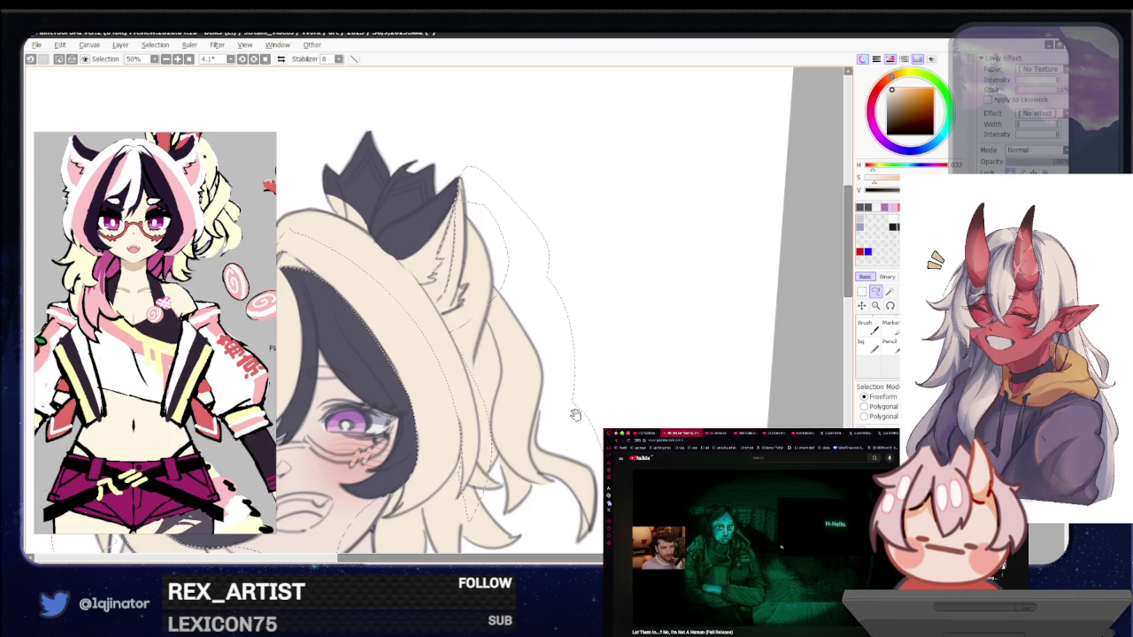
Extend the selection outline up along the outer right hair locks
{"action": "left_click_drag", "start_coordinate": [575, 416], "coordinate": [589, 410]}
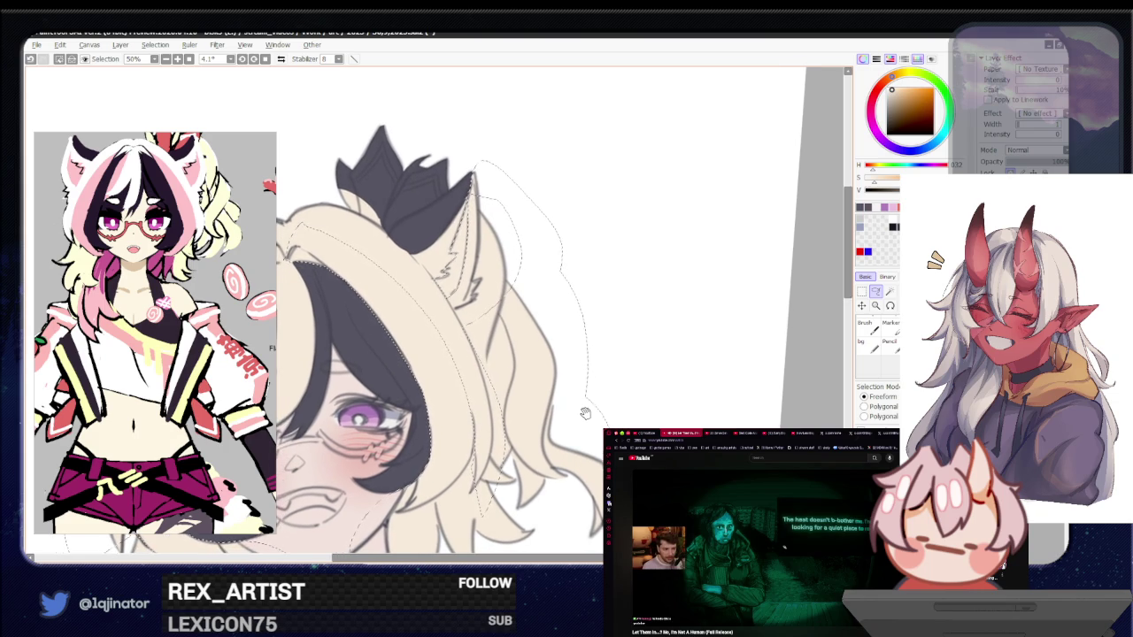
{"action": "scroll", "coordinate": [507, 467], "scroll_direction": "down", "scroll_amount": 1}
{"action": "left_click_drag", "start_coordinate": [507, 468], "coordinate": [520, 393]}
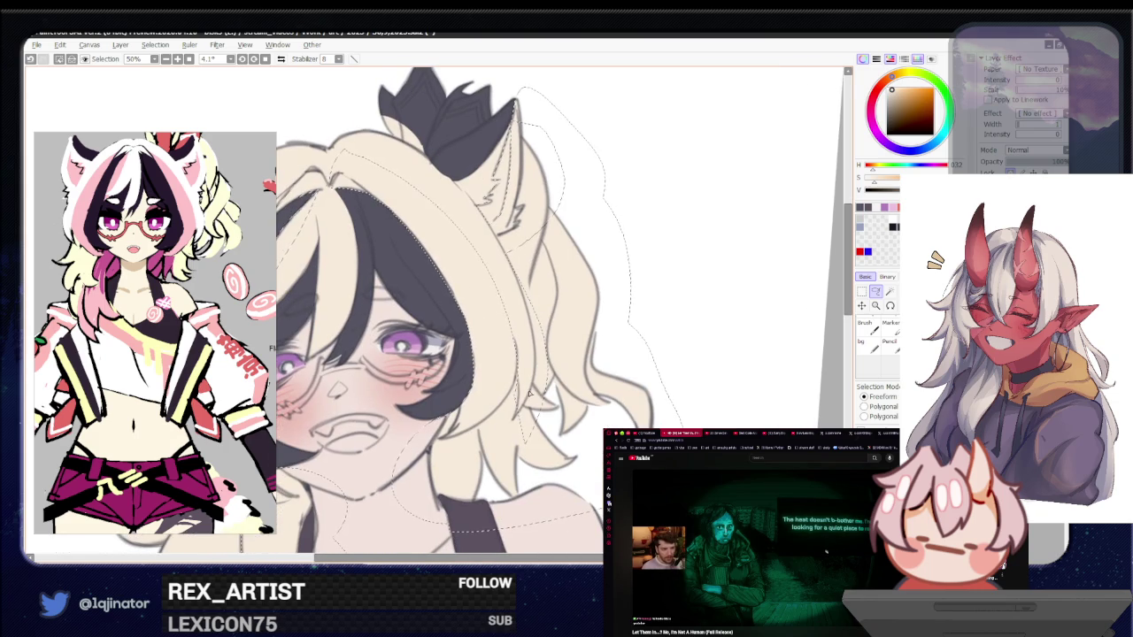
{"action": "scroll", "coordinate": [521, 377], "scroll_direction": "up", "scroll_amount": 1}
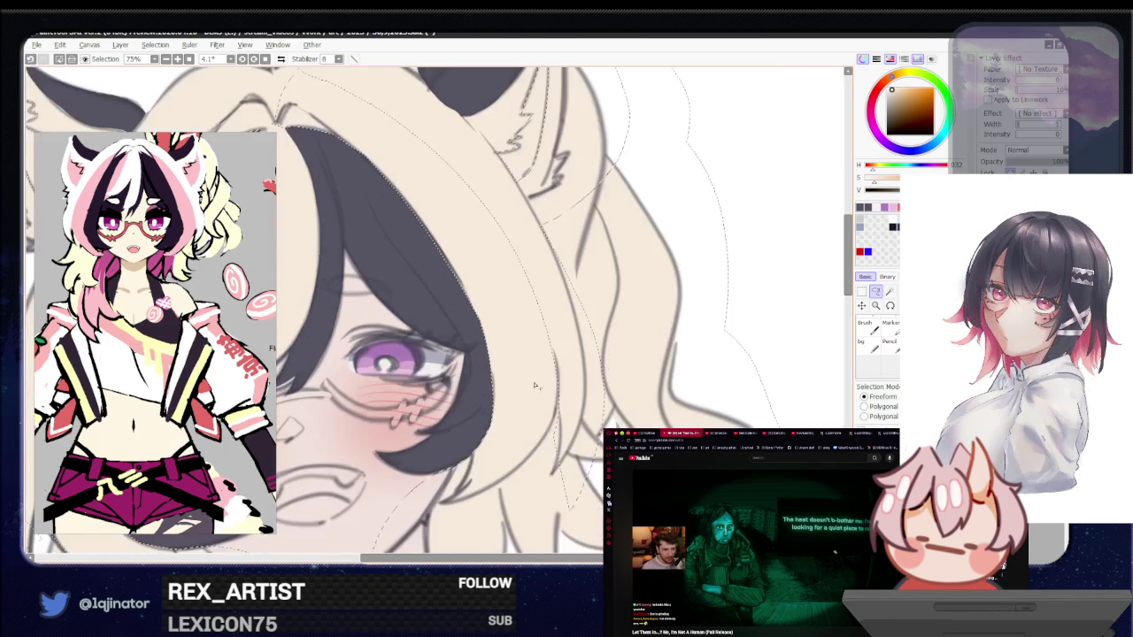
{"action": "scroll", "coordinate": [536, 368], "scroll_direction": "up", "scroll_amount": 1}
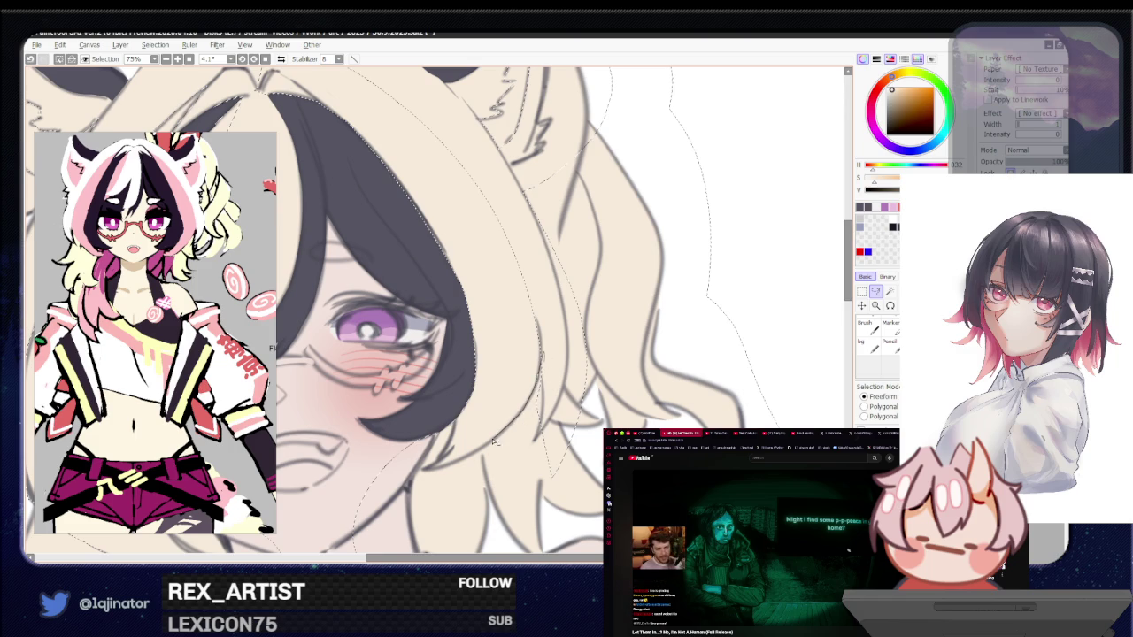
{"action": "left_click_drag", "start_coordinate": [721, 229], "coordinate": [608, 112]}
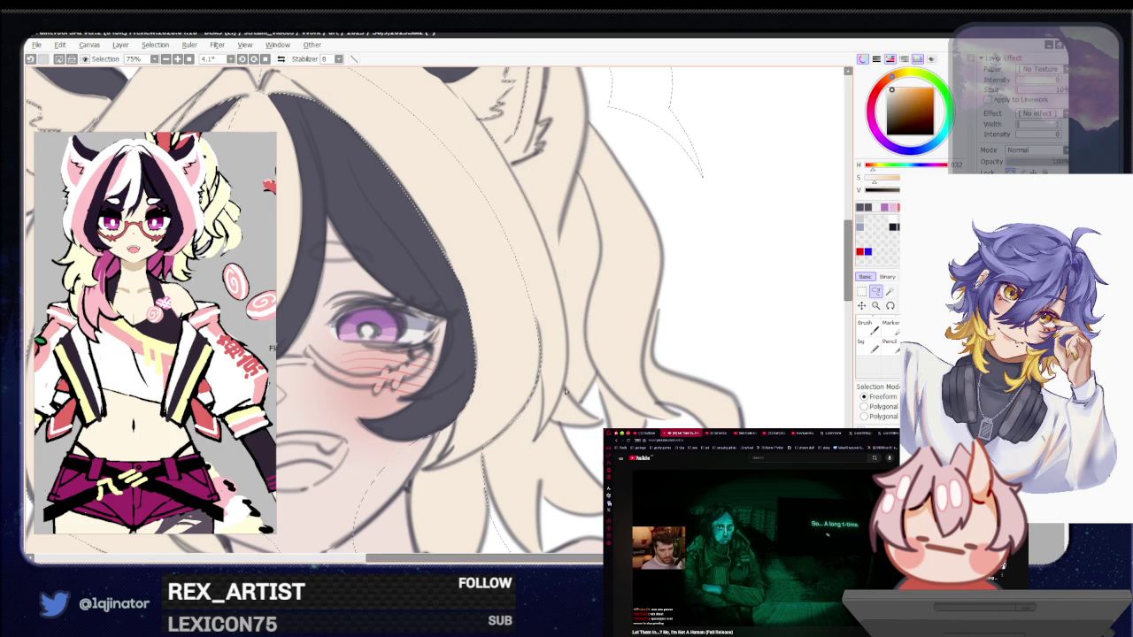
Zoom out and recentre the face, then pick a magenta hue for the hair
{"action": "scroll", "coordinate": [558, 354], "scroll_direction": "down", "scroll_amount": 3}
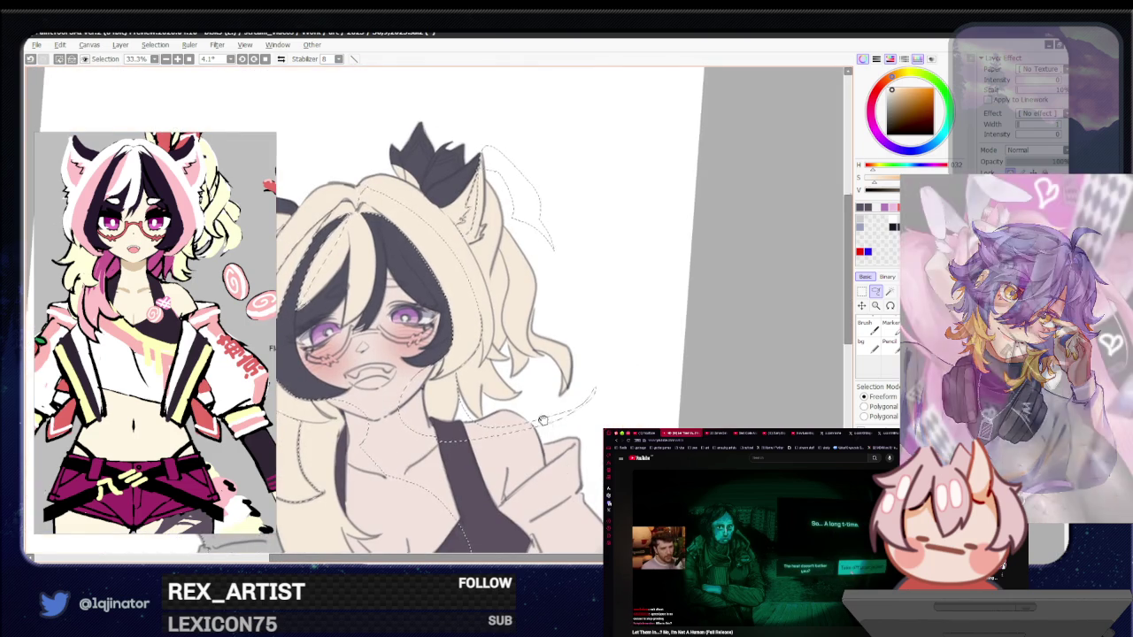
{"action": "scroll", "coordinate": [564, 475], "scroll_direction": "up", "scroll_amount": 1}
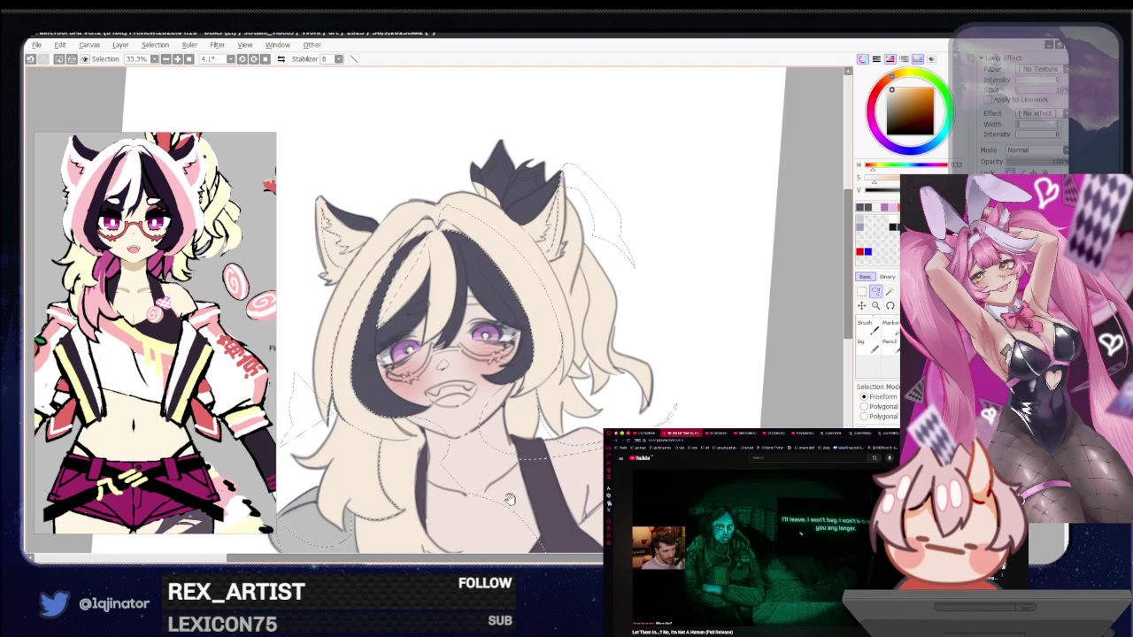
{"action": "scroll", "coordinate": [565, 459], "scroll_direction": "down", "scroll_amount": 2}
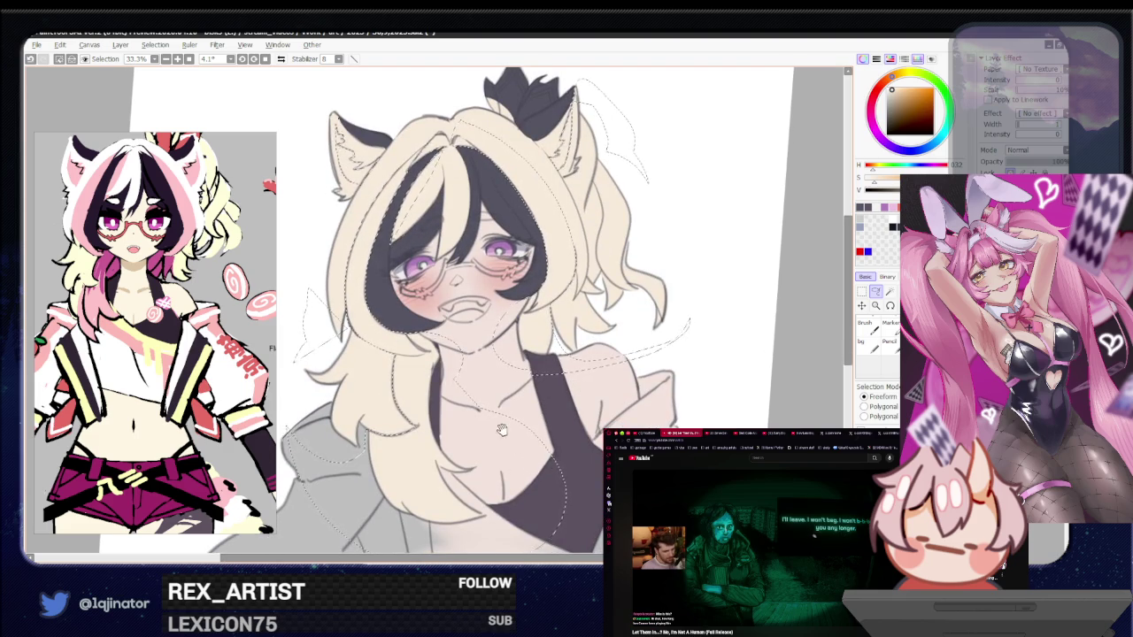
{"action": "scroll", "coordinate": [496, 456], "scroll_direction": "up", "scroll_amount": 1}
{"action": "scroll", "coordinate": [425, 443], "scroll_direction": "up", "scroll_amount": 1}
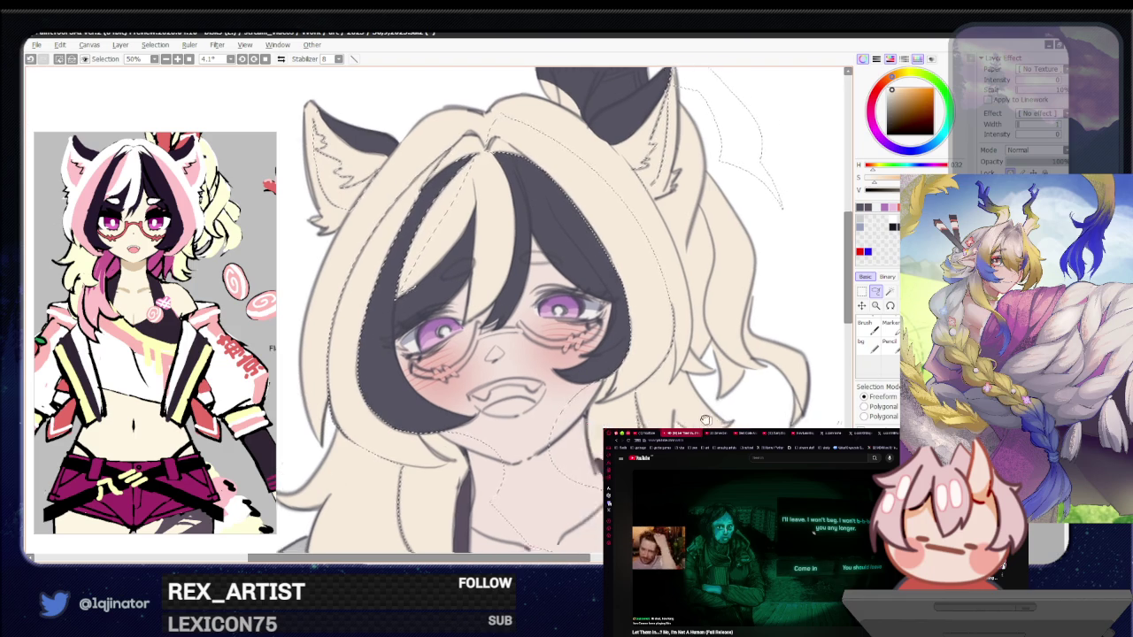
{"action": "left_click_drag", "start_coordinate": [699, 469], "coordinate": [598, 443]}
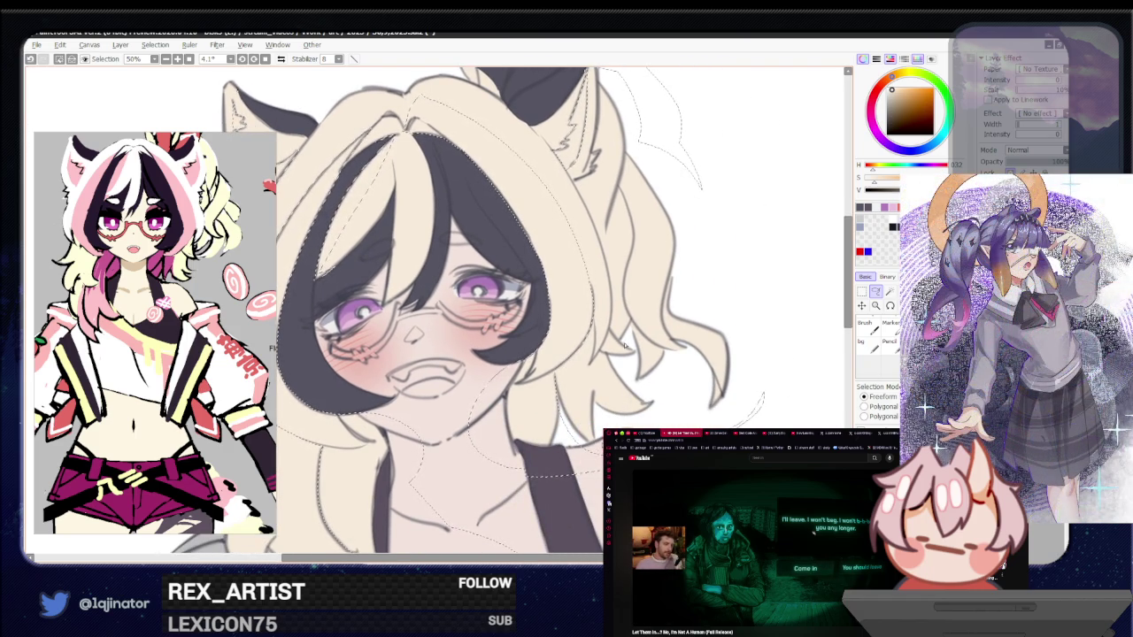
{"action": "left_click_drag", "start_coordinate": [623, 385], "coordinate": [613, 413]}
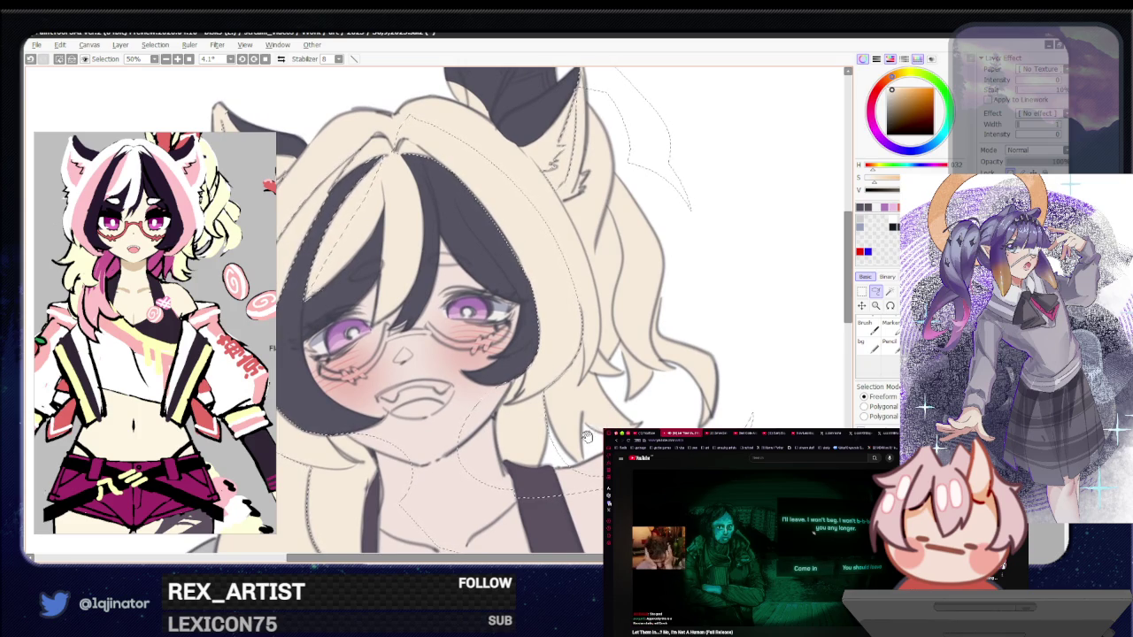
{"action": "left_click_drag", "start_coordinate": [599, 425], "coordinate": [574, 452]}
{"action": "scroll", "coordinate": [574, 452], "scroll_direction": "down", "scroll_amount": 3}
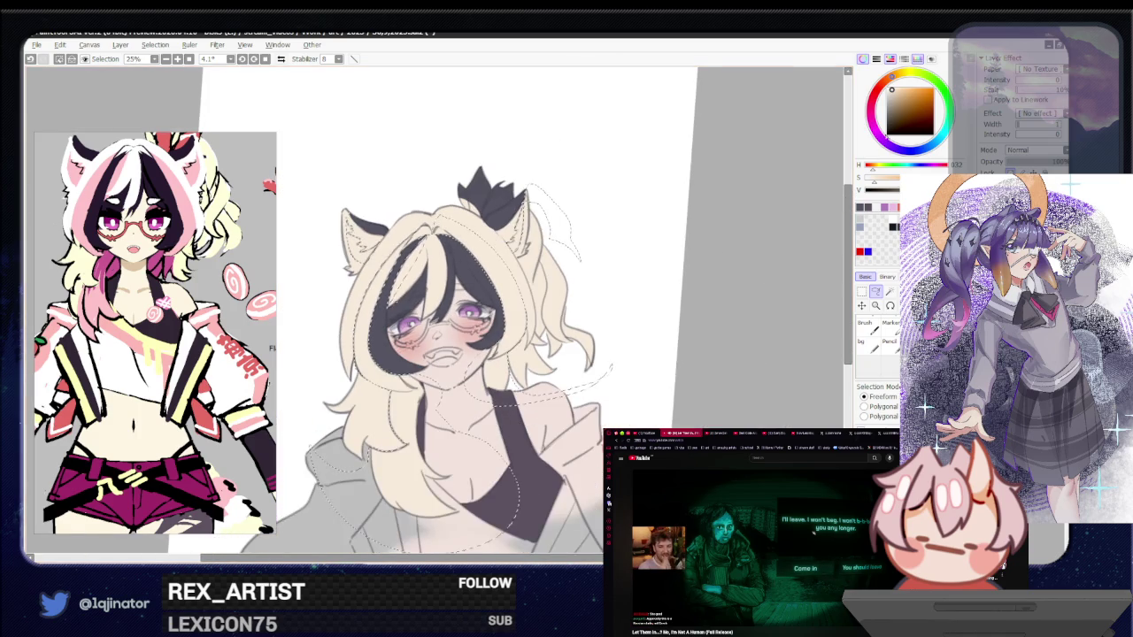
{"action": "left_click_drag", "start_coordinate": [871, 114], "coordinate": [903, 99]}
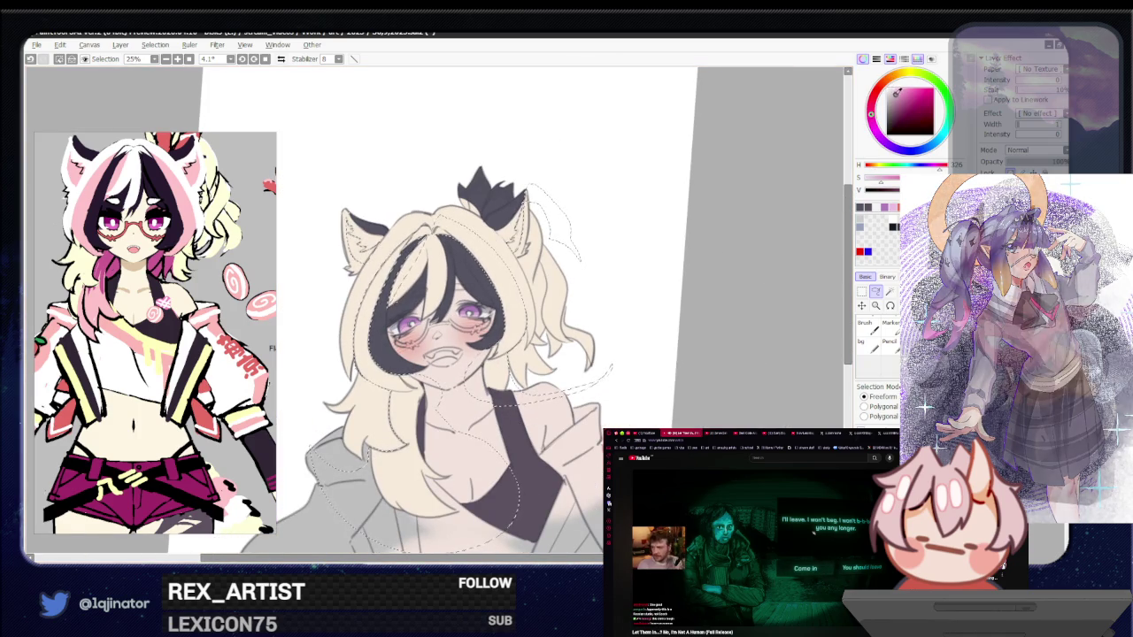
Fill the selected hair strands with pink, warm the hue slightly, and refill with the adjusted pink
{"action": "left_click", "coordinate": [531, 470]}
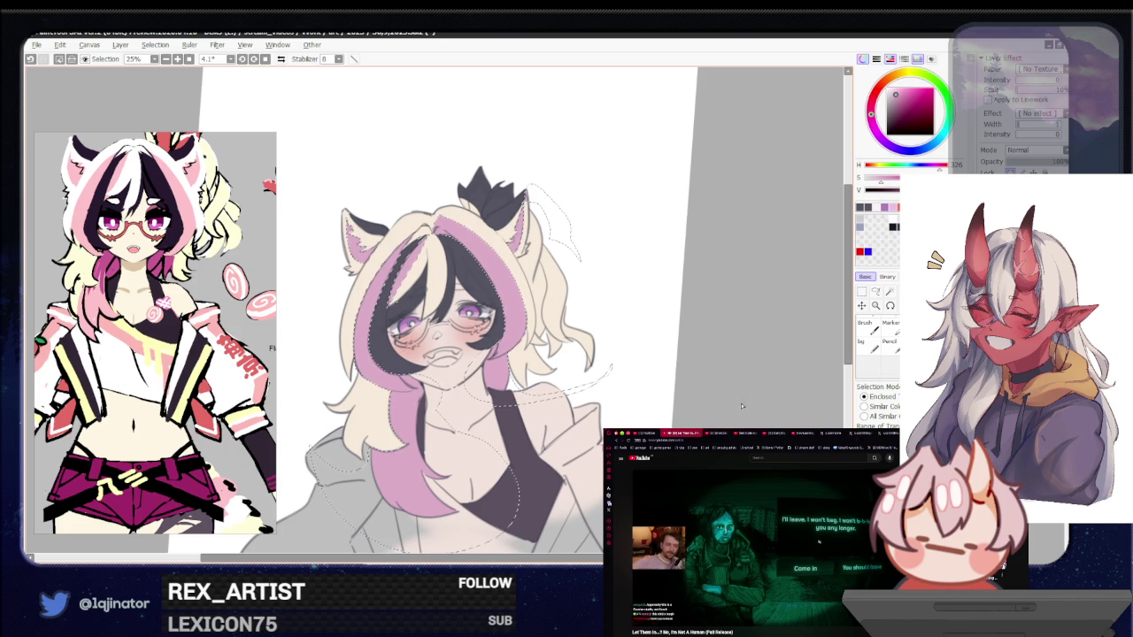
{"action": "left_click", "coordinate": [507, 363], "text": "alt"}
{"action": "left_click", "coordinate": [876, 291]}
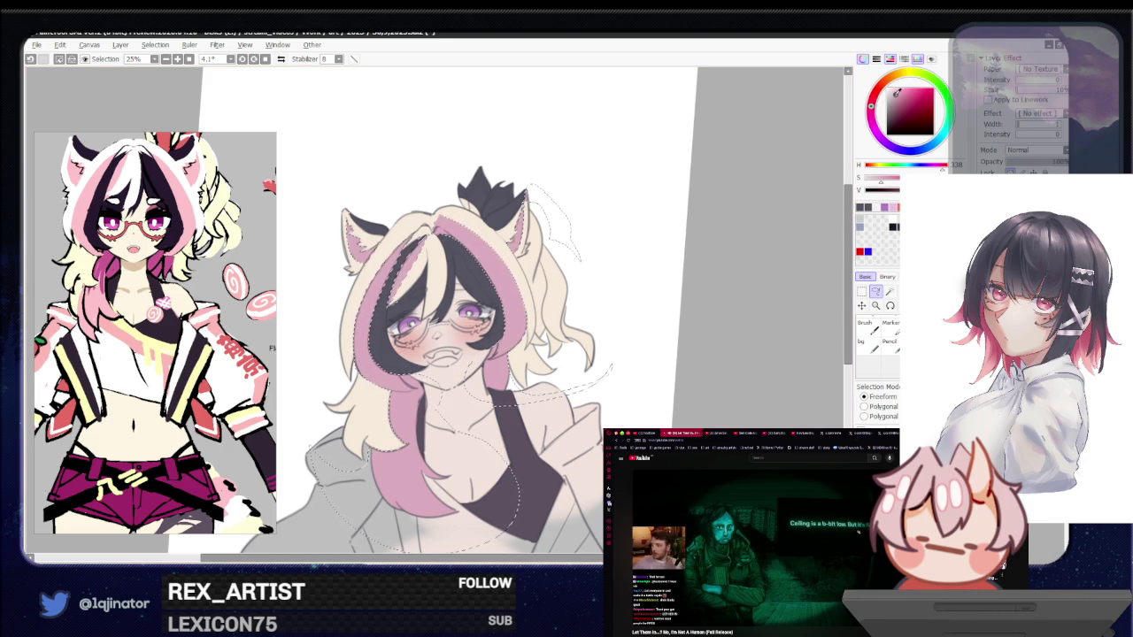
{"action": "left_click_drag", "start_coordinate": [873, 105], "coordinate": [878, 103]}
{"action": "left_click", "coordinate": [889, 291]}
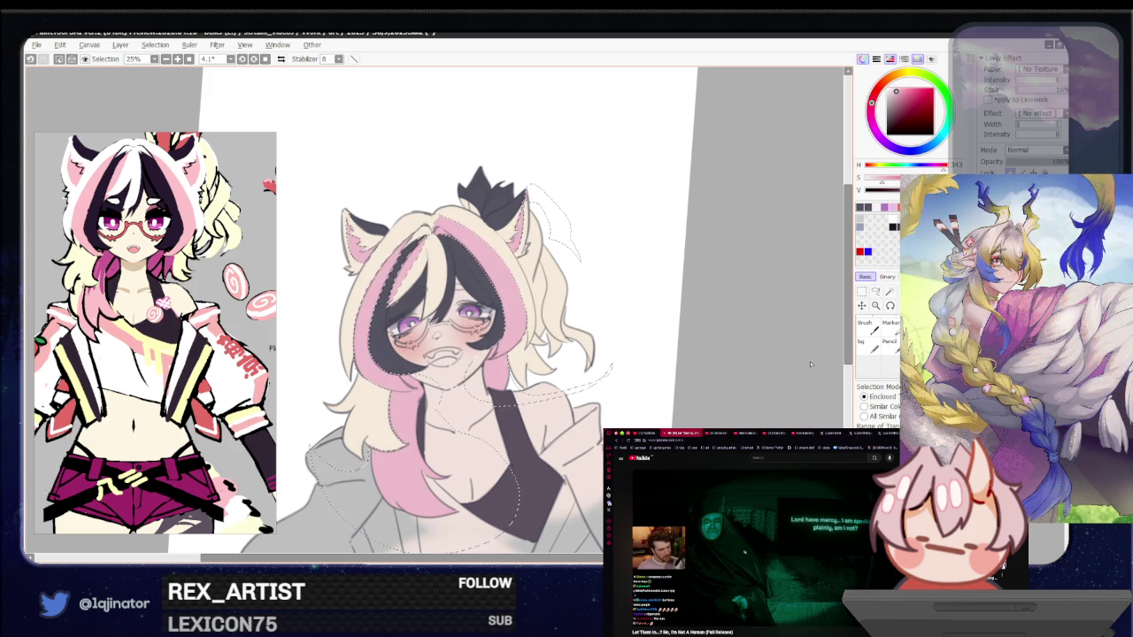
{"action": "left_click", "coordinate": [875, 291]}
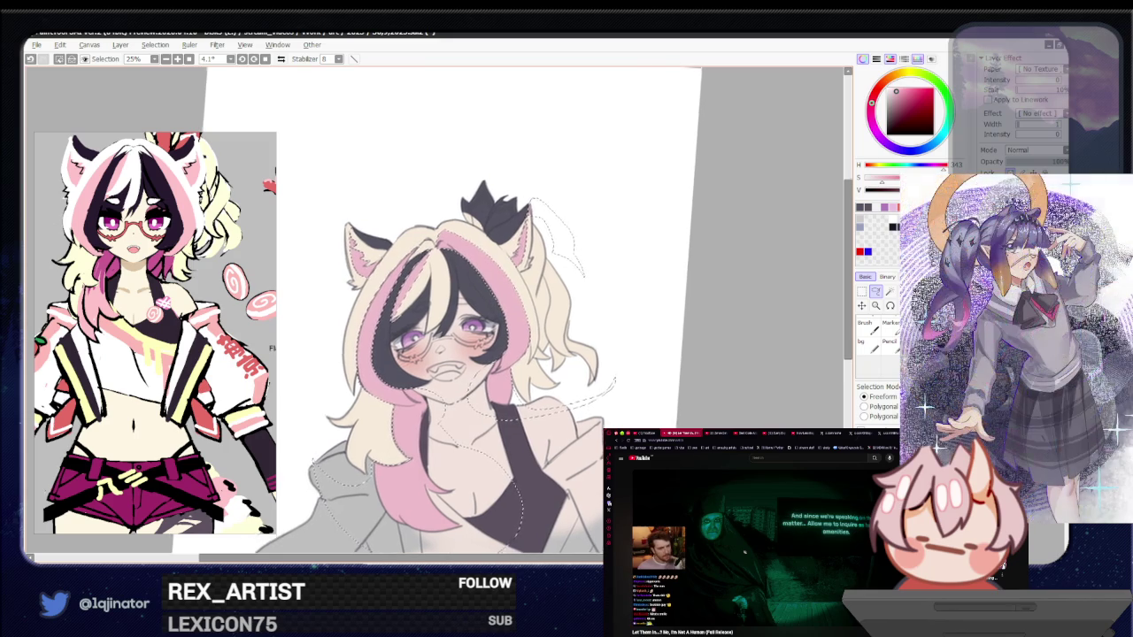
Lasso-select the pink strand edges over the bangs, down the left side and near the right ear
{"action": "scroll", "coordinate": [674, 425], "scroll_direction": "up", "scroll_amount": 2}
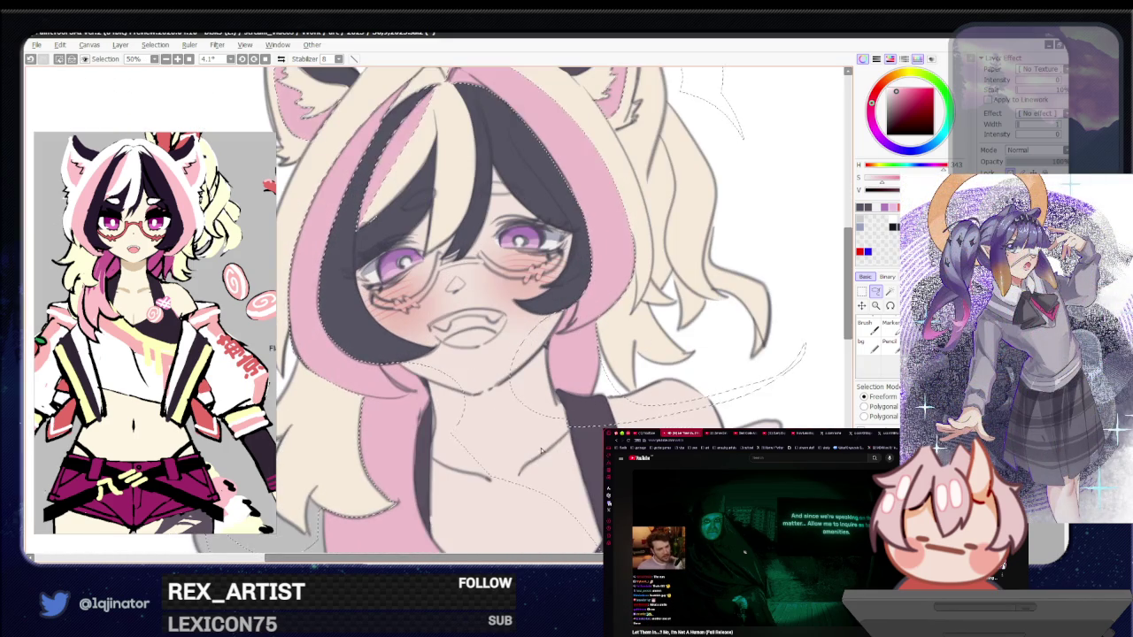
{"action": "left_click_drag", "start_coordinate": [580, 424], "coordinate": [572, 405]}
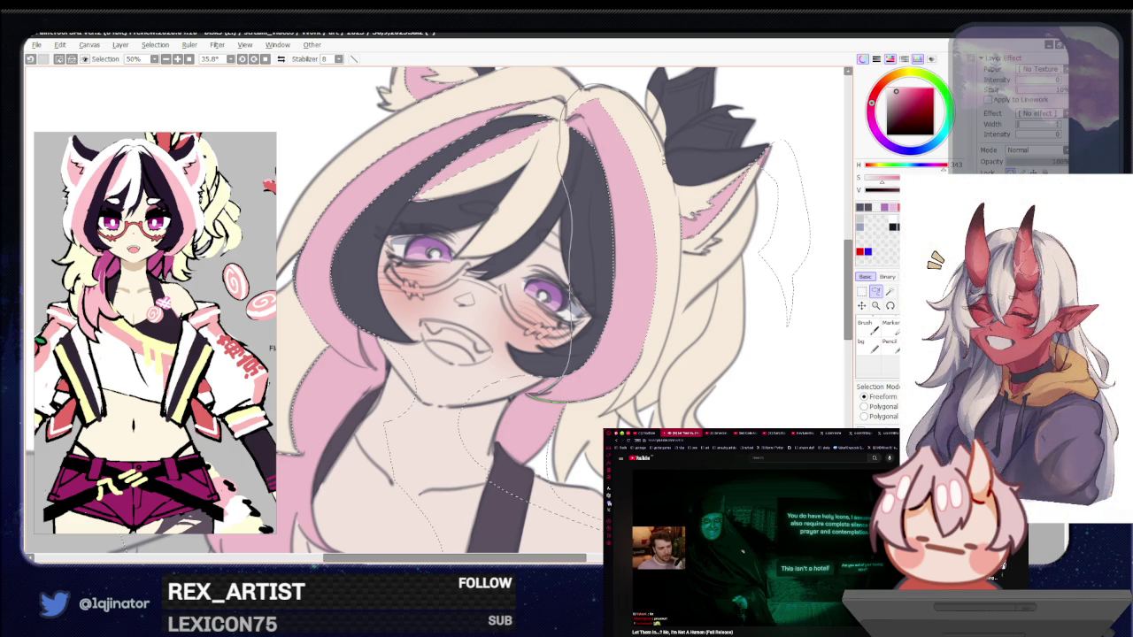
{"action": "mouse_move", "coordinate": [670, 252]}
{"action": "left_mouse_down"}
{"action": "mouse_move", "coordinate": [442, 352]}
{"action": "mouse_move", "coordinate": [528, 324]}
{"action": "mouse_move", "coordinate": [627, 117]}
{"action": "left_mouse_up"}
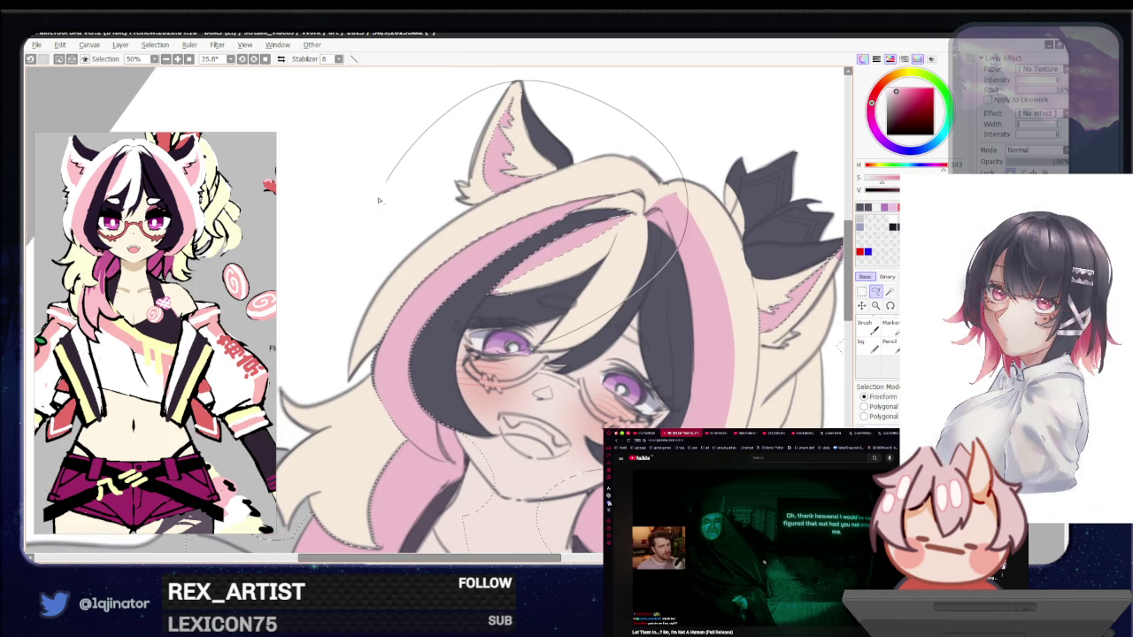
{"action": "left_click_drag", "start_coordinate": [344, 406], "coordinate": [375, 440]}
{"action": "left_click_drag", "start_coordinate": [436, 381], "coordinate": [510, 390]}
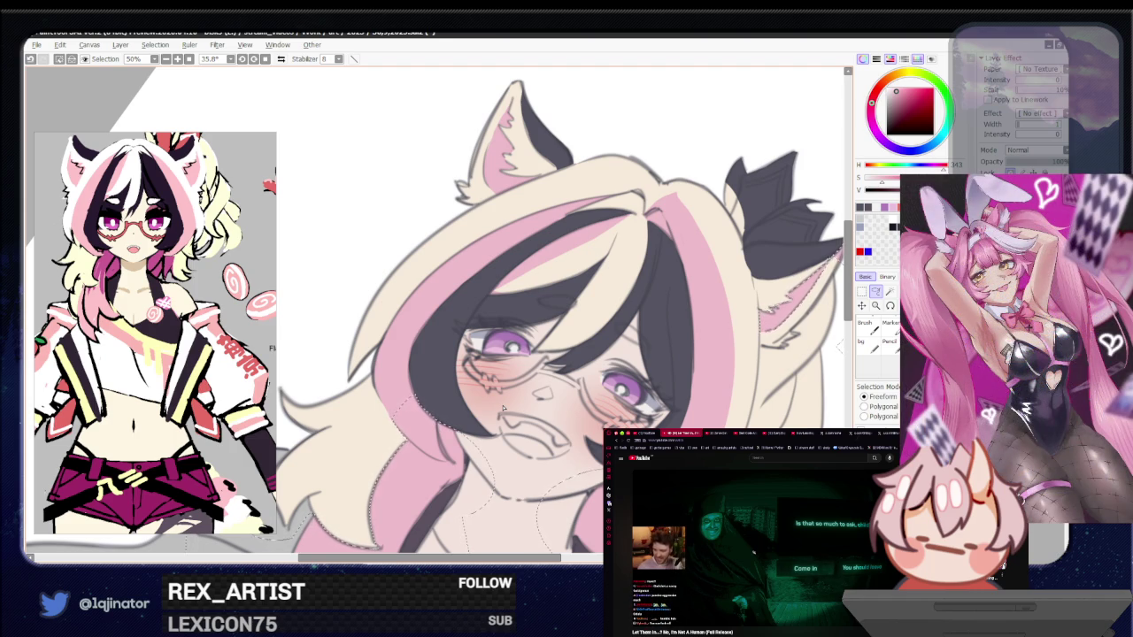
{"action": "mouse_move", "coordinate": [802, 394]}
{"action": "left_mouse_down"}
{"action": "mouse_move", "coordinate": [682, 376]}
{"action": "mouse_move", "coordinate": [633, 407]}
{"action": "left_mouse_up"}
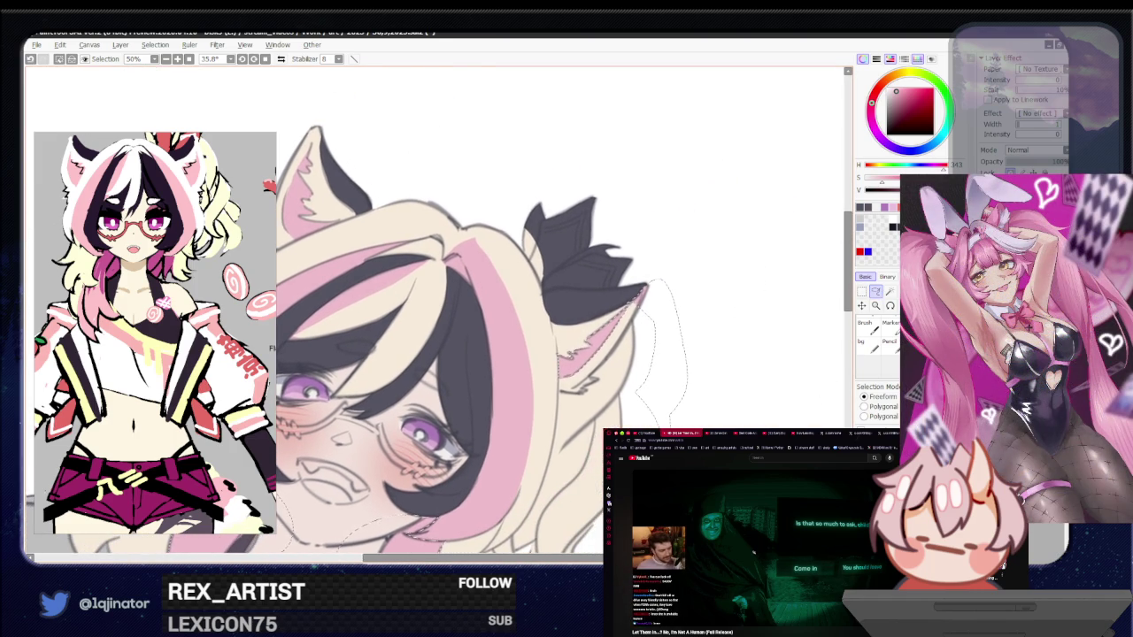
{"action": "mouse_move", "coordinate": [617, 423]}
{"action": "left_mouse_down"}
{"action": "mouse_move", "coordinate": [605, 377]}
{"action": "mouse_move", "coordinate": [667, 422]}
{"action": "mouse_move", "coordinate": [453, 412]}
{"action": "left_mouse_up"}
{"action": "scroll", "coordinate": [605, 377], "scroll_direction": "up", "scroll_amount": 2}
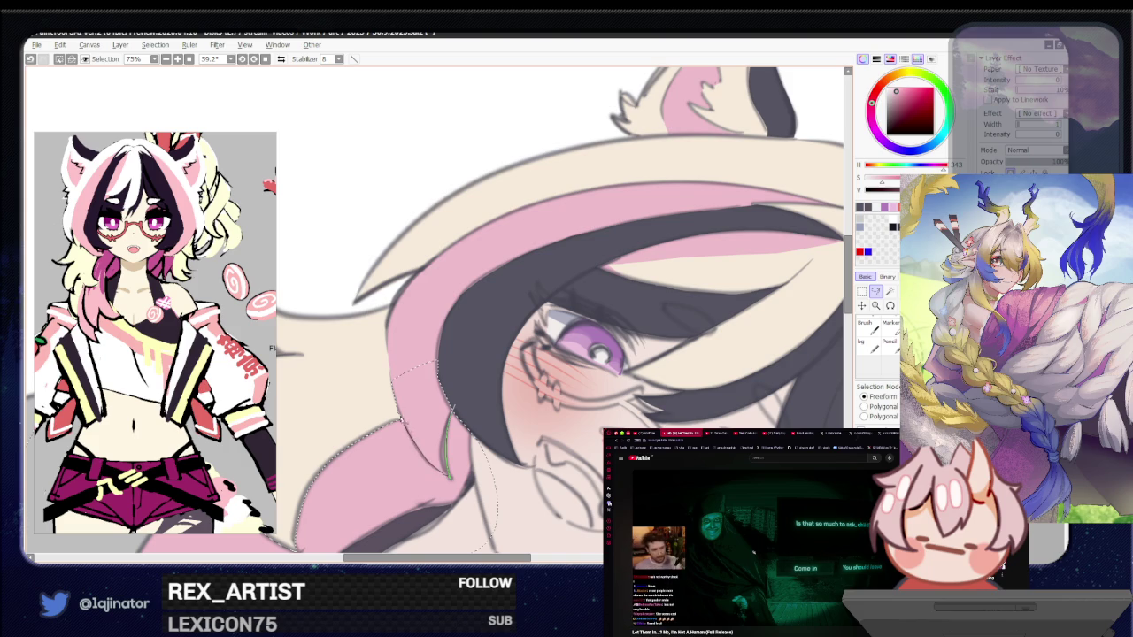
{"action": "mouse_move", "coordinate": [448, 478]}
{"action": "left_mouse_down"}
{"action": "mouse_move", "coordinate": [495, 448]}
{"action": "mouse_move", "coordinate": [576, 454]}
{"action": "left_mouse_up"}
{"action": "scroll", "coordinate": [513, 453], "scroll_direction": "down", "scroll_amount": 3}
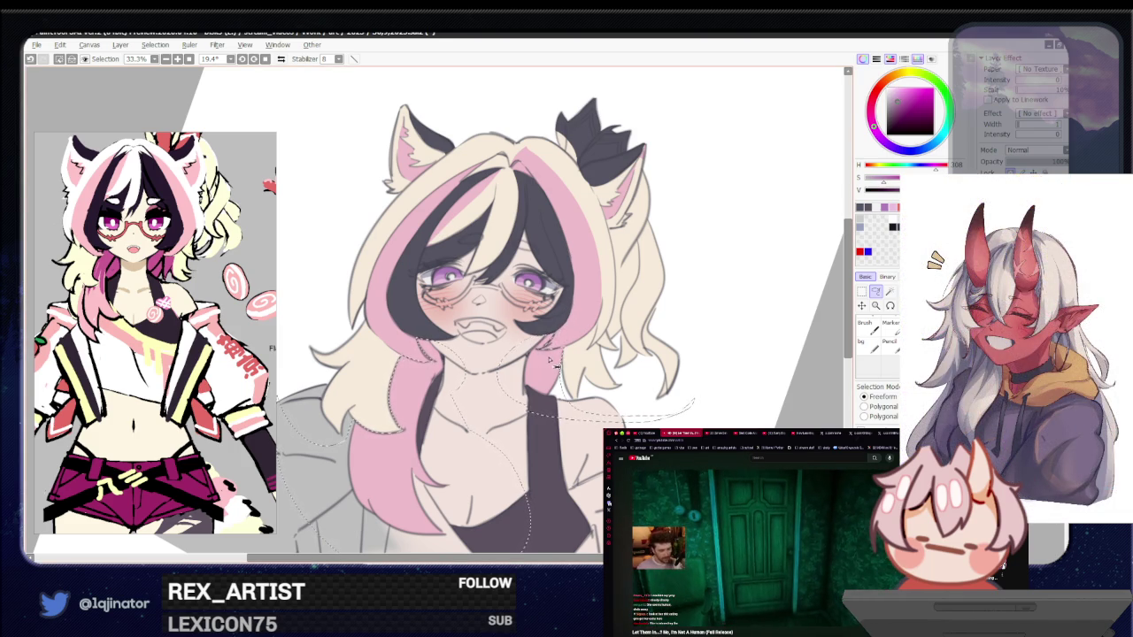
Brush darker purple over the pink strand ends on both sides of the face, then deselect
{"action": "key", "text": "b"}
{"action": "mouse_move", "coordinate": [549, 350]}
{"action": "left_mouse_down"}
{"action": "mouse_move", "coordinate": [542, 385]}
{"action": "mouse_move", "coordinate": [545, 363]}
{"action": "left_mouse_up"}
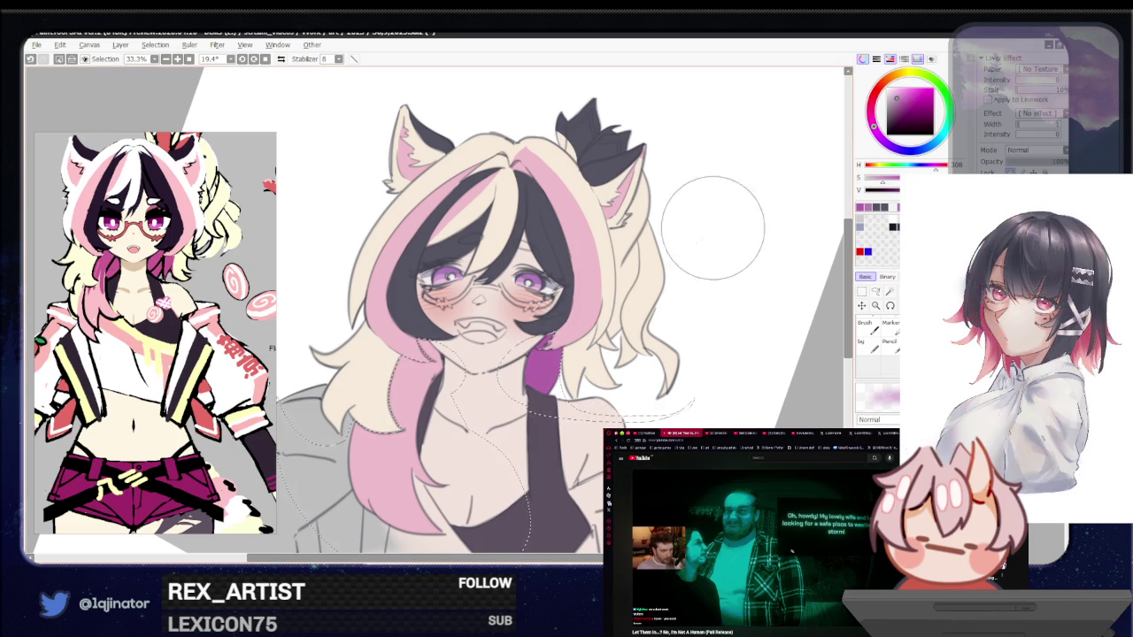
{"action": "left_click_drag", "start_coordinate": [532, 402], "coordinate": [535, 377]}
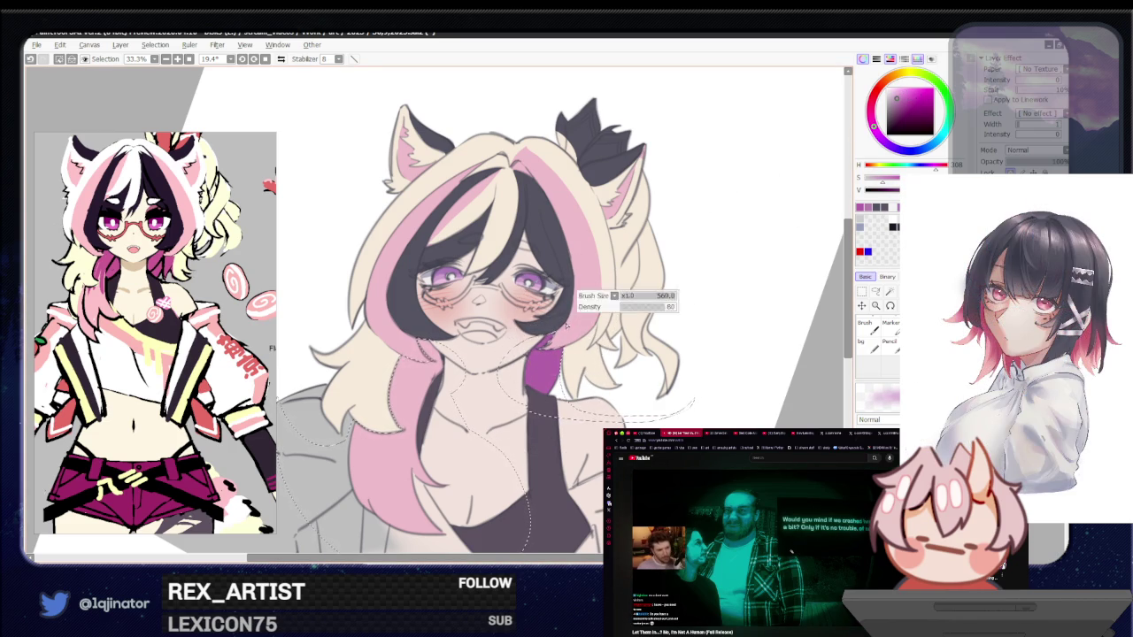
{"action": "left_click", "coordinate": [535, 376], "text": "alt"}
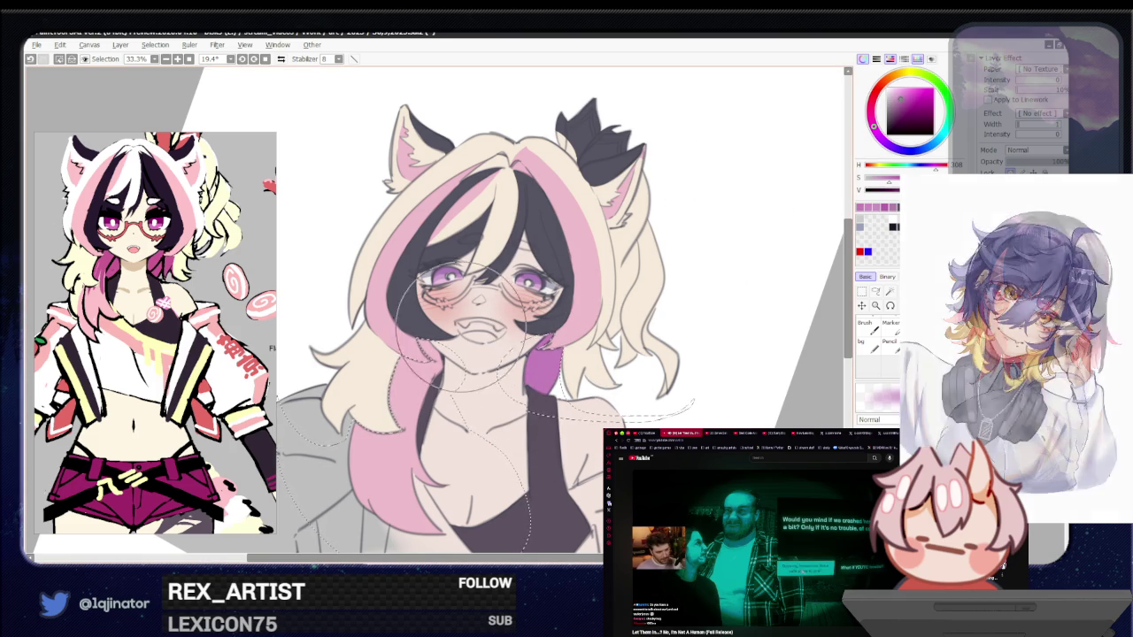
{"action": "mouse_move", "coordinate": [426, 314]}
{"action": "left_mouse_down"}
{"action": "mouse_move", "coordinate": [418, 407]}
{"action": "mouse_move", "coordinate": [412, 372]}
{"action": "left_mouse_up"}
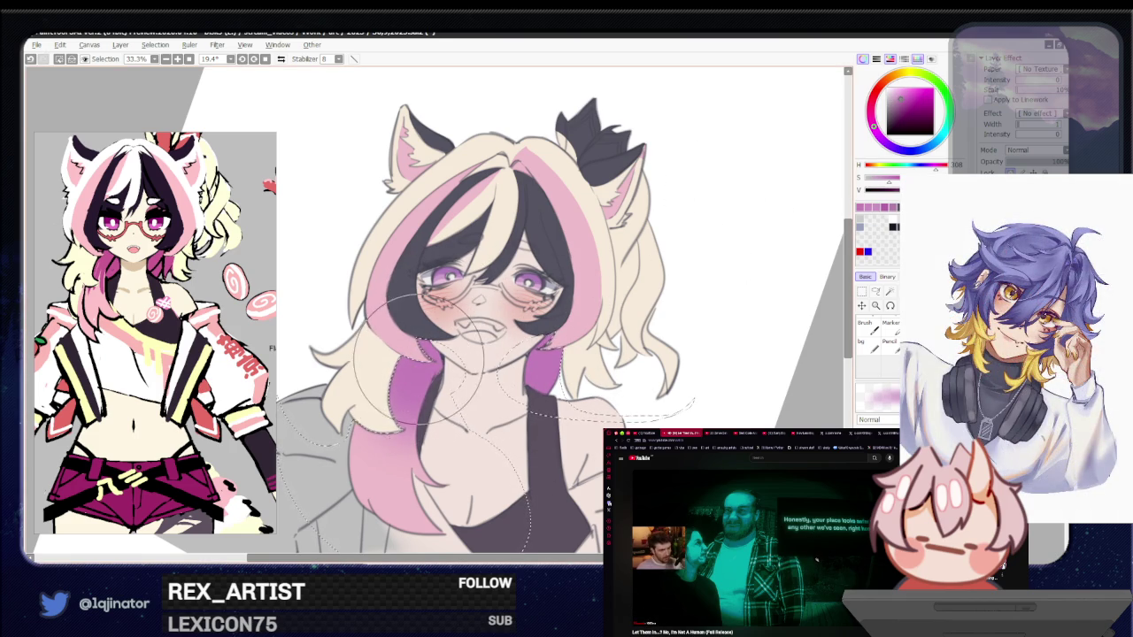
{"action": "mouse_move", "coordinate": [501, 403]}
{"action": "left_mouse_down"}
{"action": "mouse_move", "coordinate": [520, 374]}
{"action": "mouse_move", "coordinate": [549, 380]}
{"action": "left_mouse_up"}
{"action": "left_click", "coordinate": [875, 293]}
{"action": "key", "text": "ctrl+d"}
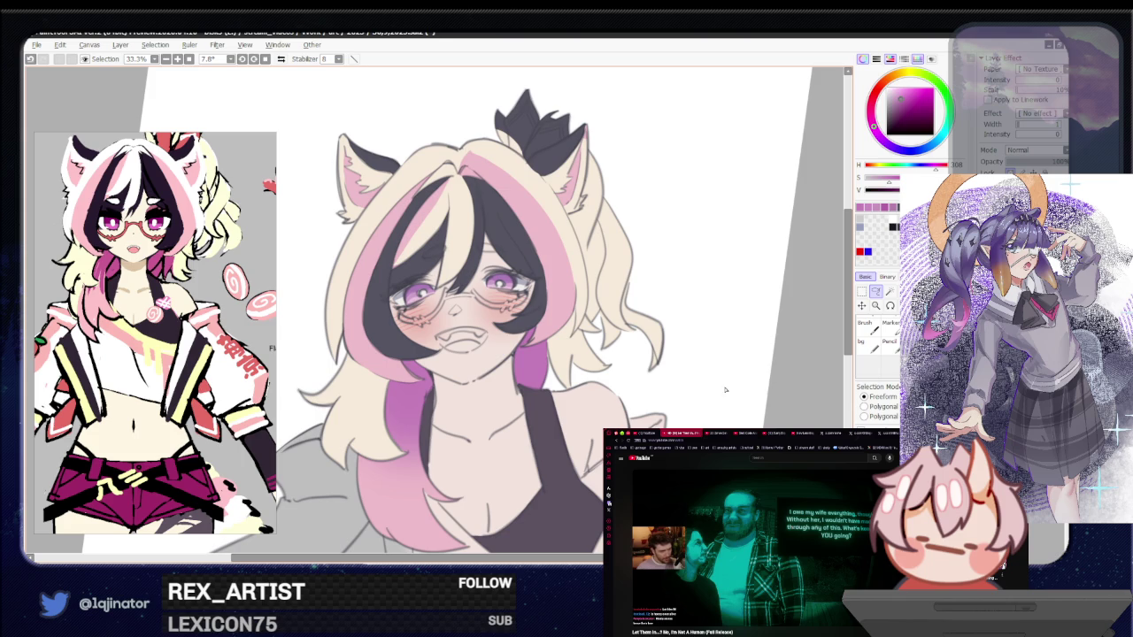
Pan over the drawing, rotate the view, and restore the previous hair selection
{"action": "left_click_drag", "start_coordinate": [670, 395], "coordinate": [656, 450]}
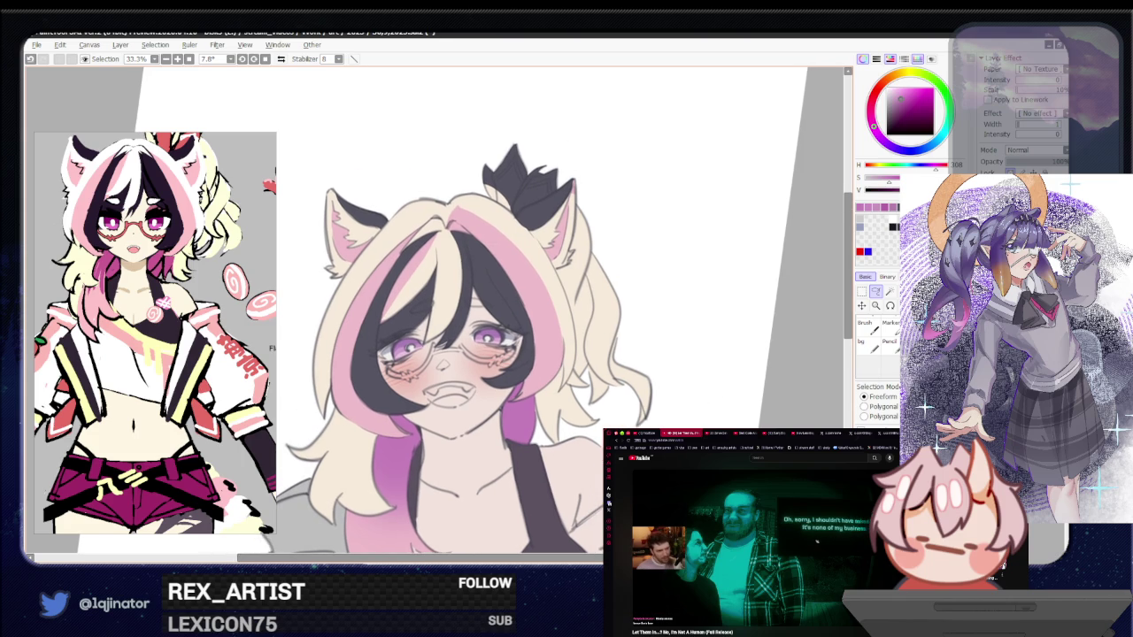
{"action": "left_click_drag", "start_coordinate": [660, 423], "coordinate": [652, 498]}
{"action": "mouse_move", "coordinate": [646, 411]}
{"action": "left_mouse_down"}
{"action": "mouse_move", "coordinate": [644, 455]}
{"action": "mouse_move", "coordinate": [644, 429]}
{"action": "left_mouse_up"}
{"action": "left_click_drag", "start_coordinate": [637, 482], "coordinate": [652, 421]}
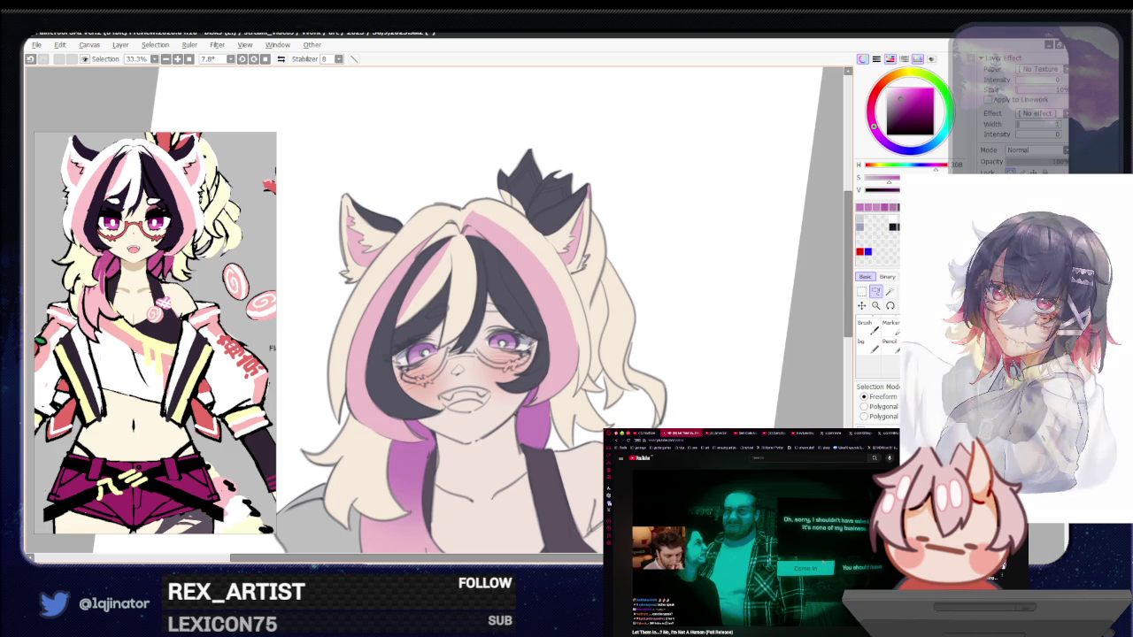
{"action": "left_click_drag", "start_coordinate": [630, 483], "coordinate": [646, 412]}
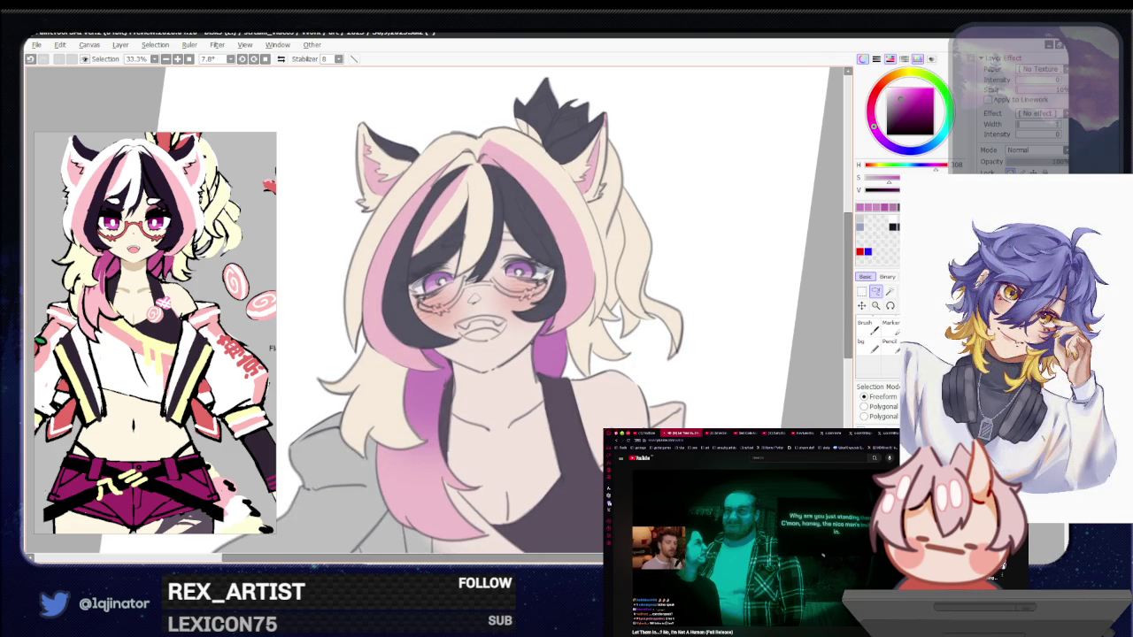
{"action": "left_click_drag", "start_coordinate": [646, 412], "coordinate": [668, 409]}
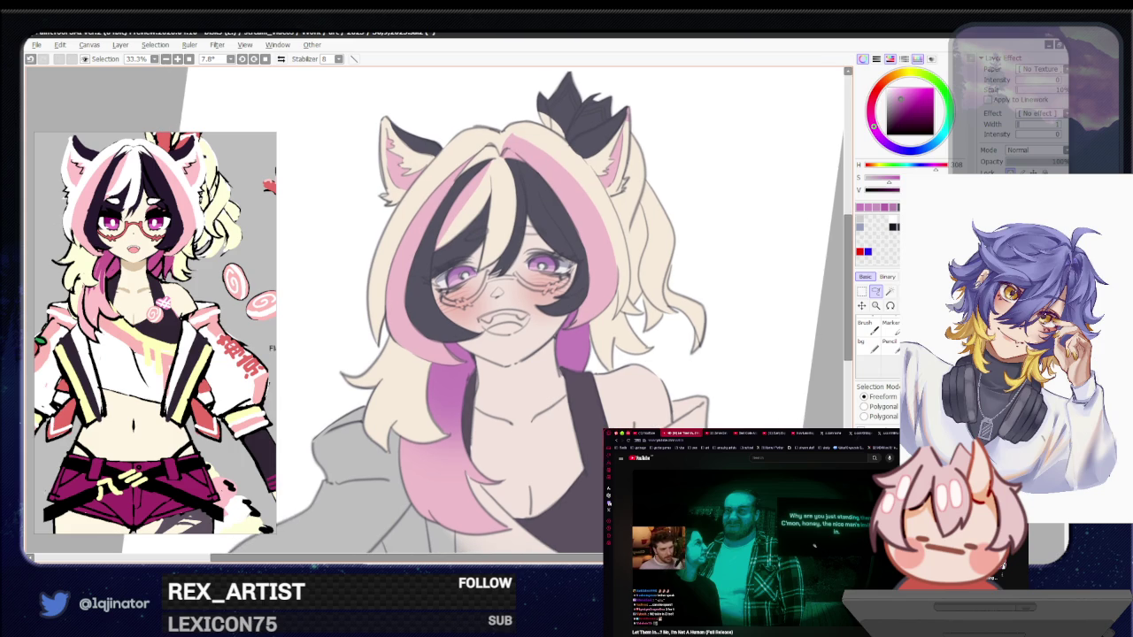
{"action": "left_click", "coordinate": [866, 323]}
{"action": "left_click", "coordinate": [875, 292]}
{"action": "mouse_move", "coordinate": [547, 478]}
{"action": "left_mouse_down"}
{"action": "mouse_move", "coordinate": [396, 403]}
{"action": "mouse_move", "coordinate": [386, 466]}
{"action": "mouse_move", "coordinate": [372, 471]}
{"action": "left_mouse_up"}
{"action": "key", "text": "w"}
{"action": "scroll", "coordinate": [539, 364], "scroll_direction": "down", "scroll_amount": 2}
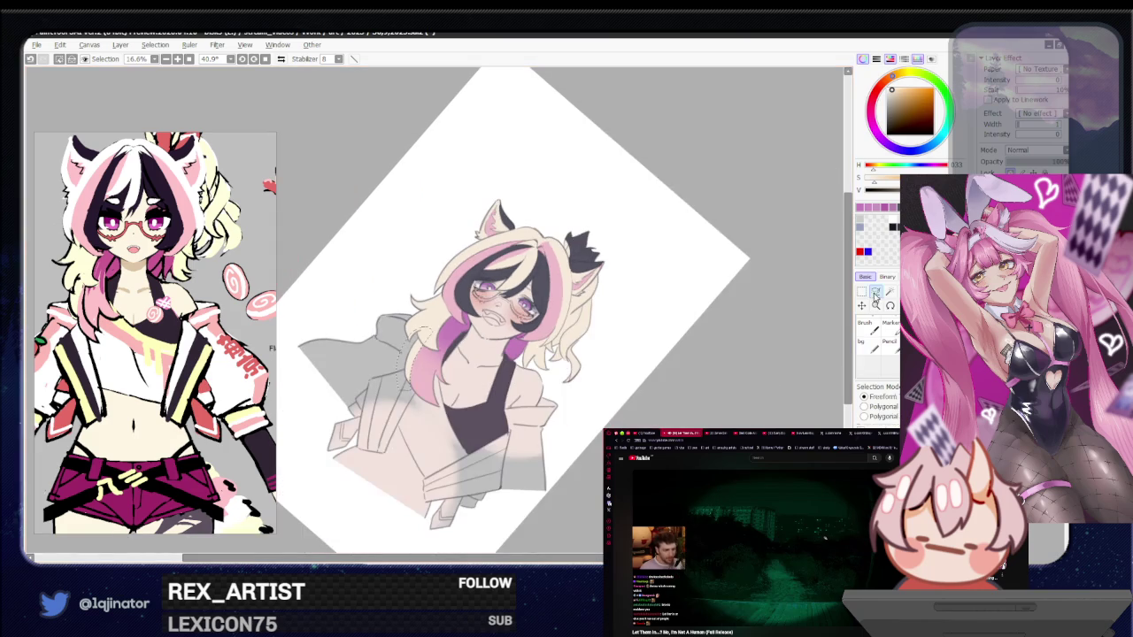
{"action": "left_click_drag", "start_coordinate": [539, 364], "coordinate": [682, 358]}
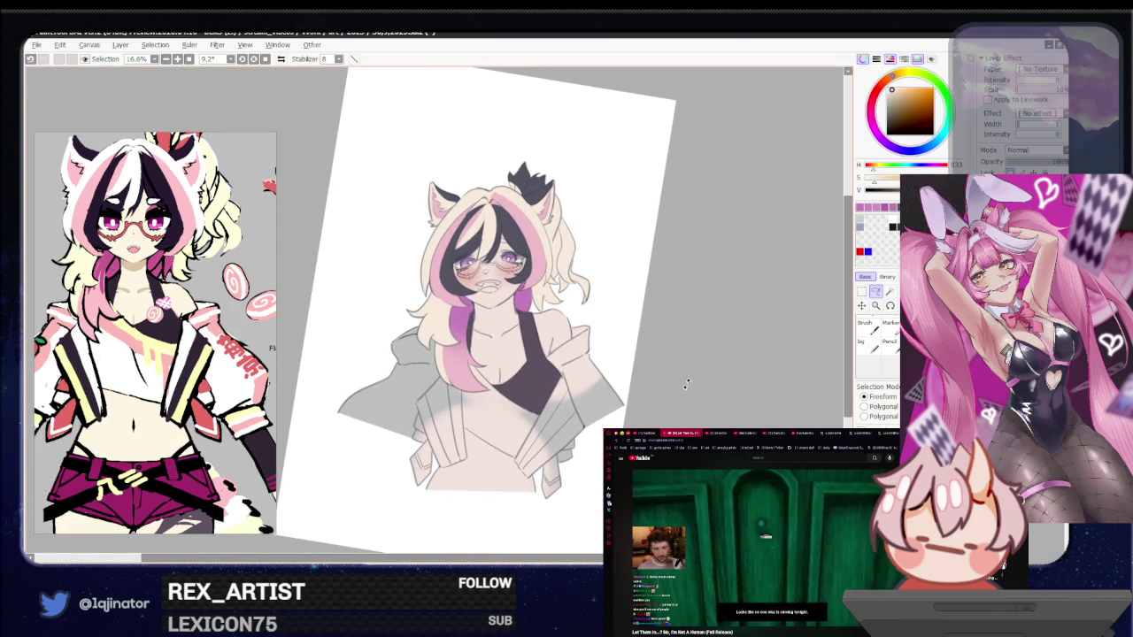
{"action": "left_click_drag", "start_coordinate": [625, 417], "coordinate": [617, 427]}
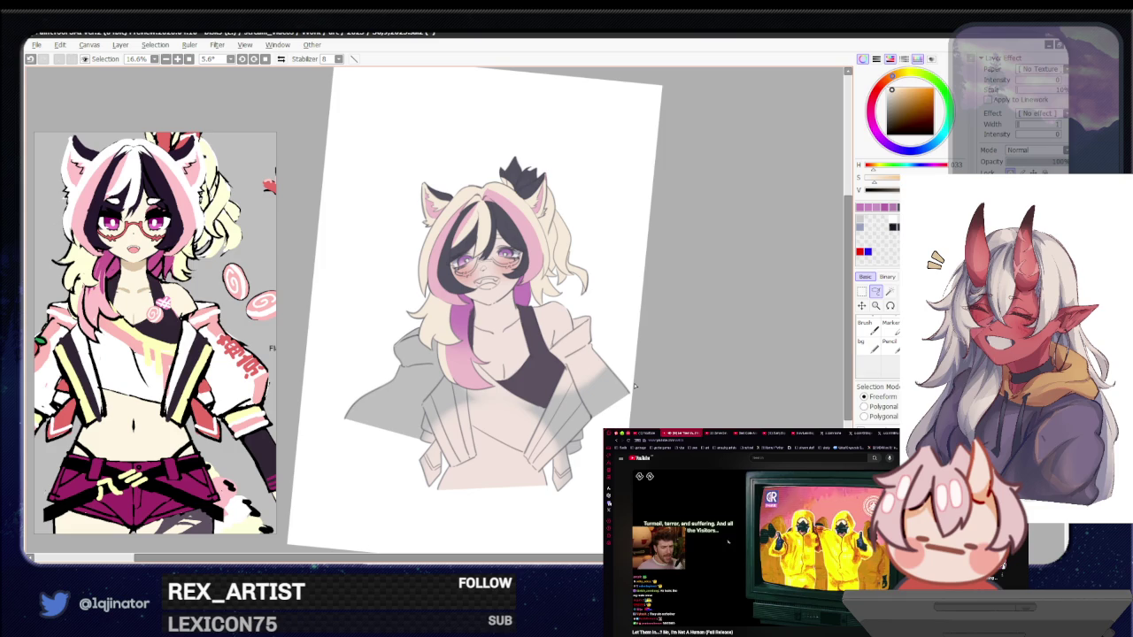
{"action": "mouse_move", "coordinate": [698, 400]}
{"action": "left_mouse_down"}
{"action": "mouse_move", "coordinate": [713, 397]}
{"action": "mouse_move", "coordinate": [679, 423]}
{"action": "left_mouse_up"}
{"action": "scroll", "coordinate": [671, 398], "scroll_direction": "up", "scroll_amount": 4}
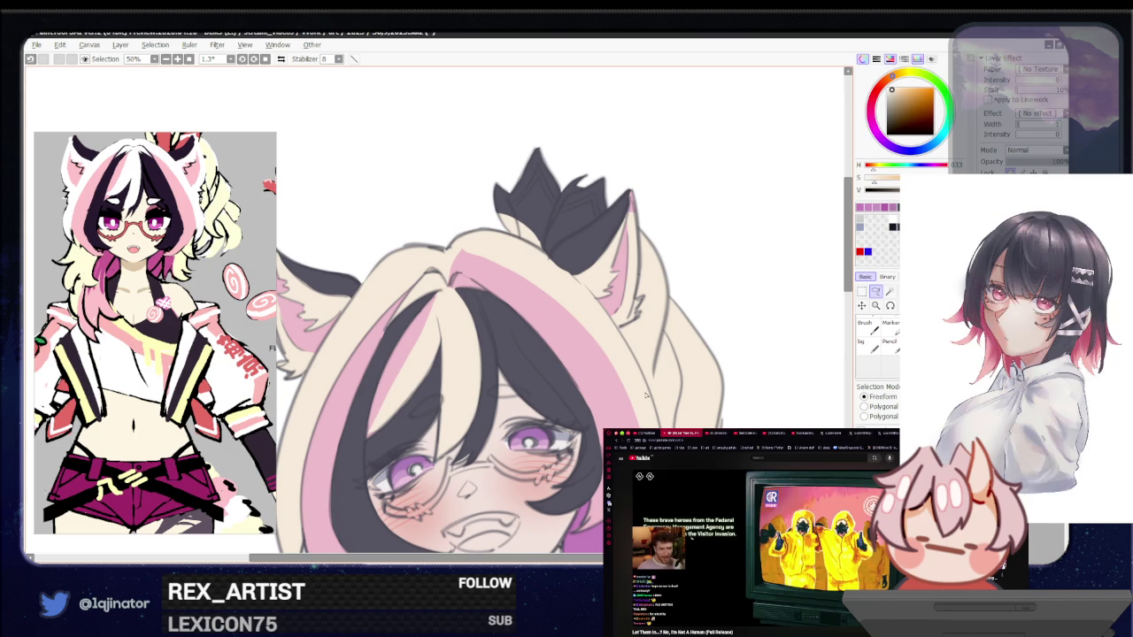
Rotate the view sideways and lasso a selection up across the pink hair streak
{"action": "key", "text": "e"}
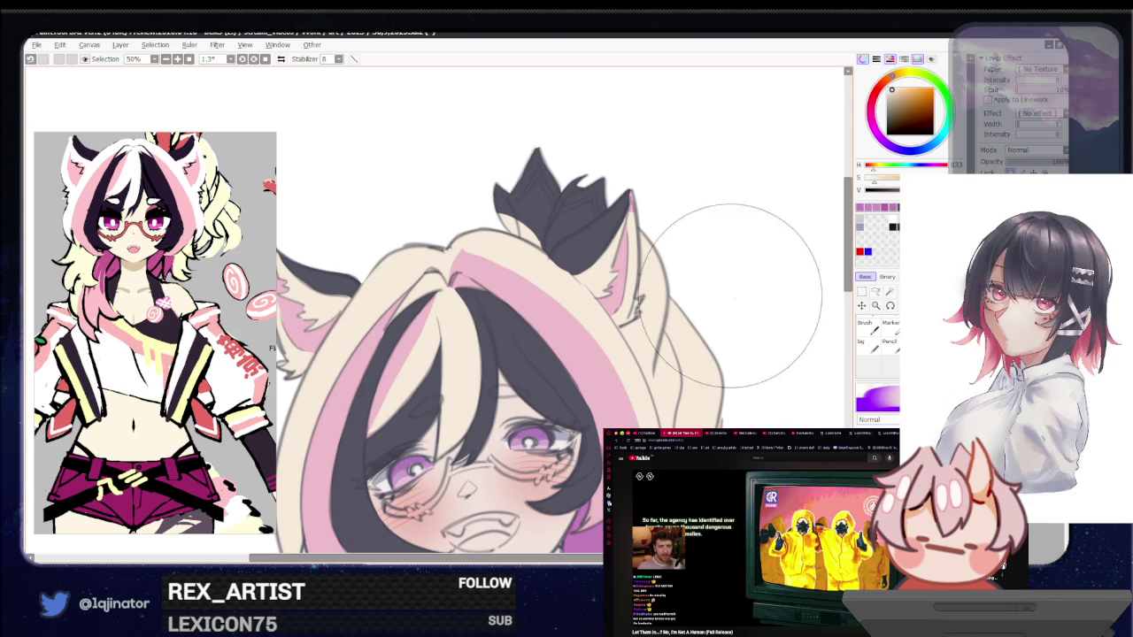
{"action": "left_click", "coordinate": [876, 292]}
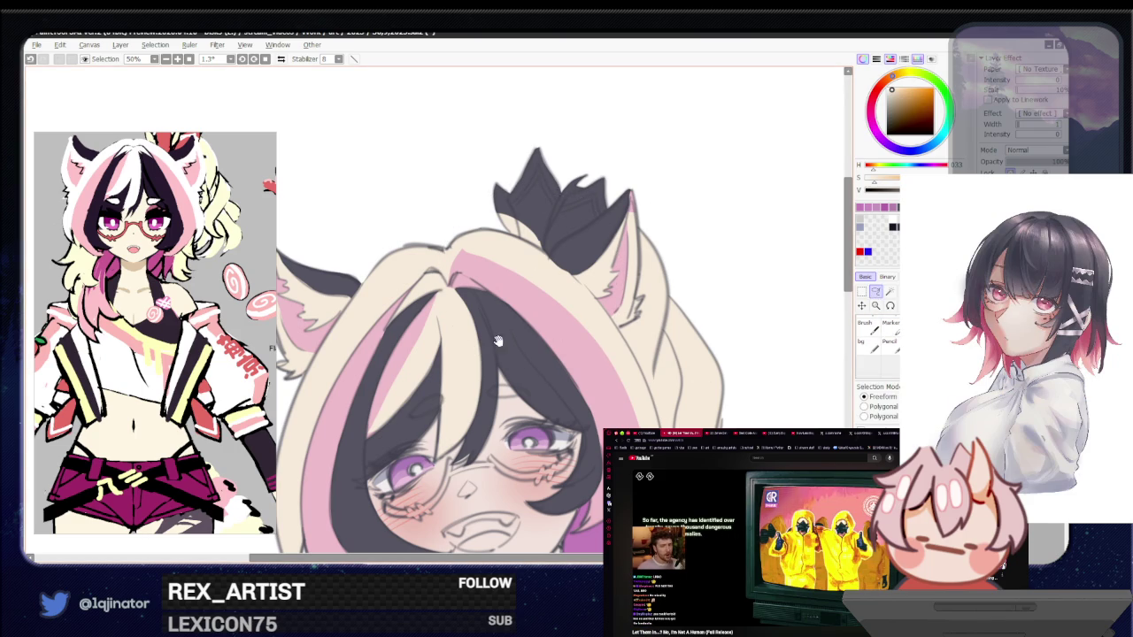
{"action": "left_click_drag", "start_coordinate": [500, 341], "coordinate": [480, 410]}
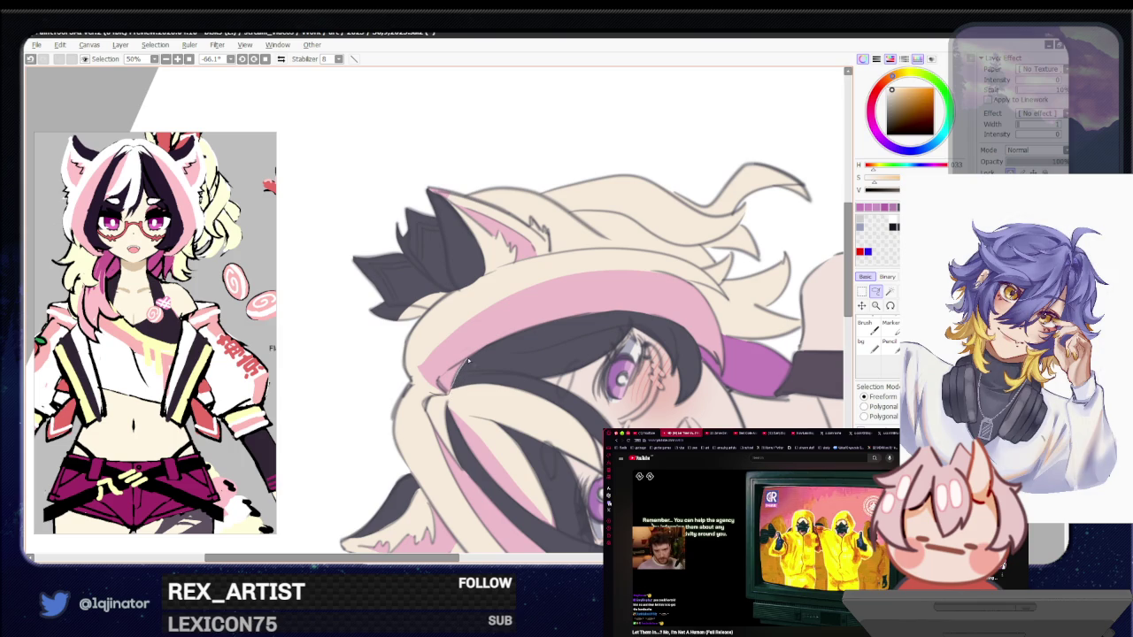
{"action": "left_click_drag", "start_coordinate": [462, 360], "coordinate": [430, 399]}
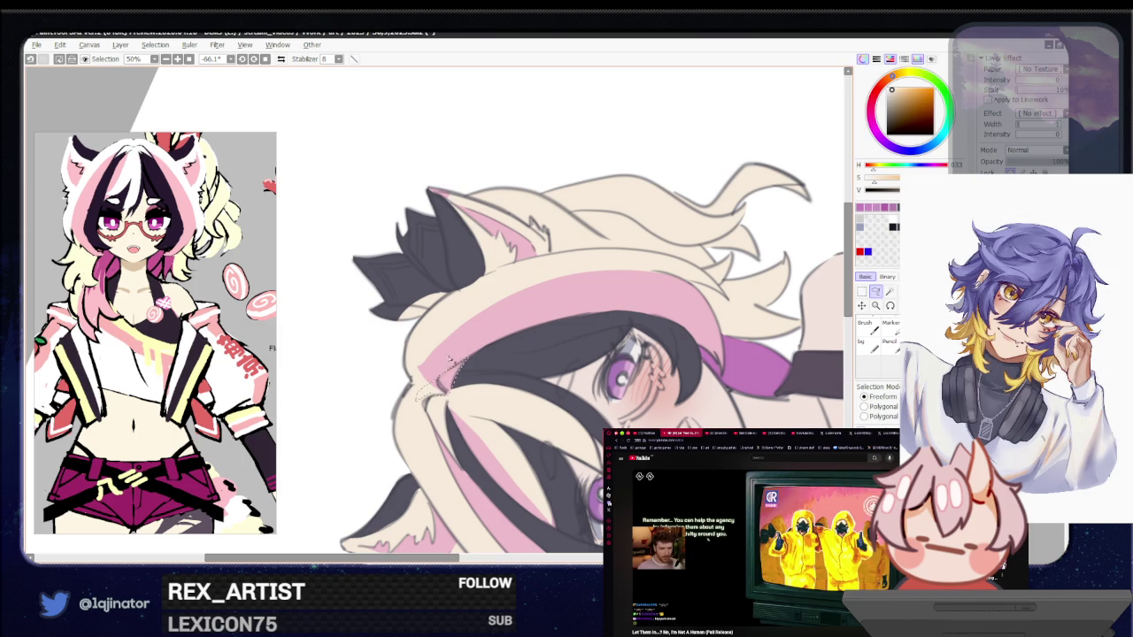
{"action": "left_click_drag", "start_coordinate": [450, 360], "coordinate": [587, 265]}
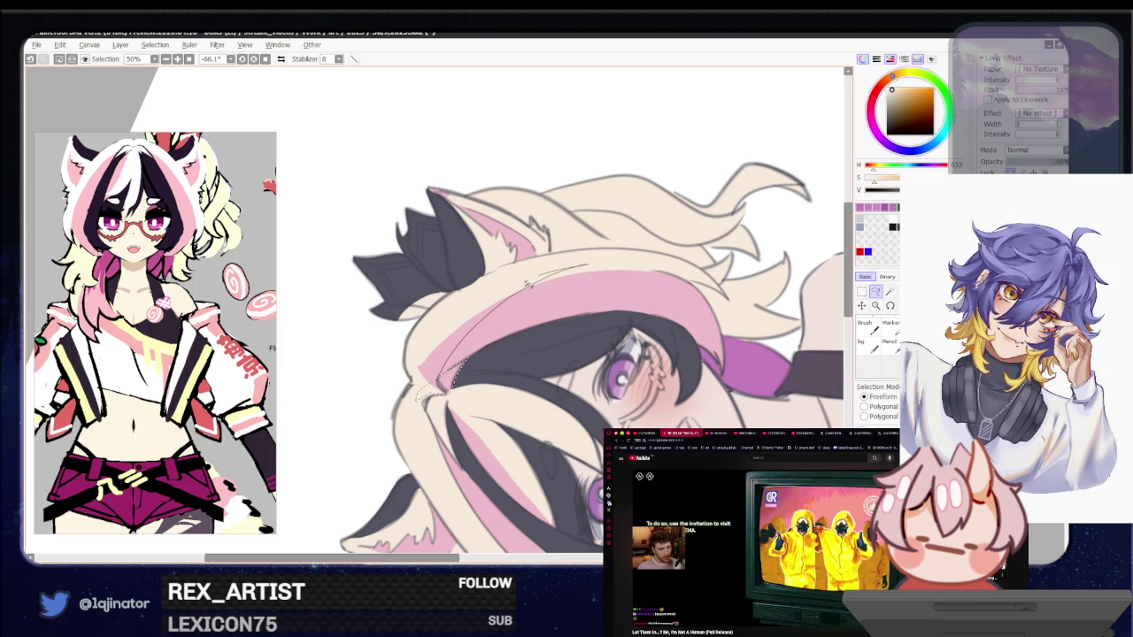
Zoom out, reset the canvas rotation to upright, and zoom in onto the shoulder
{"action": "key", "text": "ctrl+minus"}
{"action": "key", "text": "ctrl+minus"}
{"action": "key", "text": "ctrl+minus"}
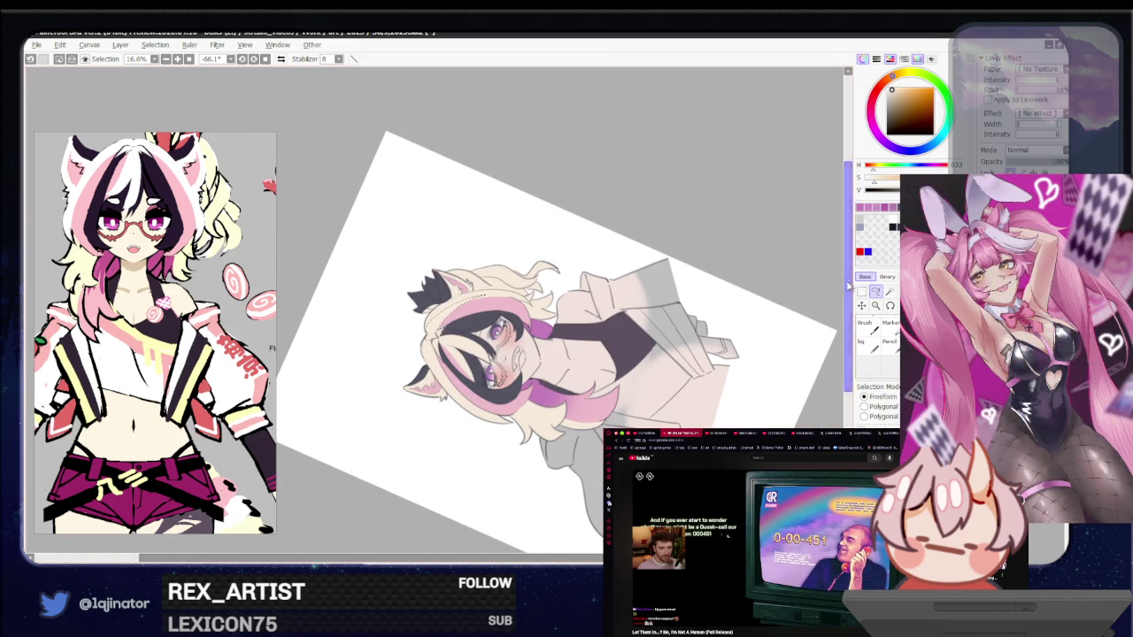
{"action": "left_click_drag", "start_coordinate": [848, 285], "coordinate": [270, 69]}
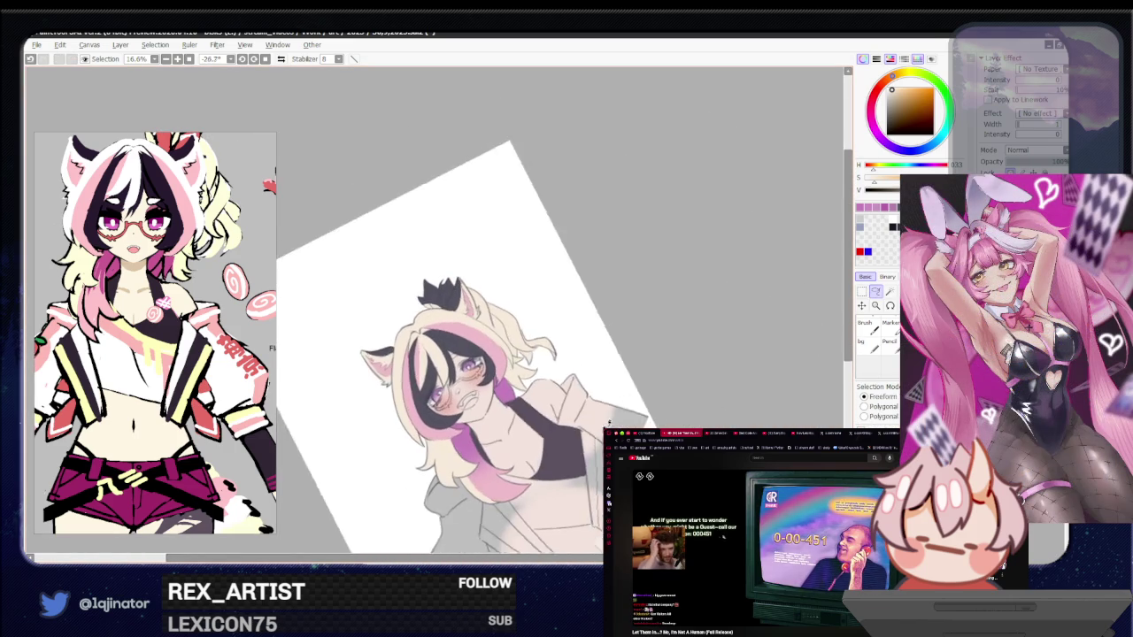
{"action": "left_click", "coordinate": [266, 60]}
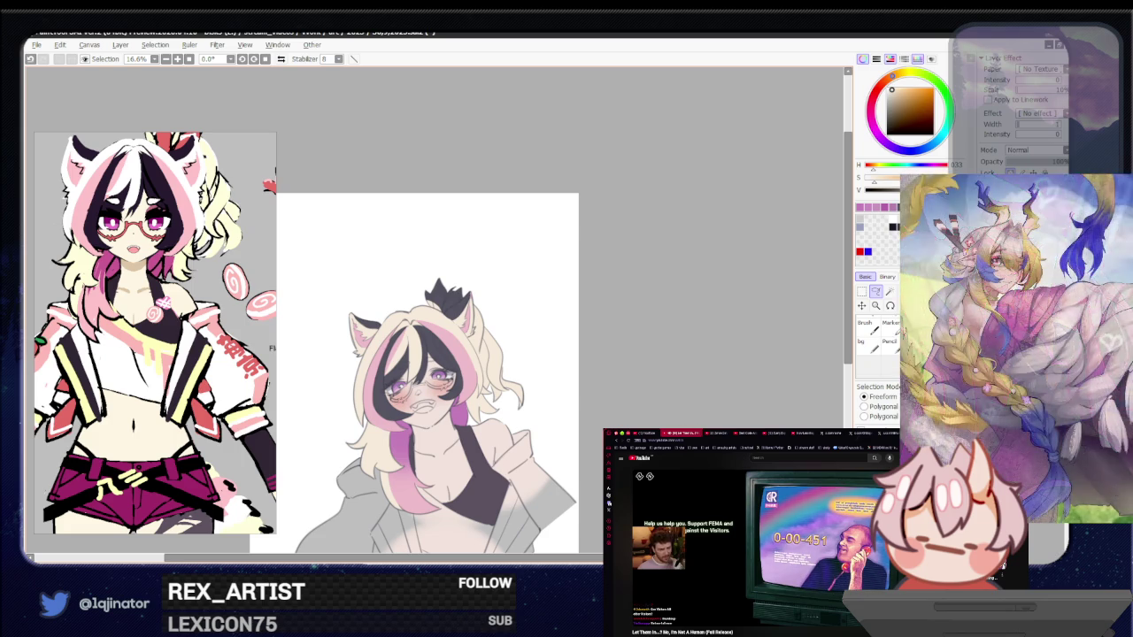
{"action": "scroll", "coordinate": [381, 237], "scroll_direction": "up", "scroll_amount": 1}
{"action": "mouse_move", "coordinate": [659, 440]}
{"action": "left_mouse_down"}
{"action": "mouse_move", "coordinate": [674, 413]}
{"action": "mouse_move", "coordinate": [688, 410]}
{"action": "mouse_move", "coordinate": [687, 423]}
{"action": "left_mouse_up"}
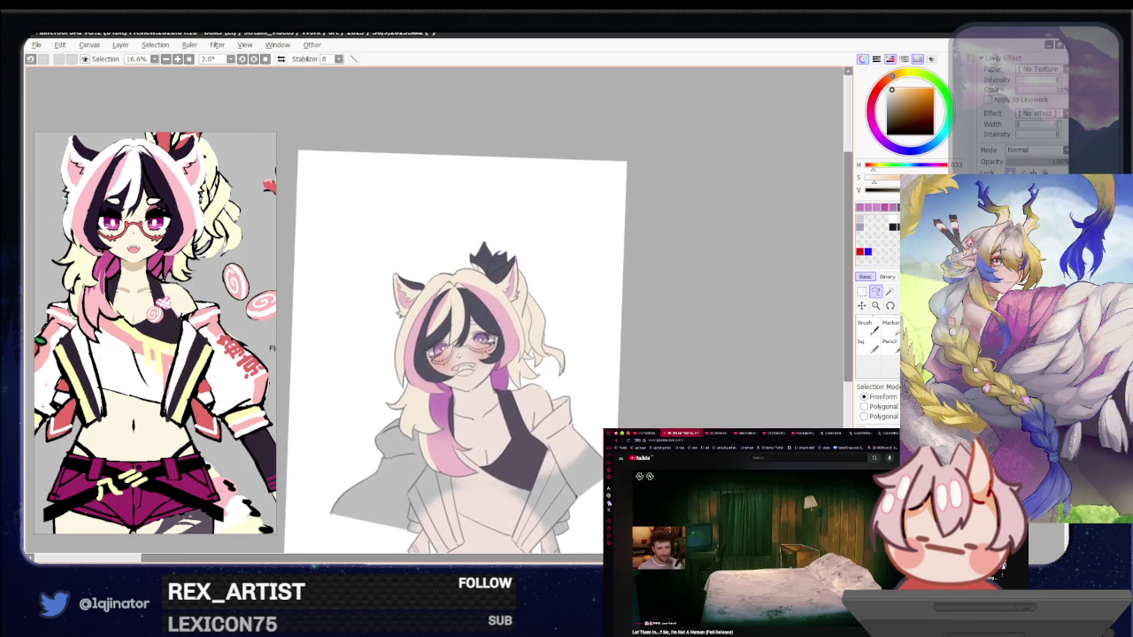
{"action": "scroll", "coordinate": [478, 314], "scroll_direction": "up", "scroll_amount": 3}
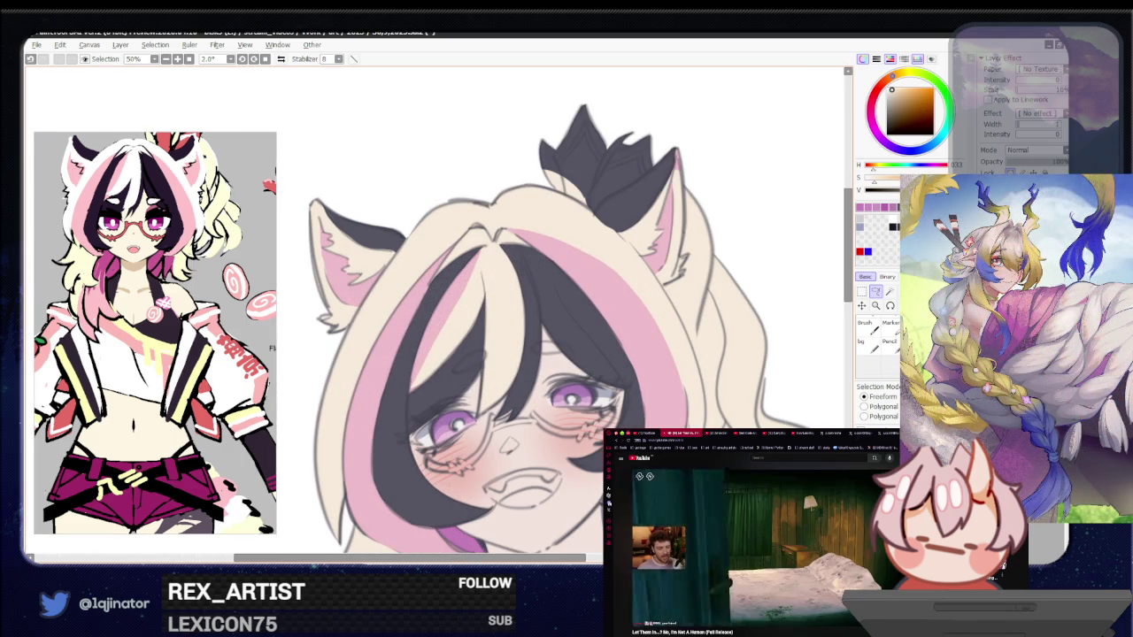
{"action": "scroll", "coordinate": [478, 314], "scroll_direction": "down", "scroll_amount": 1}
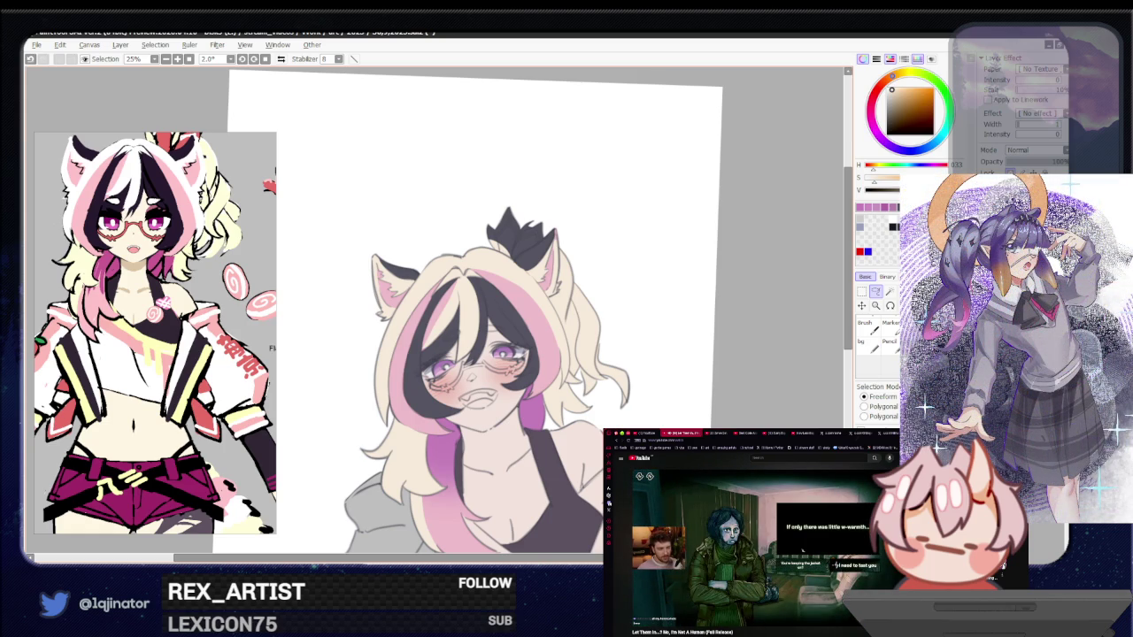
{"action": "scroll", "coordinate": [423, 306], "scroll_direction": "up", "scroll_amount": 2}
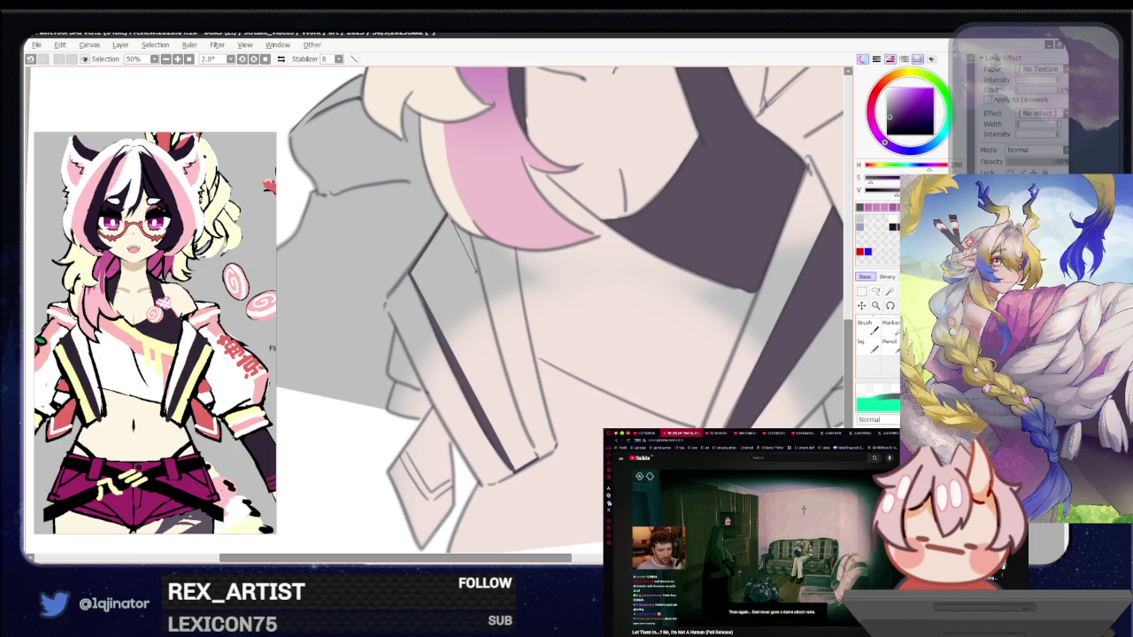
Redraw the lapel's inner edge line shorter, then fill the diagonal lapel strip dark grey
{"action": "left_click_drag", "start_coordinate": [470, 233], "coordinate": [524, 440]}
{"action": "key", "text": "ctrl+z"}
{"action": "left_click_drag", "start_coordinate": [471, 237], "coordinate": [500, 358]}
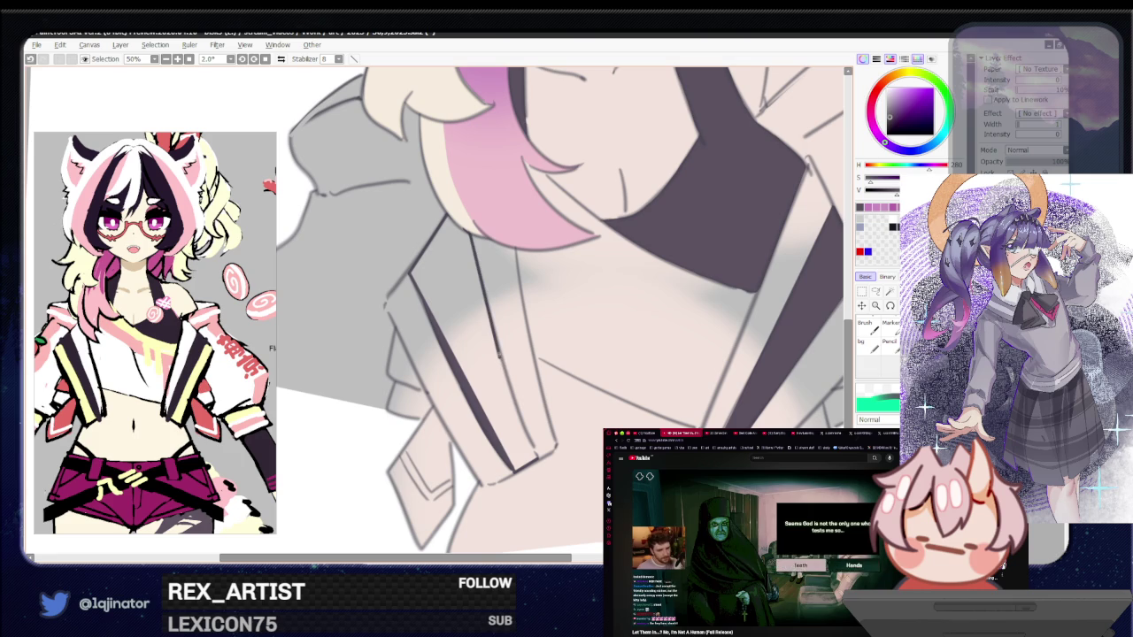
{"action": "left_click_drag", "start_coordinate": [501, 355], "coordinate": [517, 411]}
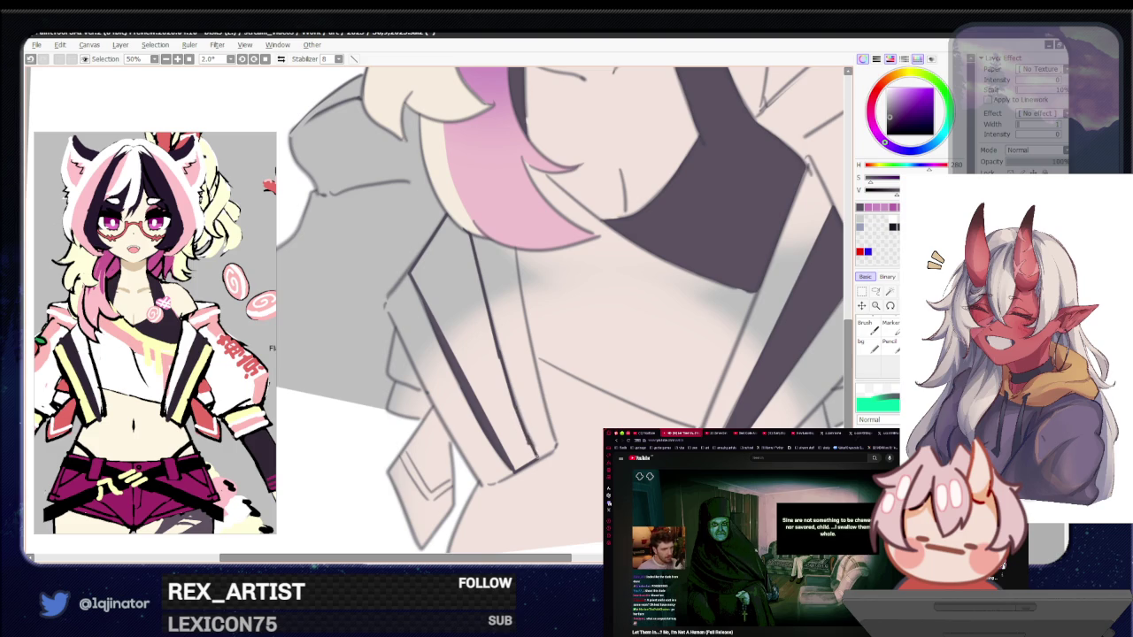
{"action": "left_click", "coordinate": [474, 345]}
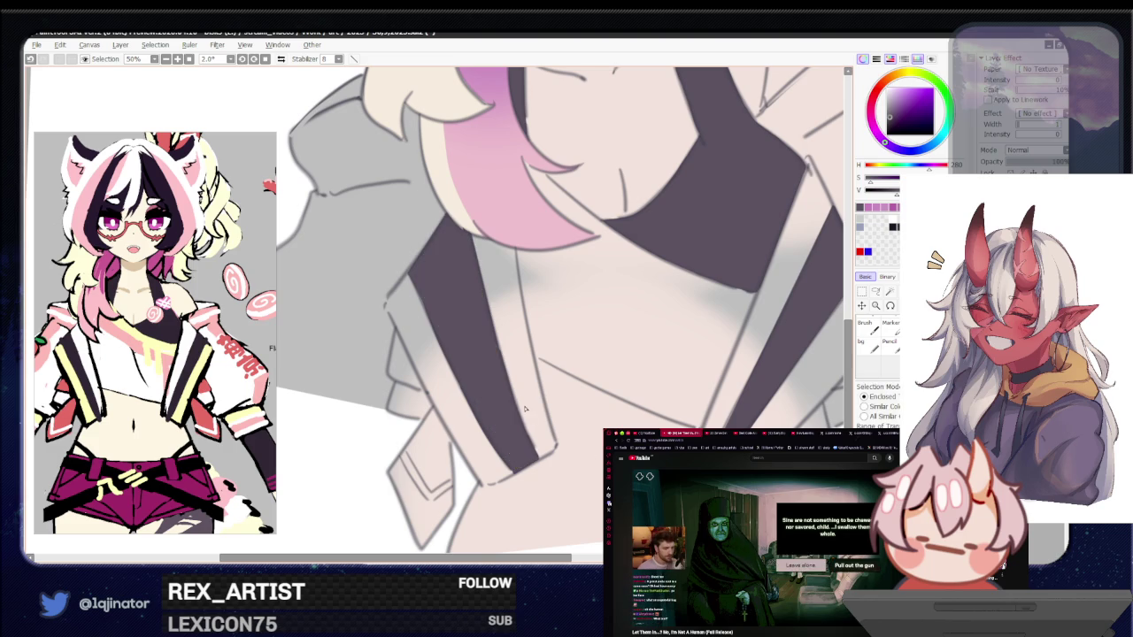
{"action": "scroll", "coordinate": [540, 422], "scroll_direction": "down", "scroll_amount": 3}
{"action": "key", "text": "b"}
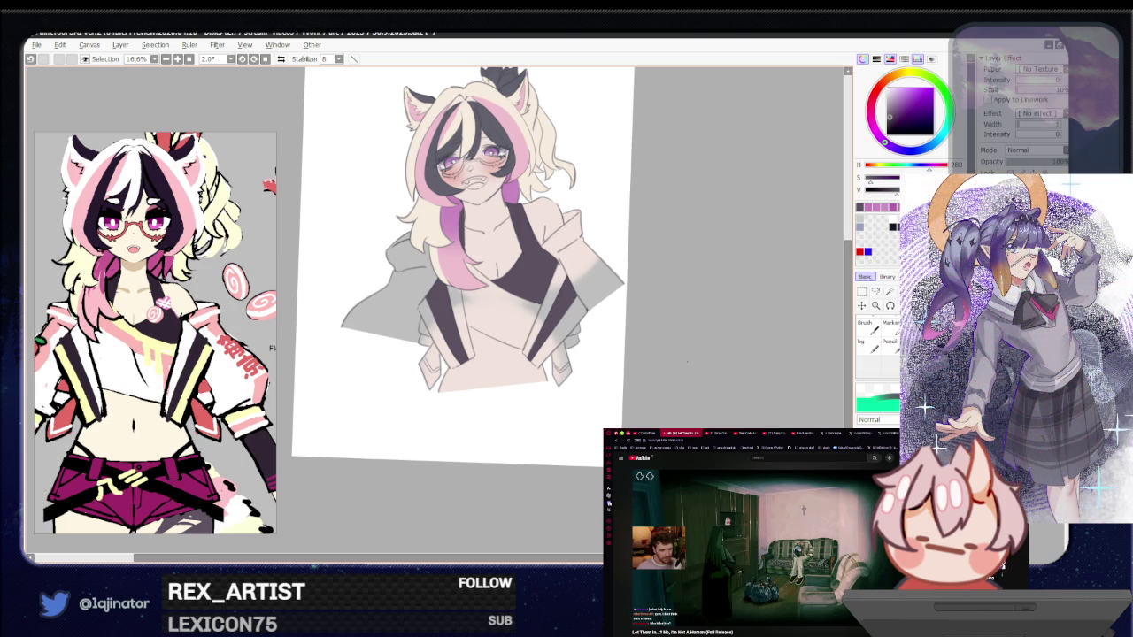
{"action": "scroll", "coordinate": [699, 359], "scroll_direction": "up", "scroll_amount": 1}
{"action": "left_click_drag", "start_coordinate": [708, 328], "coordinate": [651, 354]}
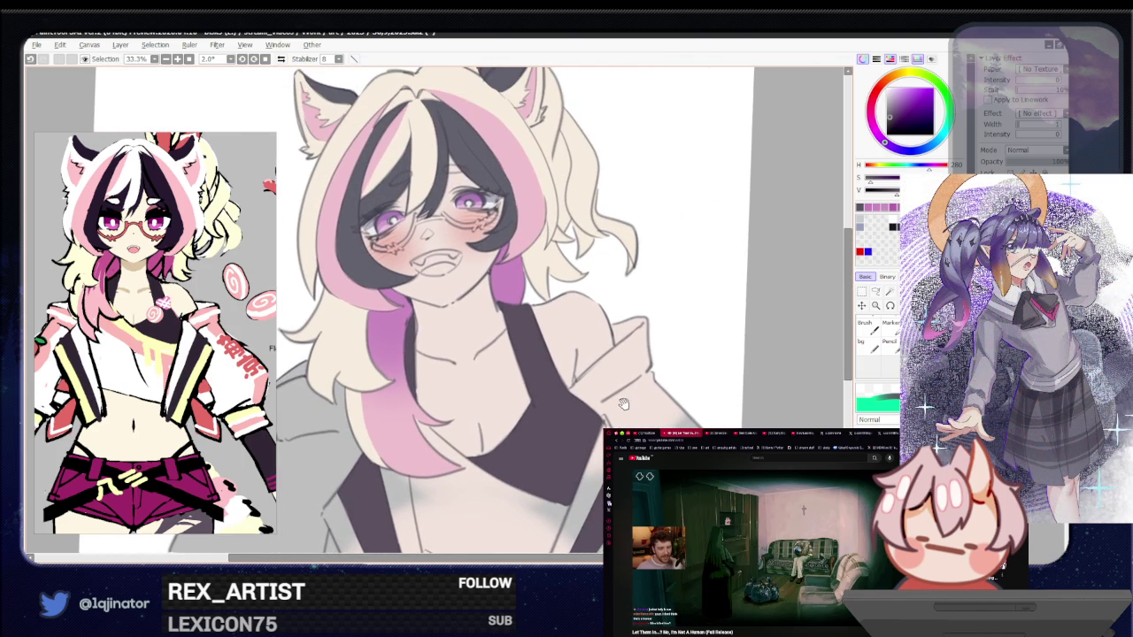
{"action": "scroll", "coordinate": [650, 354], "scroll_direction": "down", "scroll_amount": 1}
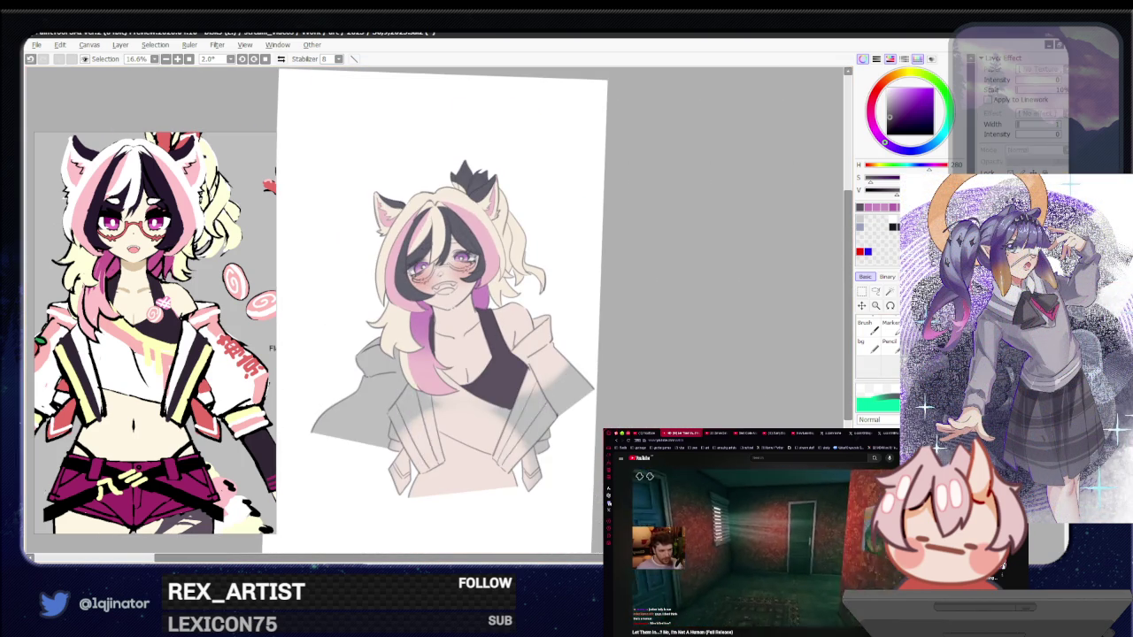
{"action": "key", "text": "ctrl+y"}
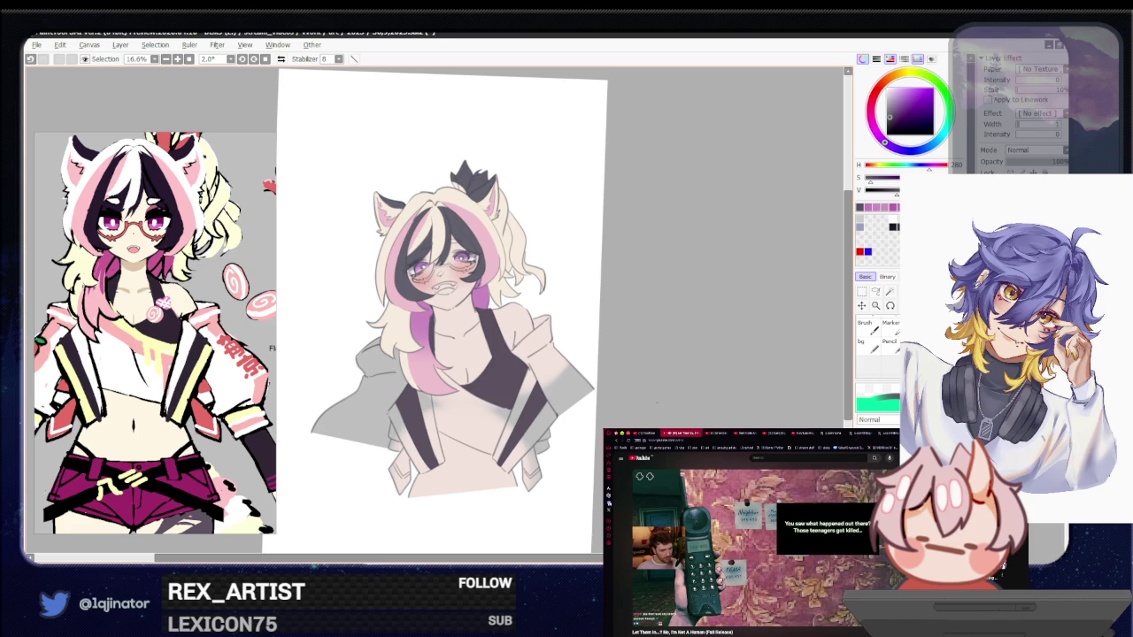
{"action": "scroll", "coordinate": [442, 310], "scroll_direction": "up", "scroll_amount": 2}
{"action": "scroll", "coordinate": [443, 310], "scroll_direction": "down", "scroll_amount": 2}
{"action": "key", "text": "ctrl+y"}
{"action": "scroll", "coordinate": [438, 315], "scroll_direction": "up", "scroll_amount": 2}
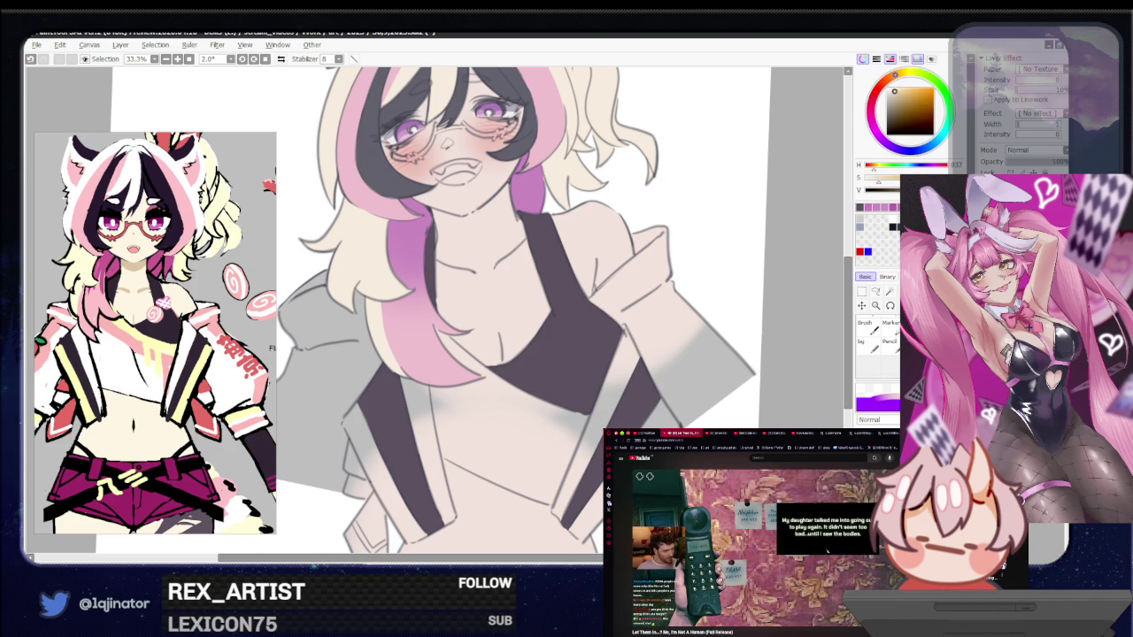
Outline the lining strip along the left lapel's dark band, redrawing the overlong line shorter
{"action": "left_click_drag", "start_coordinate": [841, 386], "coordinate": [842, 209]}
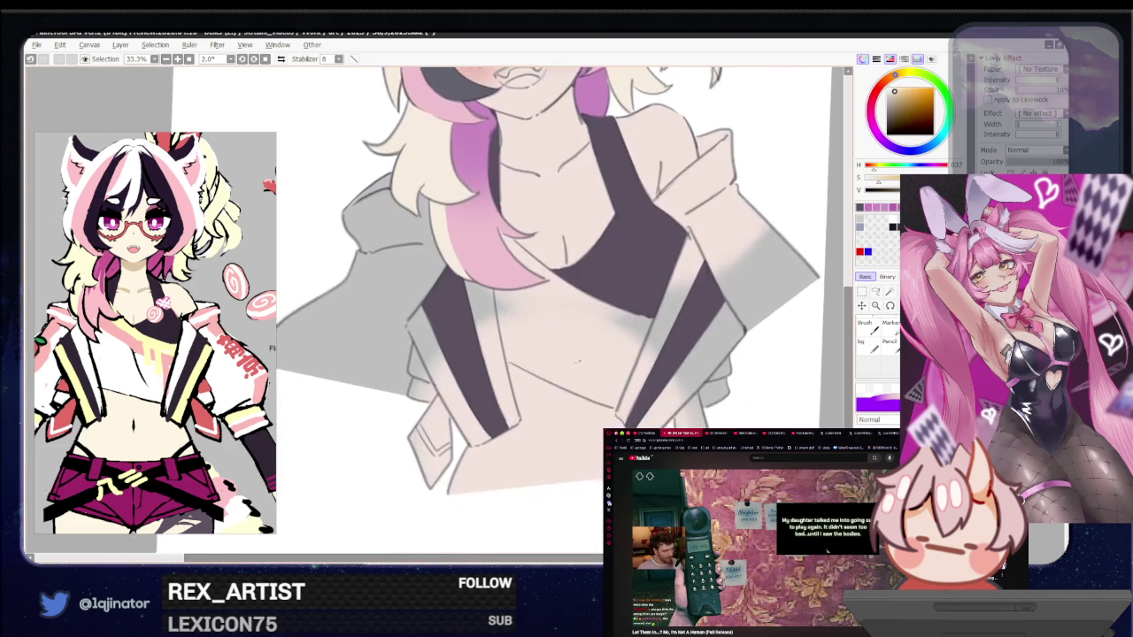
{"action": "scroll", "coordinate": [841, 209], "scroll_direction": "up", "scroll_amount": 1}
{"action": "left_click_drag", "start_coordinate": [413, 304], "coordinate": [393, 329]}
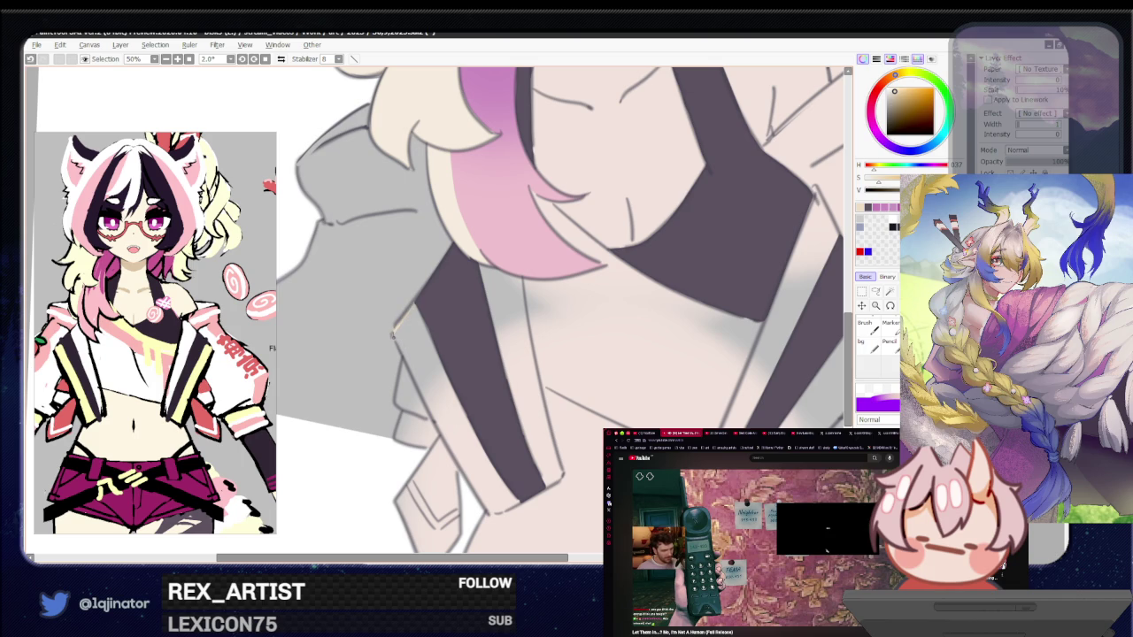
{"action": "left_click_drag", "start_coordinate": [395, 336], "coordinate": [460, 467]}
{"action": "key", "text": "ctrl+z"}
{"action": "left_click_drag", "start_coordinate": [395, 336], "coordinate": [437, 428]}
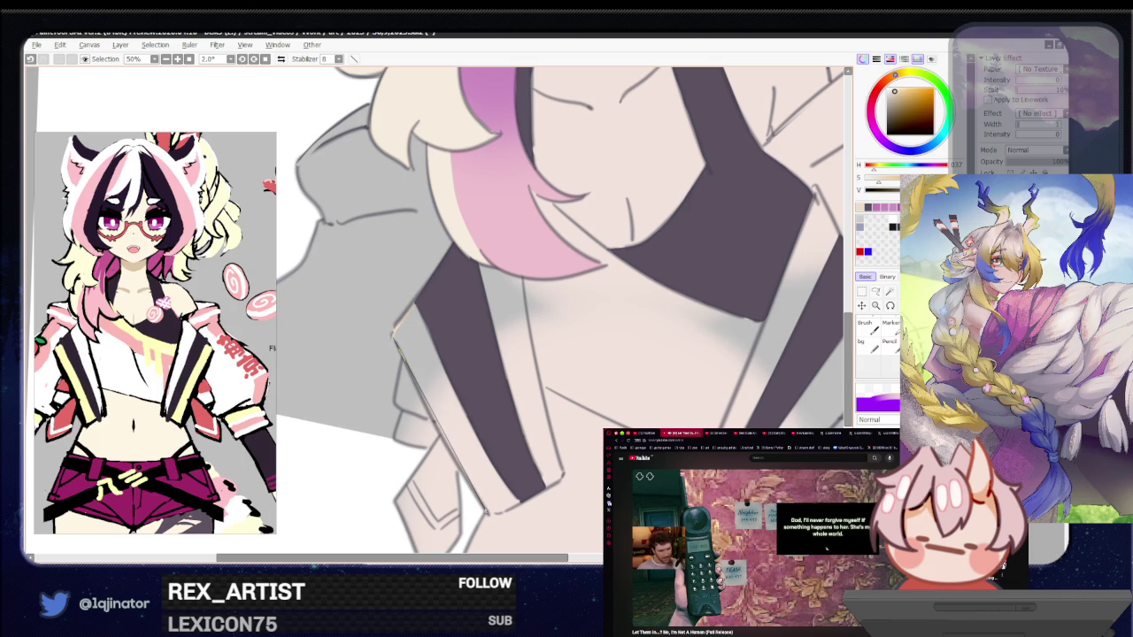
{"action": "mouse_move", "coordinate": [395, 336]}
{"action": "left_mouse_down"}
{"action": "mouse_move", "coordinate": [489, 515]}
{"action": "mouse_move", "coordinate": [507, 509]}
{"action": "mouse_move", "coordinate": [416, 297]}
{"action": "left_mouse_up"}
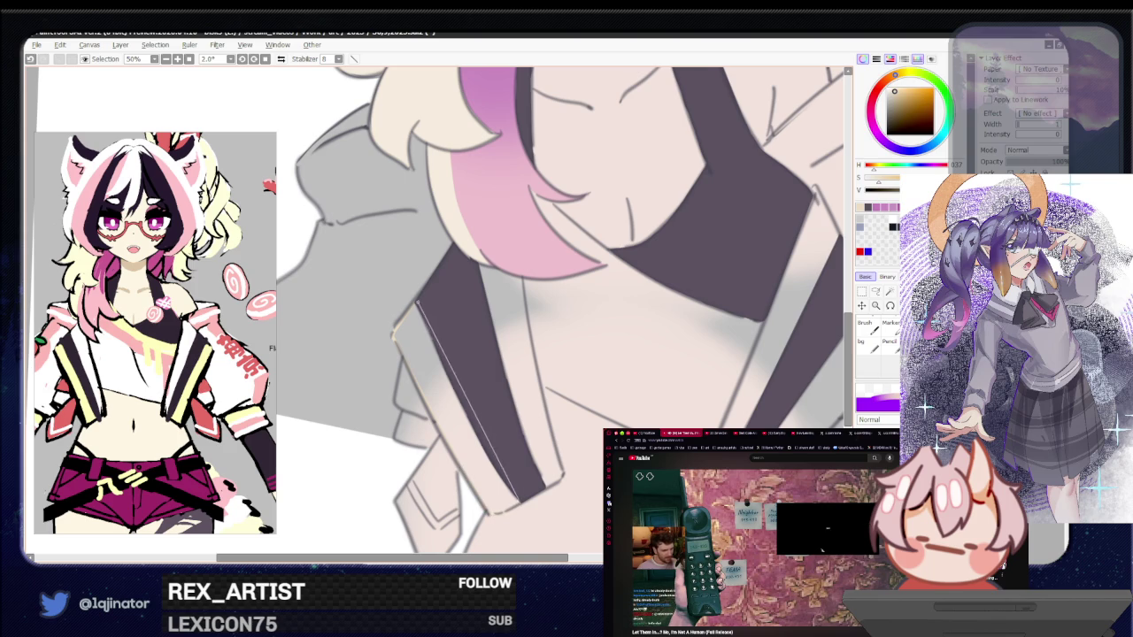
Fill the left lapel strip cream and draw a light line along the other lapel's dark band
{"action": "key", "text": "g"}
{"action": "left_click", "coordinate": [423, 354]}
{"action": "mouse_move", "coordinate": [721, 383]}
{"action": "left_mouse_down"}
{"action": "mouse_move", "coordinate": [655, 384]}
{"action": "mouse_move", "coordinate": [531, 357]}
{"action": "left_mouse_up"}
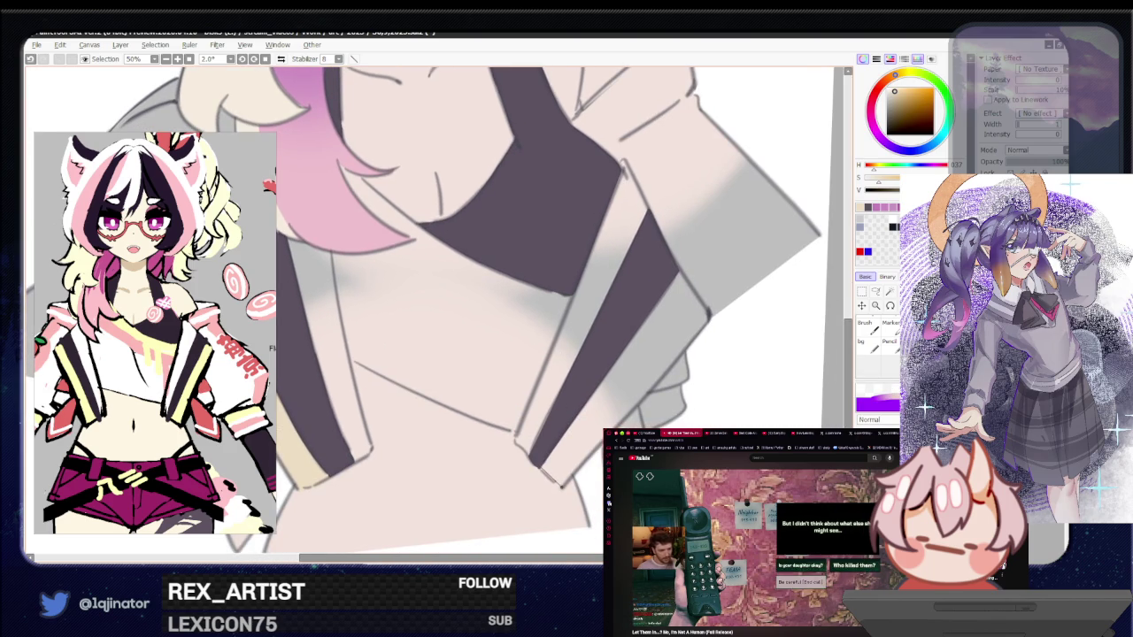
{"action": "mouse_move", "coordinate": [571, 478]}
{"action": "left_mouse_down"}
{"action": "mouse_move", "coordinate": [708, 319]}
{"action": "mouse_move", "coordinate": [681, 271]}
{"action": "left_mouse_up"}
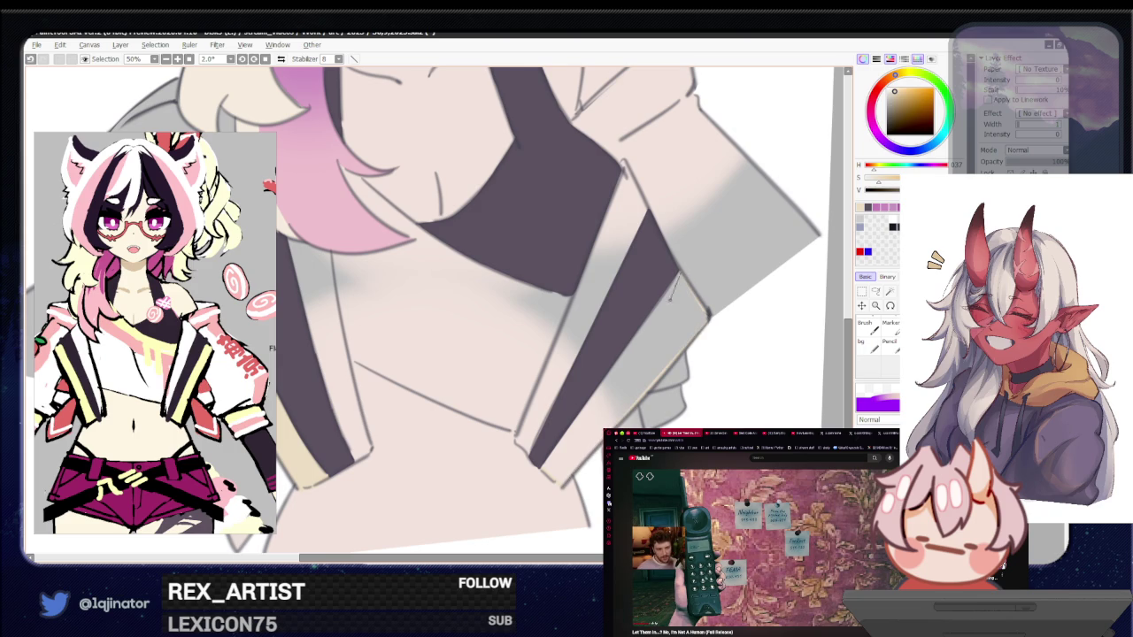
Straighten and re-zoom the canvas on the chest, then undo a misplaced light strap-edge line
{"action": "left_click", "coordinate": [890, 291]}
{"action": "key", "text": "minus"}
{"action": "key", "text": "minus"}
{"action": "key", "text": "minus"}
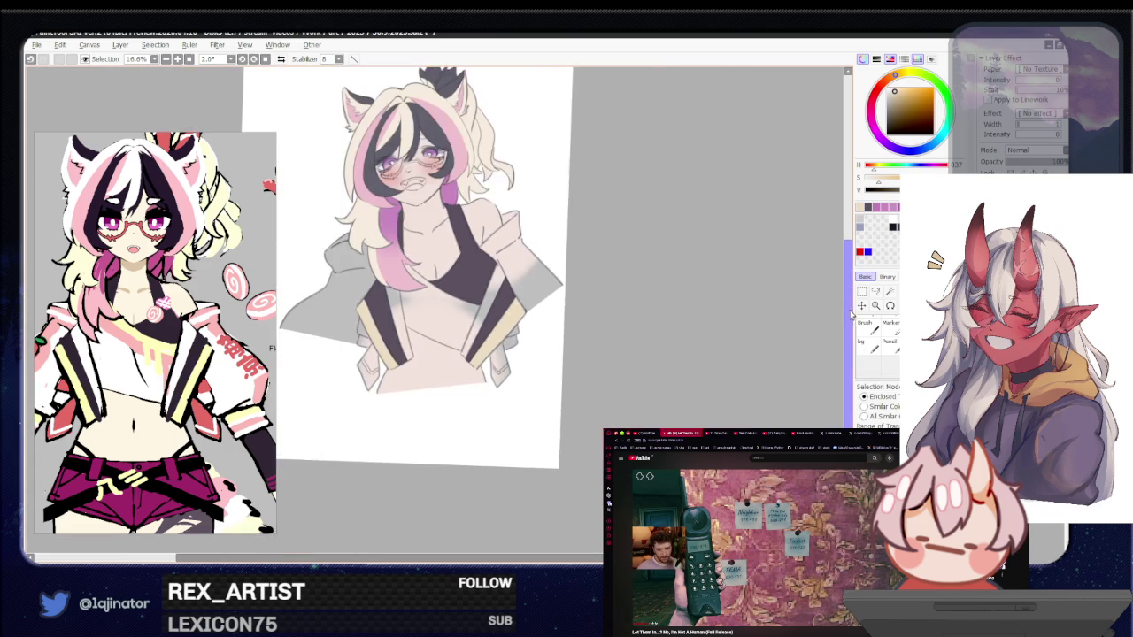
{"action": "key", "text": "Home"}
{"action": "key", "text": "plus"}
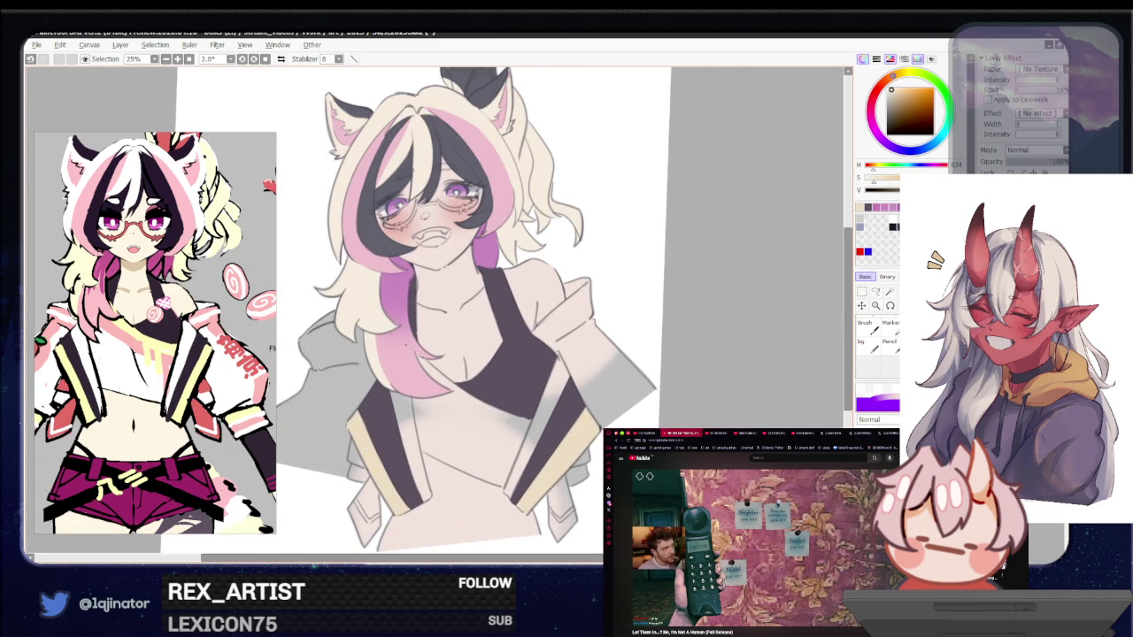
{"action": "key", "text": "End"}
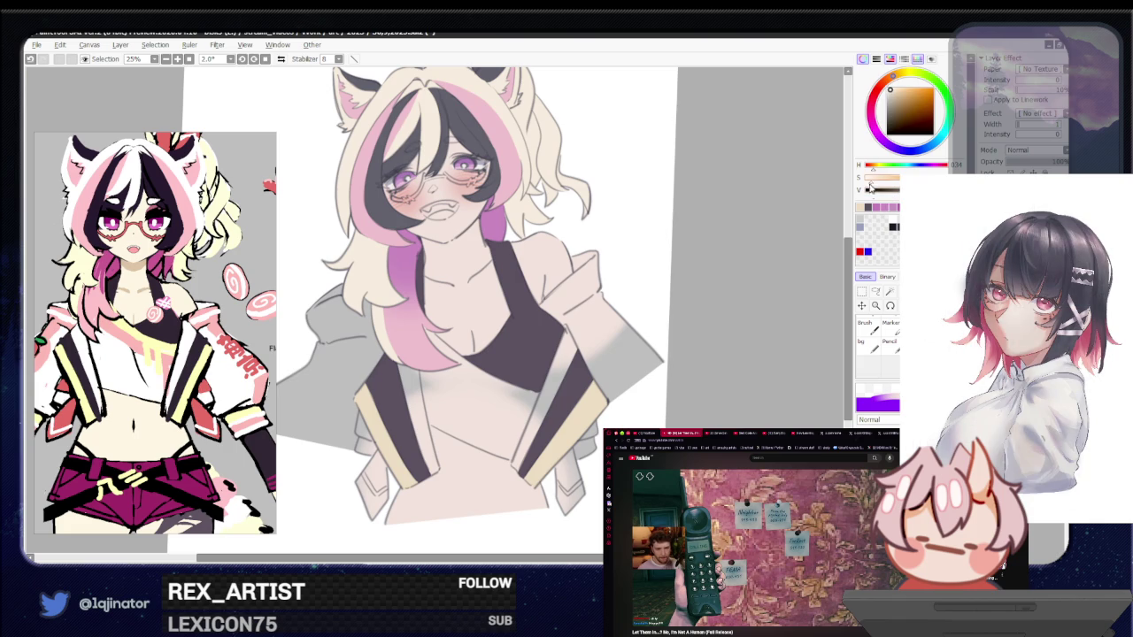
{"action": "key", "text": "plus"}
{"action": "key", "text": "plus"}
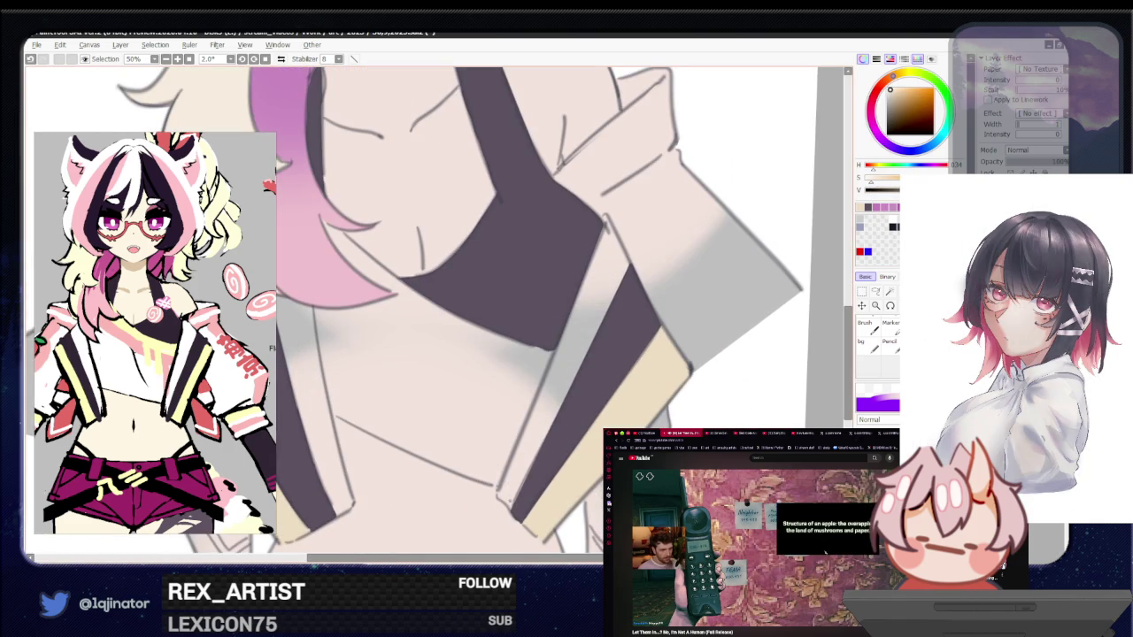
{"action": "left_click_drag", "start_coordinate": [499, 490], "coordinate": [605, 217]}
{"action": "key", "text": "ctrl+z"}
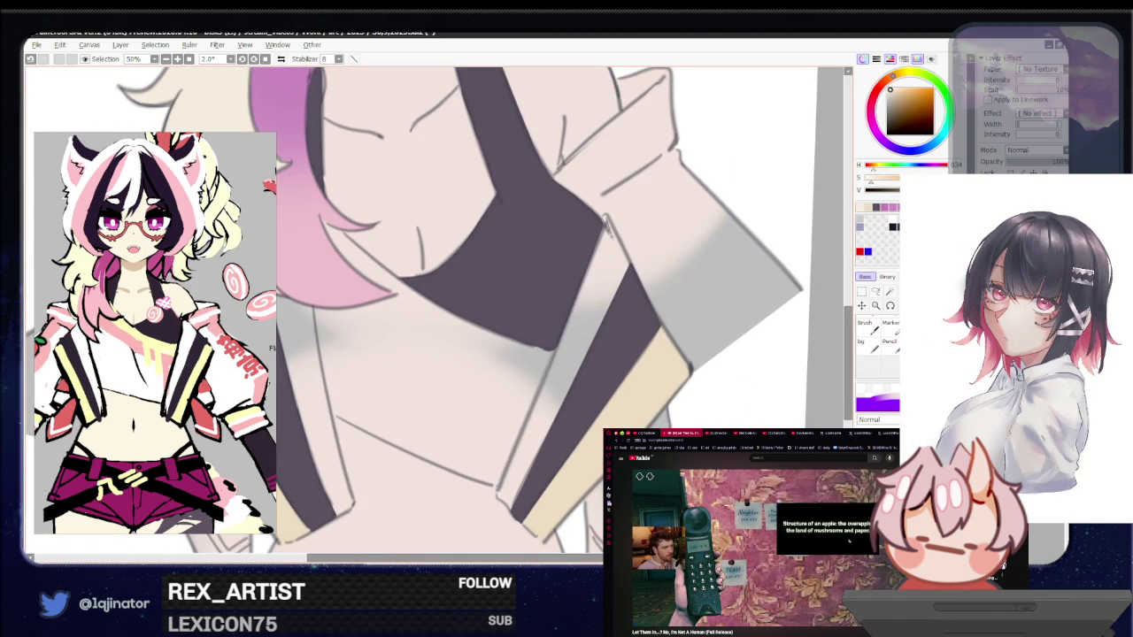